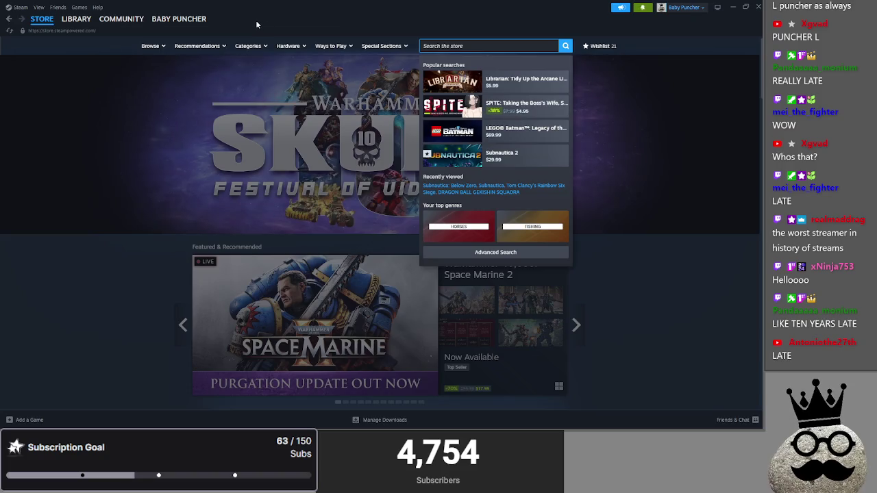
# - Launch Godot Engine from the Steam library and minimize the Steam window
pyautogui.click(76, 19)
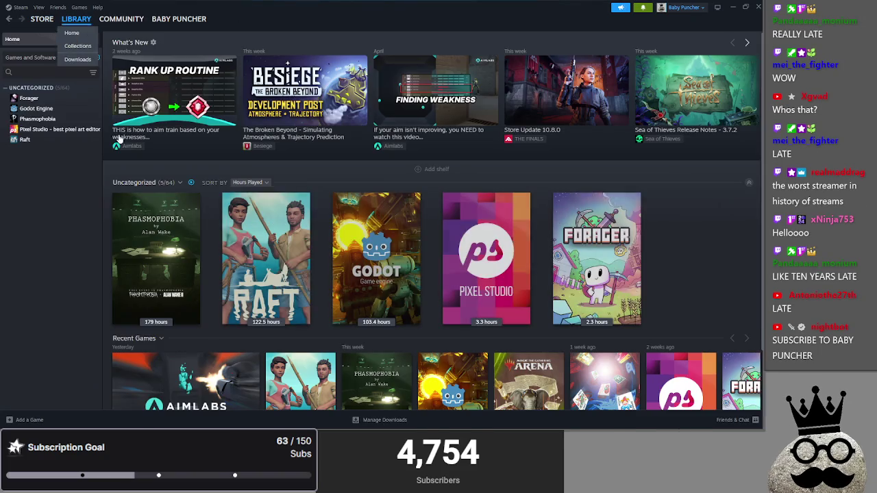
pyautogui.doubleClick(36, 108)
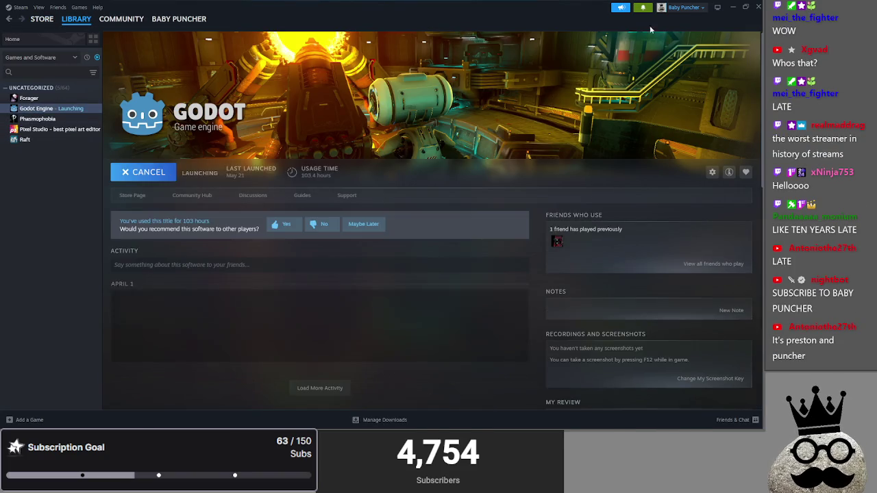
pyautogui.click(733, 6)
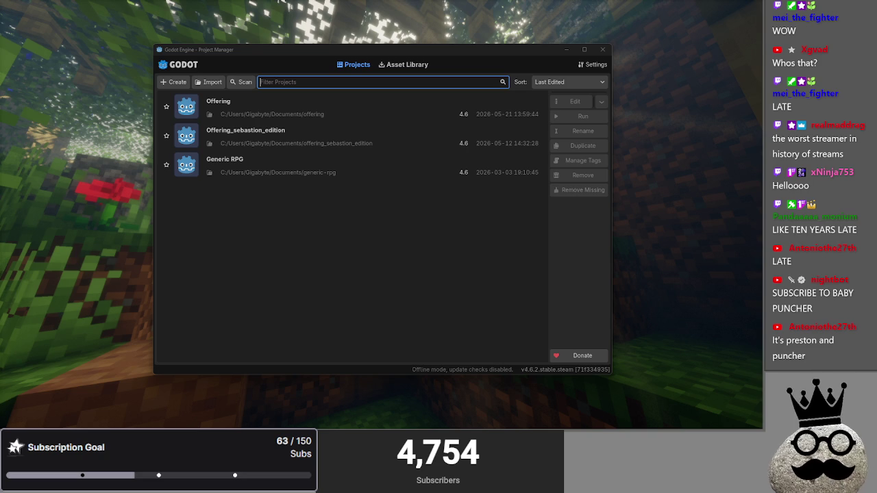
# - Open the Offering project and close the extra empty scene tab
pyautogui.doubleClick(279, 111)
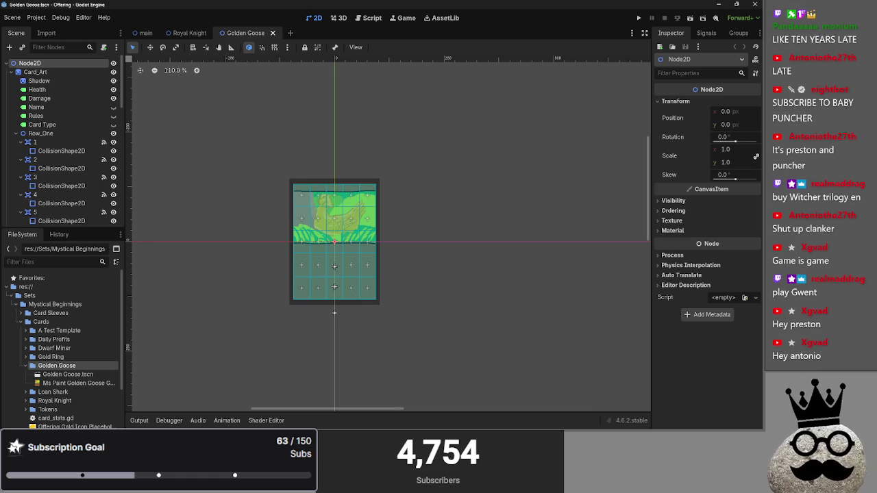
pyautogui.click(291, 33)
pyautogui.hotkey('alt', 'Tab')
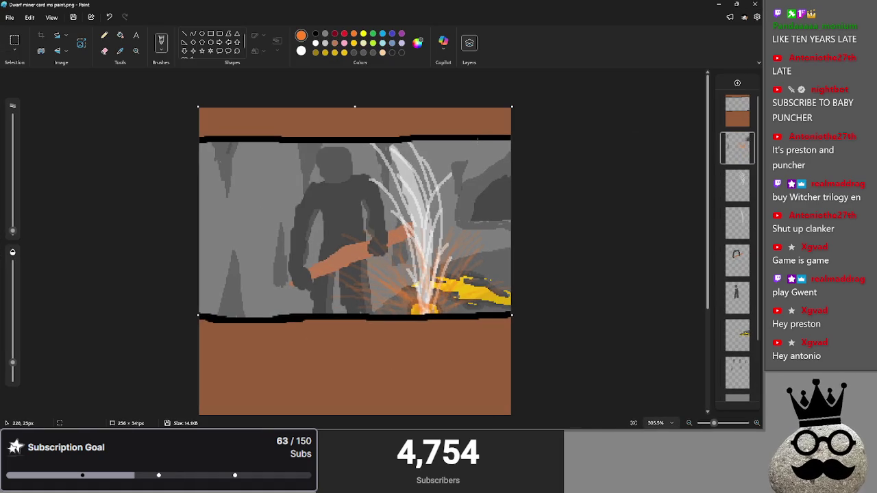
pyautogui.click(718, 4)
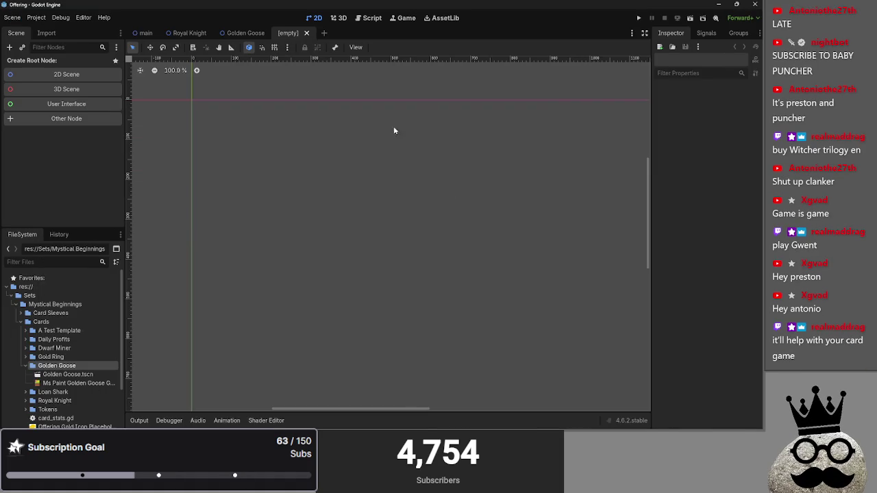
pyautogui.click(244, 33)
pyautogui.click(288, 33)
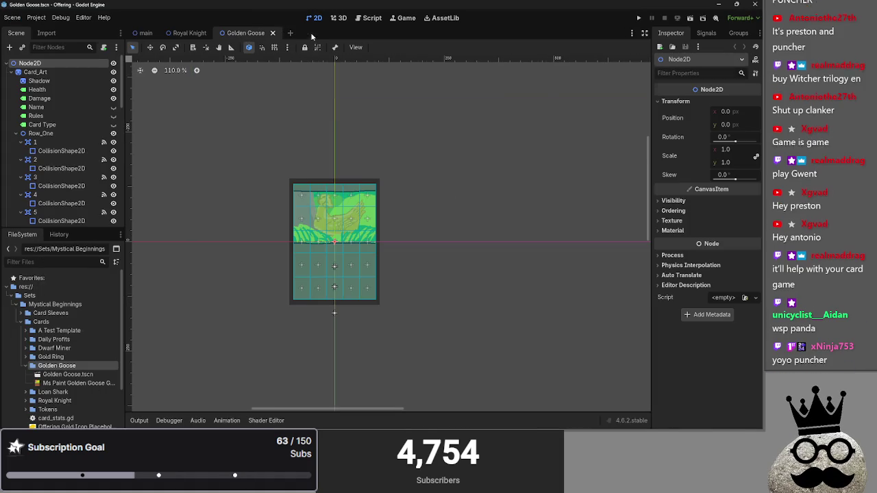
pyautogui.click(306, 33)
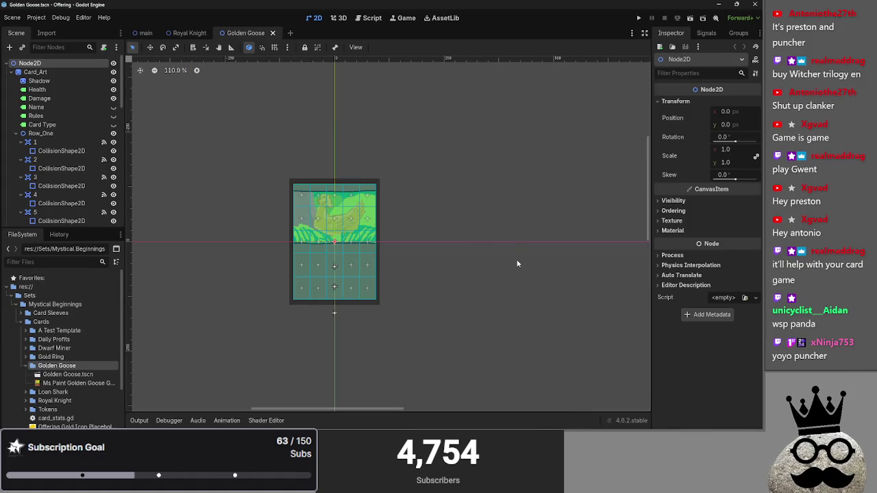
# - Switch to the main scene and open its main.gd script
pyautogui.hotkey('alt', 'Tab')
pyautogui.hotkey('alt', 'Tab')
pyautogui.hotkey('alt', 'Tab')
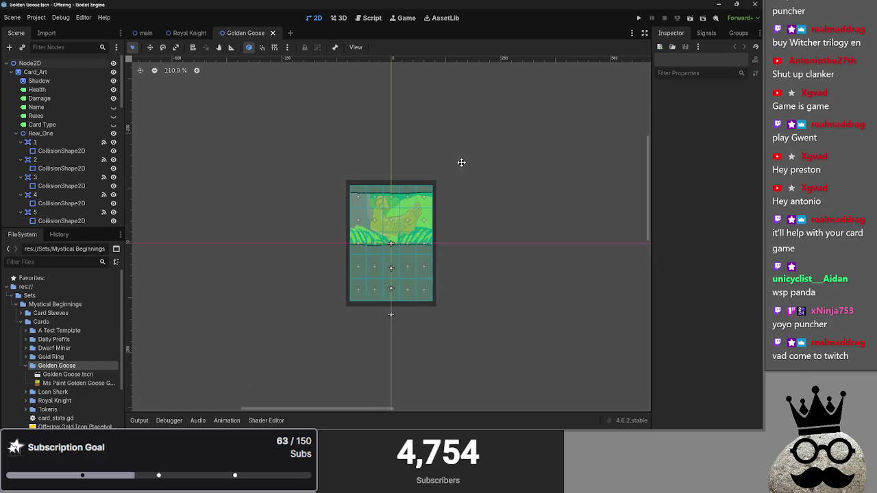
pyautogui.click(162, 32)
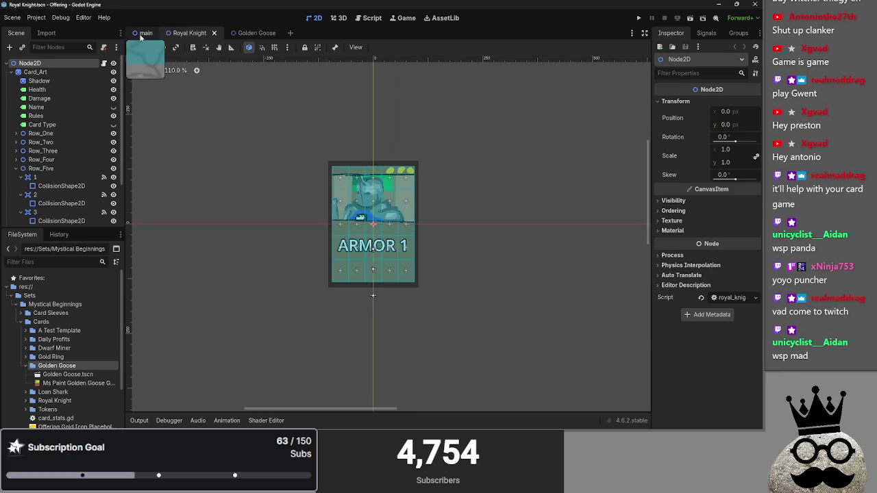
pyautogui.click(145, 33)
pyautogui.click(372, 17)
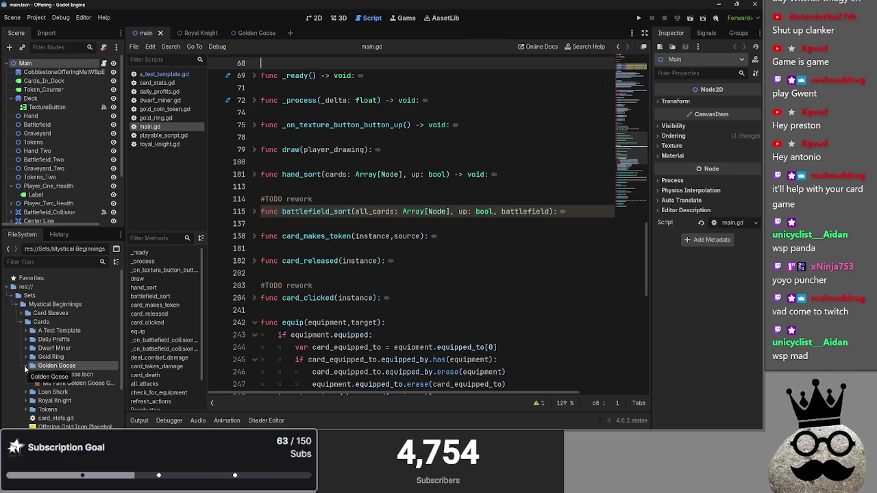
pyautogui.click(87, 374)
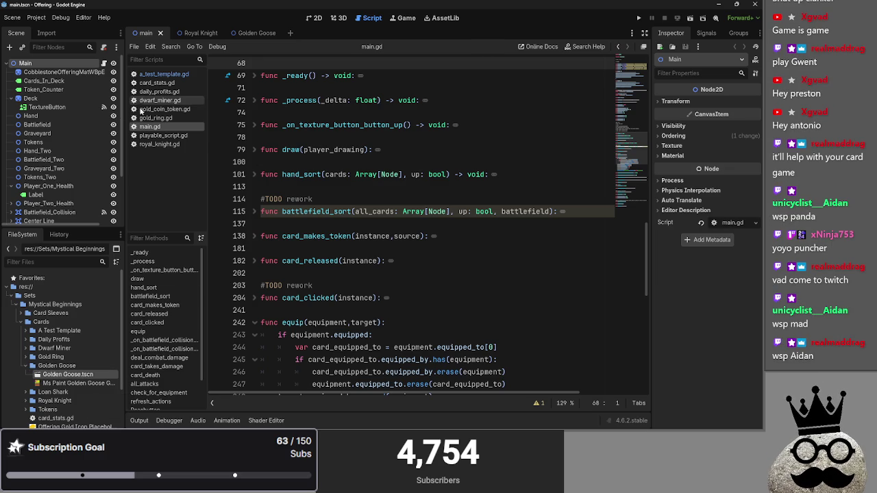
pyautogui.click(164, 110)
pyautogui.click(163, 118)
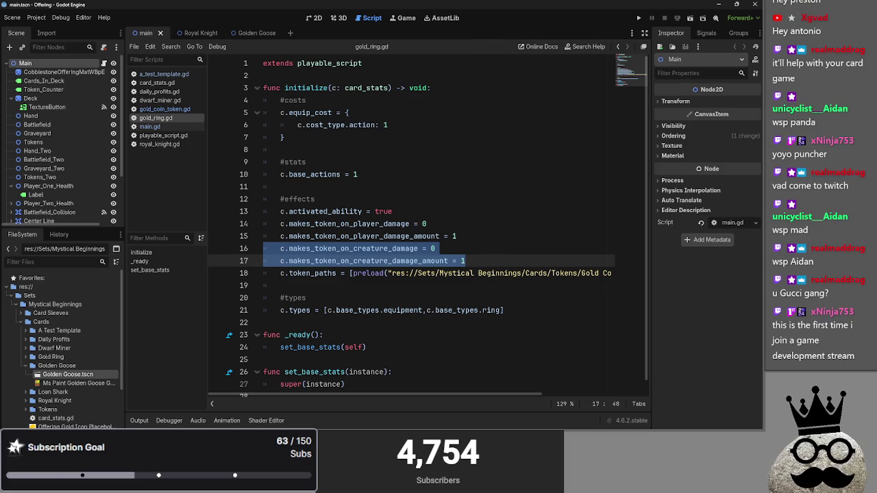
pyautogui.hotkey('alt', 'Tab')
pyautogui.hotkey('alt', 'Tab')
pyautogui.hotkey('alt', 'Tab')
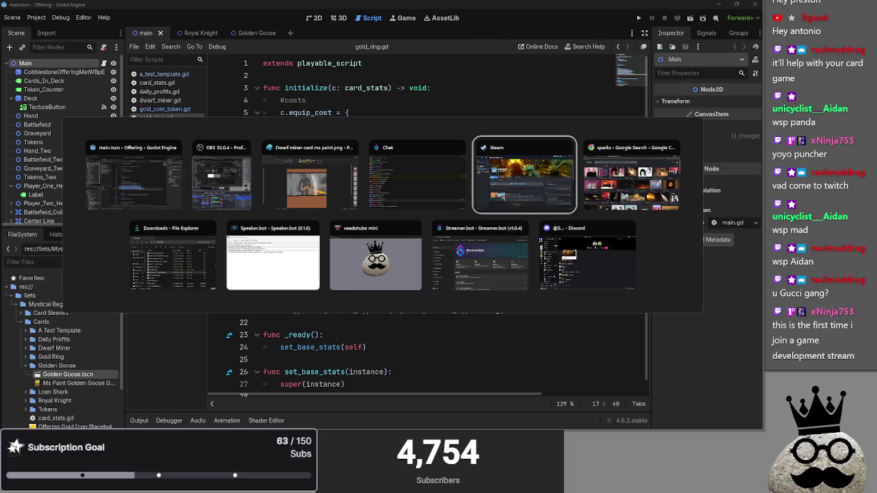
pyautogui.press('Escape')
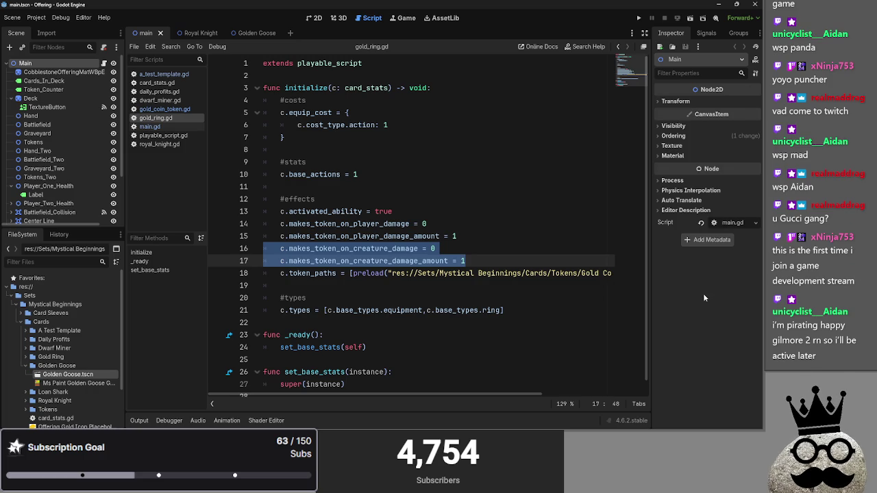
pyautogui.click(494, 253)
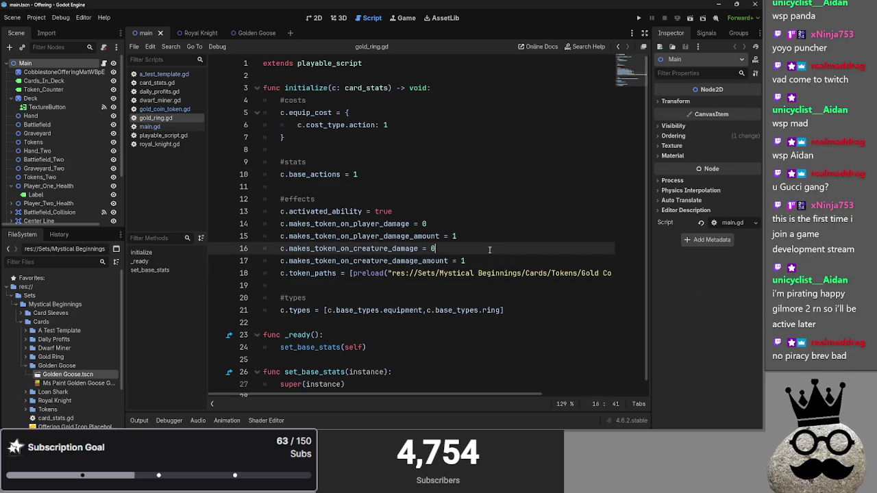
pyautogui.click(452, 250)
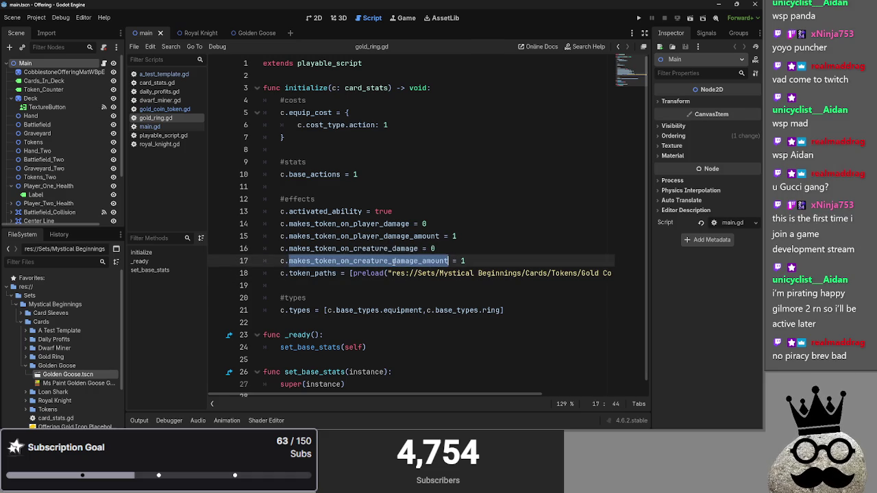
pyautogui.click(159, 127)
pyautogui.click(159, 119)
pyautogui.click(159, 127)
pyautogui.click(160, 119)
pyautogui.click(160, 126)
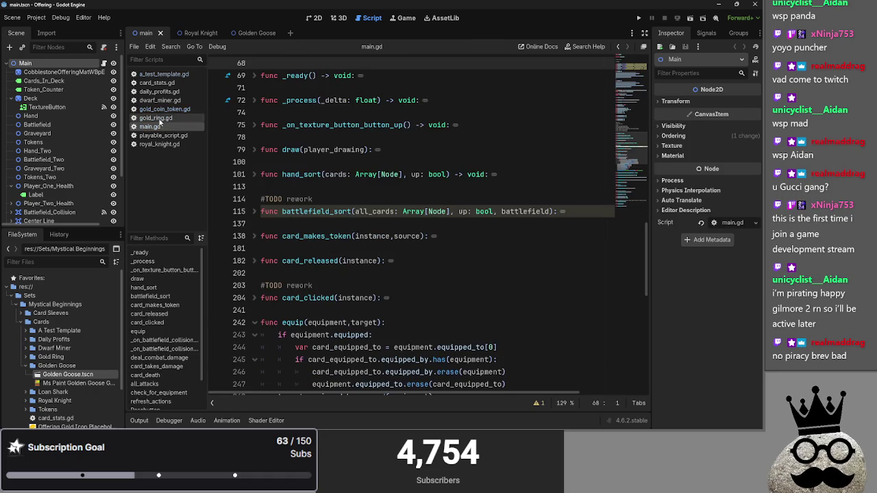
pyautogui.click(253, 211)
pyautogui.click(253, 211)
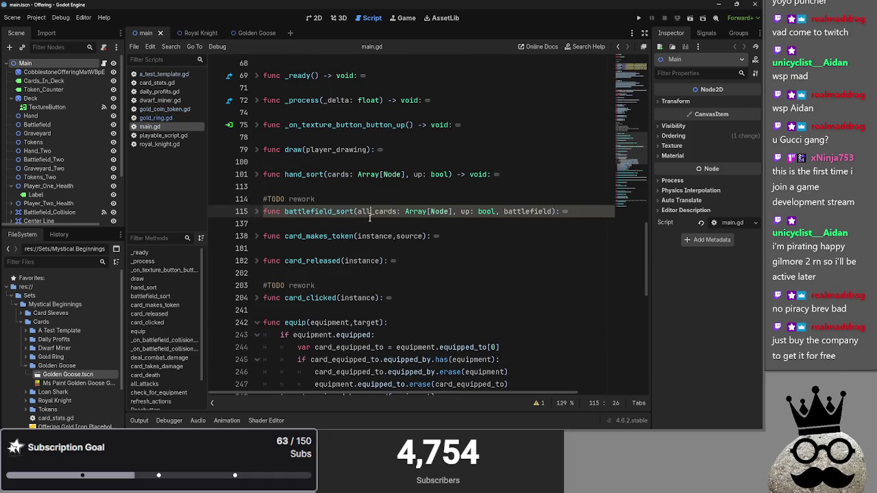
pyautogui.click(295, 224)
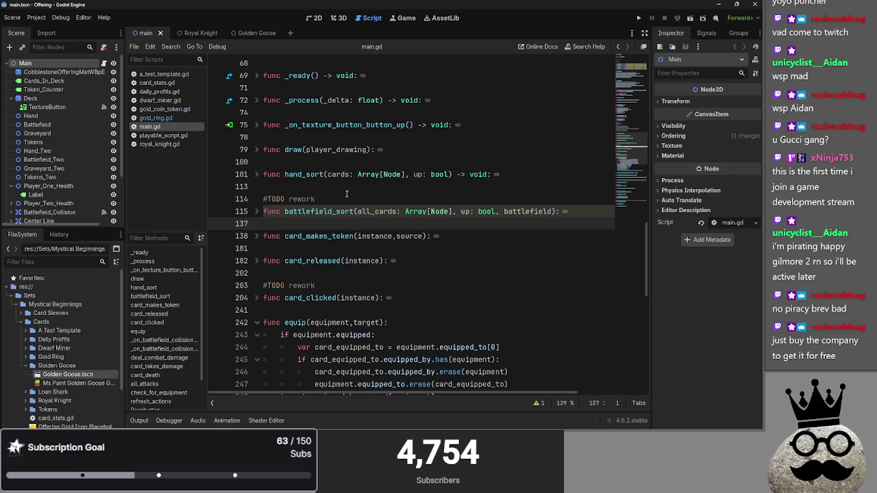
pyautogui.scroll(7, 346, 194)
pyautogui.scroll(-1, 328, 254)
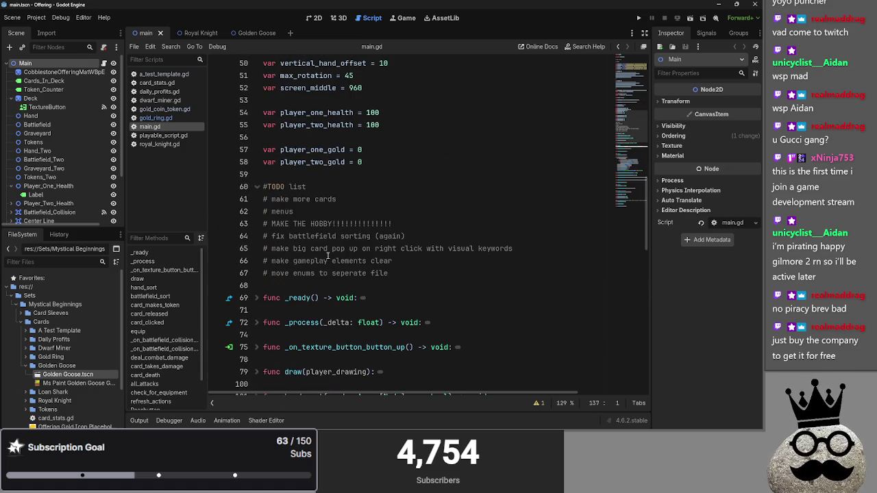
pyautogui.tripleClick(335, 199)
pyautogui.click(336, 198)
# - Test-run the game, drag the Makes, ARMOR 1 and remaining hand cards onto the board, then stop it with F8
pyautogui.click(636, 18)
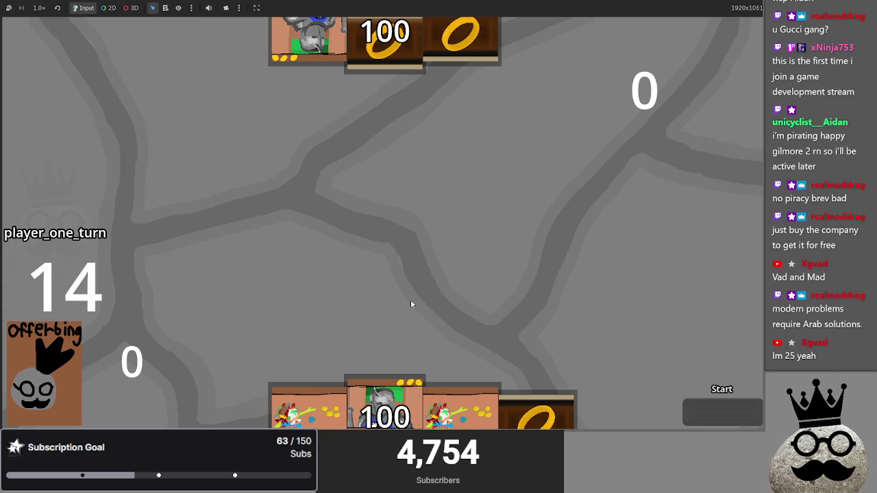
pyautogui.moveTo(446, 405); pyautogui.dragTo(459, 246)
pyautogui.moveTo(383, 411); pyautogui.dragTo(378, 210)
pyautogui.moveTo(356, 404)
pyautogui.mouseDown()
pyautogui.moveTo(384, 274)
pyautogui.moveTo(345, 301)
pyautogui.mouseUp()
pyautogui.moveTo(383, 407); pyautogui.dragTo(395, 147)
pyautogui.moveTo(463, 408)
pyautogui.mouseDown()
pyautogui.moveTo(399, 137)
pyautogui.moveTo(428, 179)
pyautogui.mouseUp()
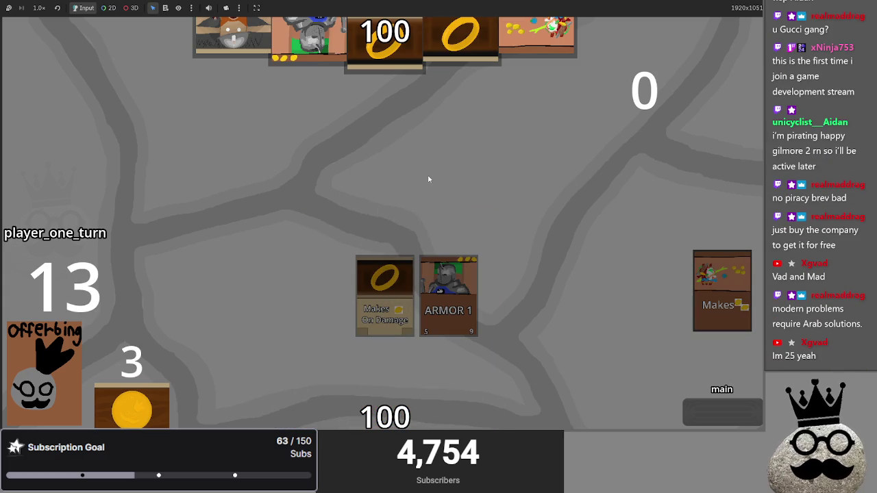
pyautogui.press('F8')
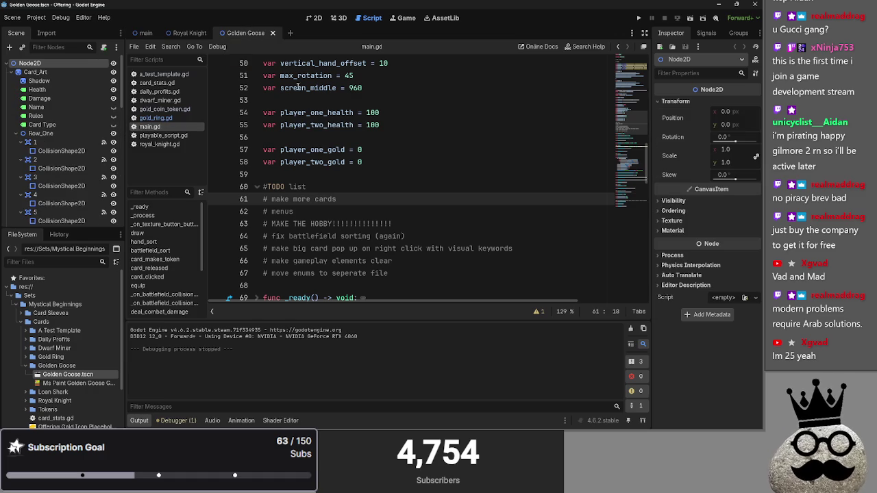
# - Browse the FileSystem dock's card folders, opening the A Test Template folder
pyautogui.click(314, 18)
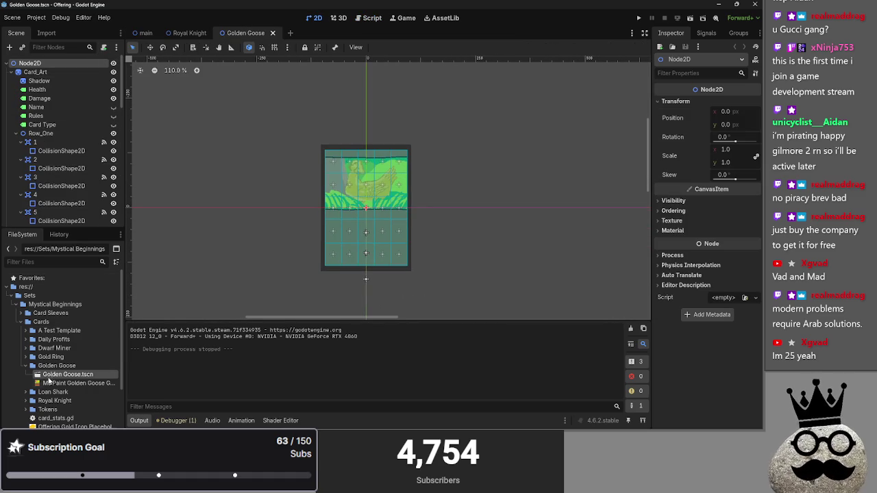
pyautogui.scroll(-2, 70, 384)
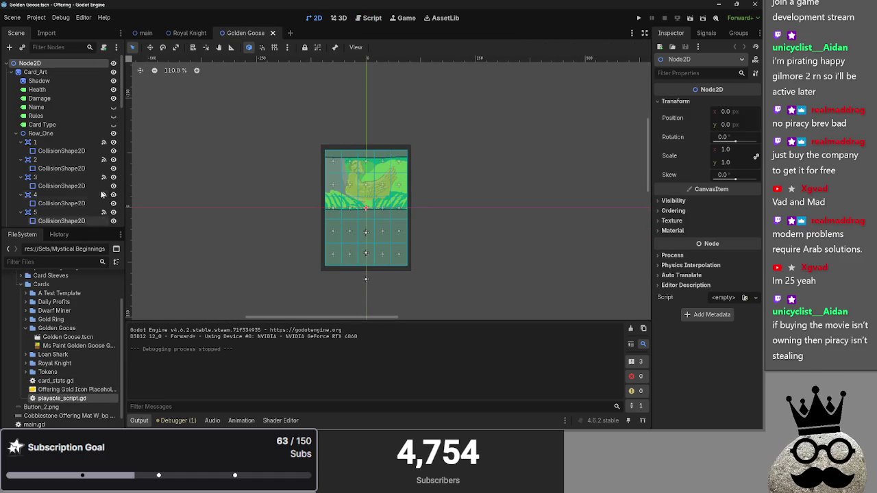
pyautogui.click(69, 380)
pyautogui.click(62, 398)
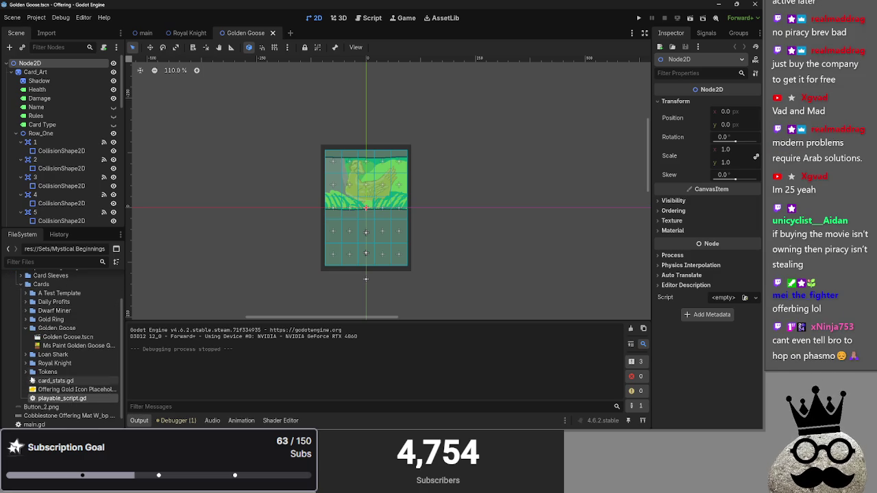
pyautogui.click(25, 371)
pyautogui.click(26, 372)
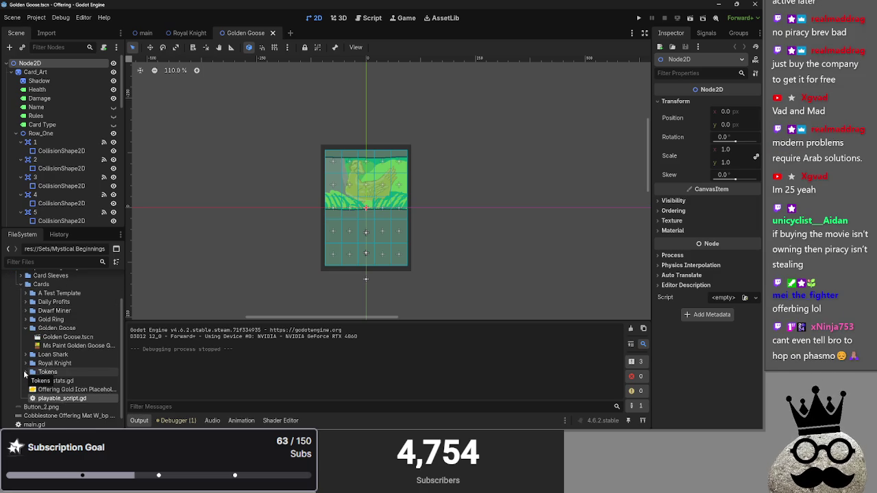
pyautogui.click(25, 363)
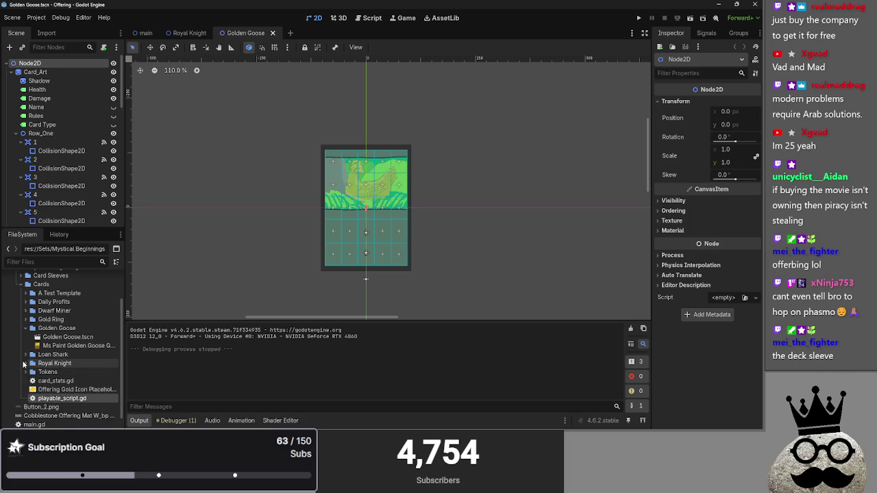
pyautogui.click(25, 363)
pyautogui.click(24, 354)
pyautogui.click(25, 354)
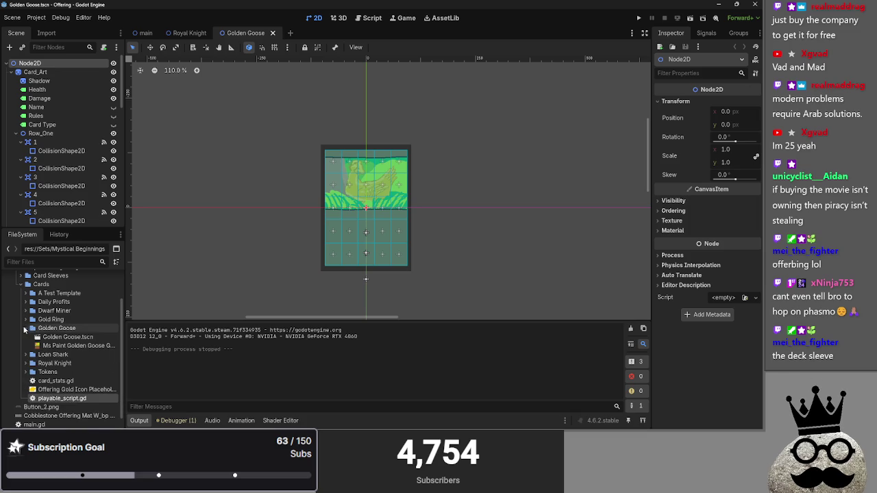
pyautogui.click(24, 328)
pyautogui.click(25, 297)
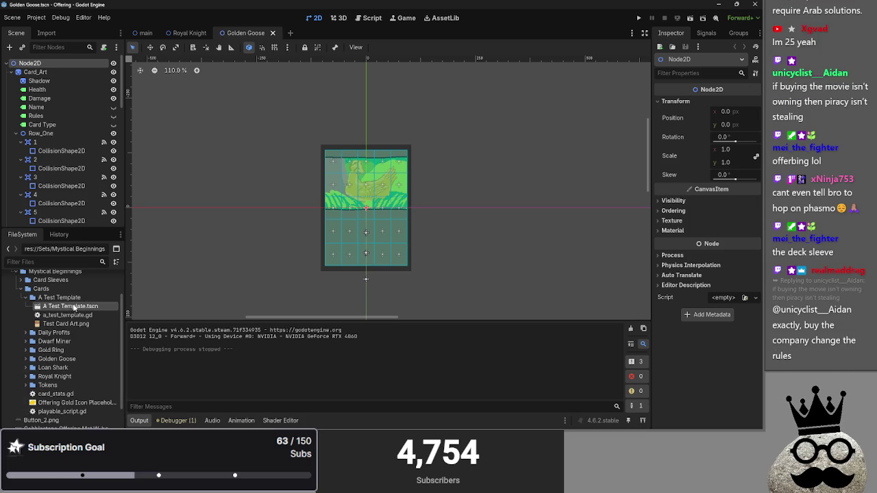
# - Move a_test_template.gd into the Cards folder and open the Golden Goose folder
pyautogui.moveTo(69, 317); pyautogui.dragTo(63, 291)
pyautogui.click(345, 225)
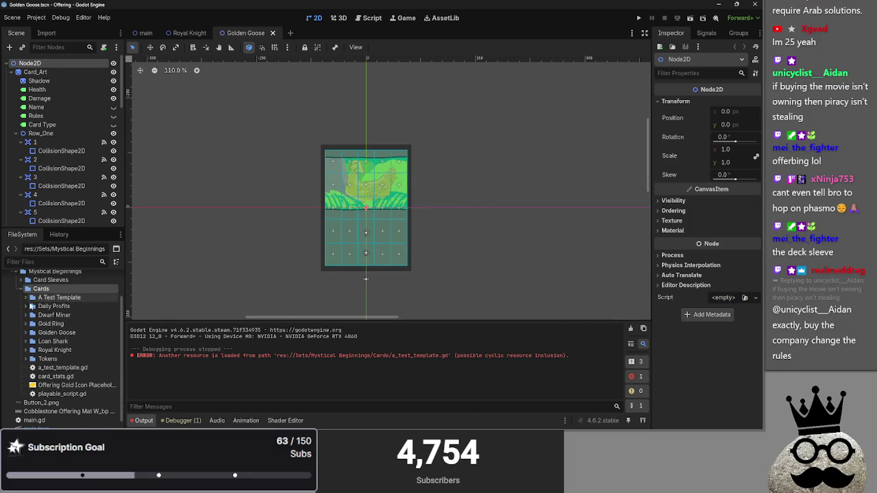
pyautogui.scroll(-1, 77, 346)
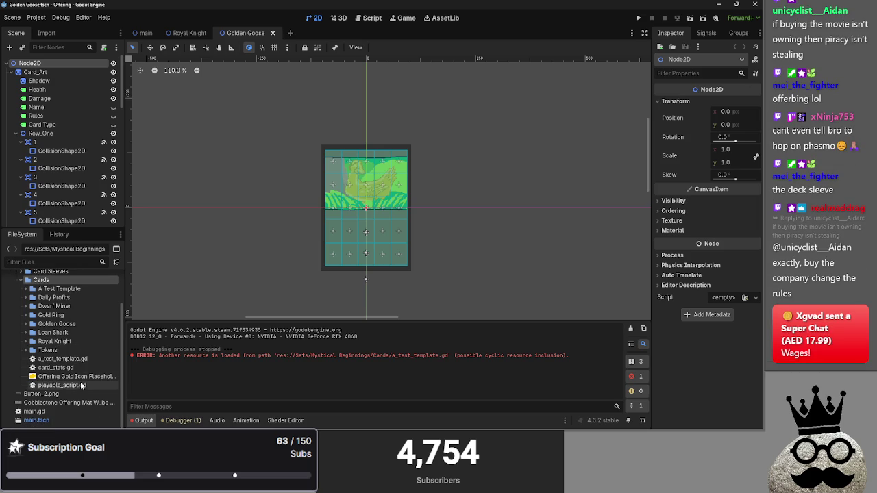
pyautogui.scroll(2, 68, 369)
pyautogui.doubleClick(58, 343)
pyautogui.scroll(-2, 63, 359)
pyautogui.moveTo(61, 403)
pyautogui.mouseDown()
pyautogui.moveTo(88, 385)
pyautogui.moveTo(75, 326)
pyautogui.moveTo(74, 408)
pyautogui.moveTo(68, 377)
pyautogui.mouseUp()
# - Open the Golden Goose.tscn scene; pasting a node into it is refused
pyautogui.doubleClick(69, 333)
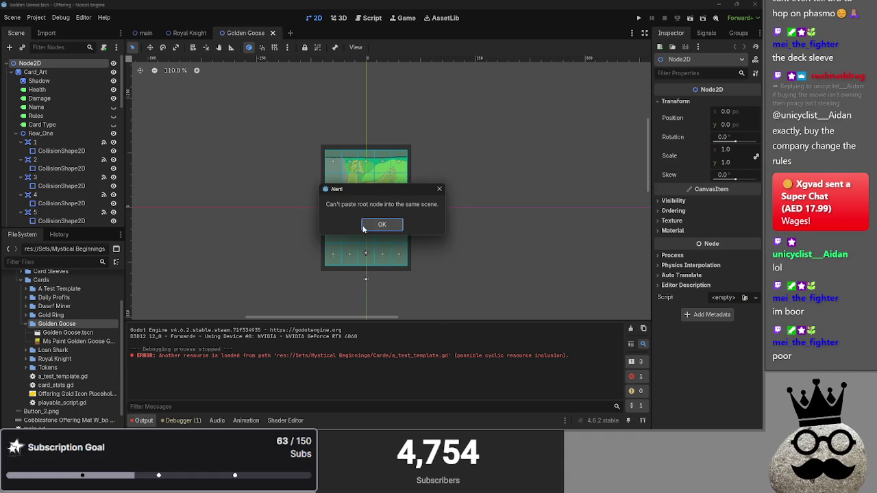
pyautogui.click(377, 223)
pyautogui.hotkey('ctrl', 'v')
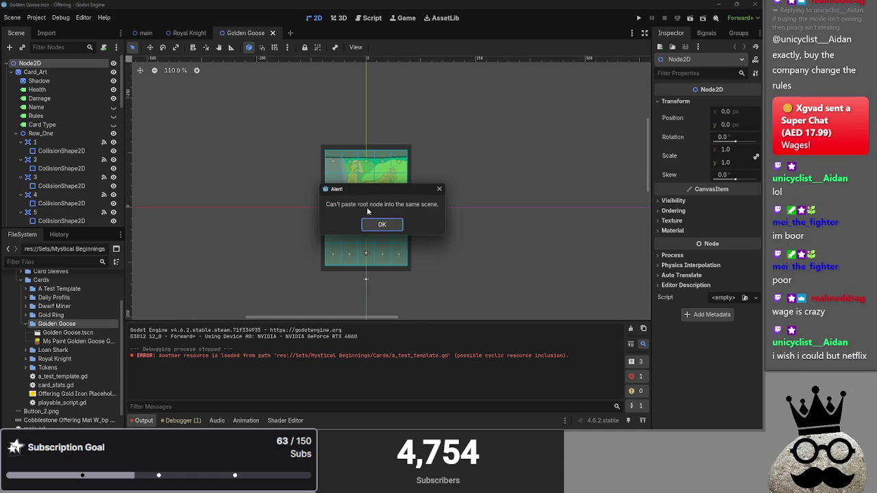
pyautogui.click(382, 226)
# - Move a_test_template.gd into the A Test Template folder and begin attaching a script to the root node
pyautogui.moveTo(72, 376); pyautogui.dragTo(72, 293)
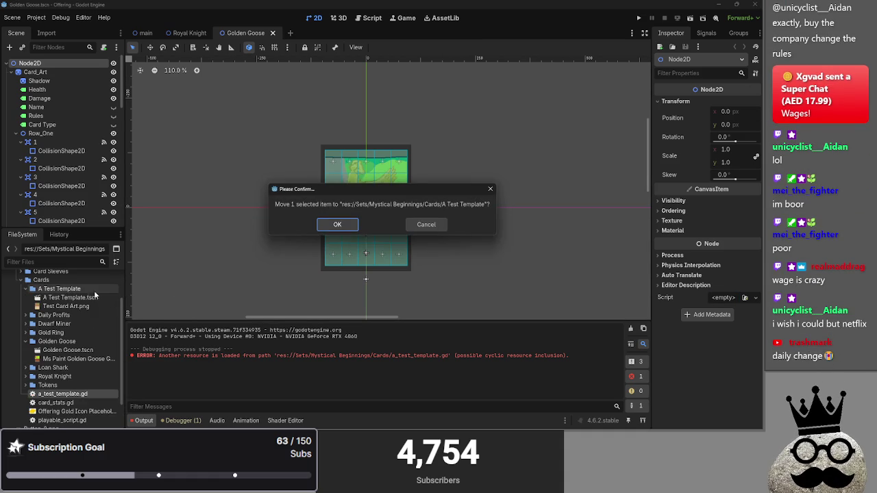
pyautogui.click(323, 222)
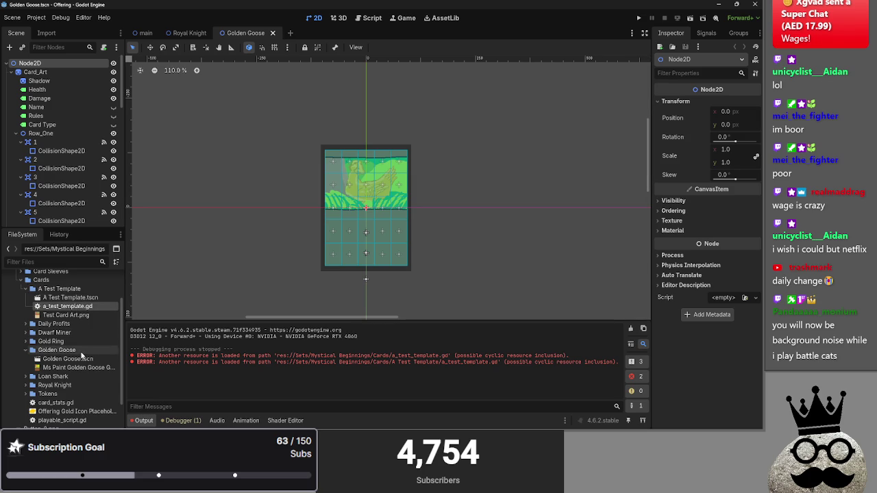
pyautogui.click(91, 350)
pyautogui.hotkey('ctrl', 'v')
pyautogui.click(385, 226)
pyautogui.click(67, 306)
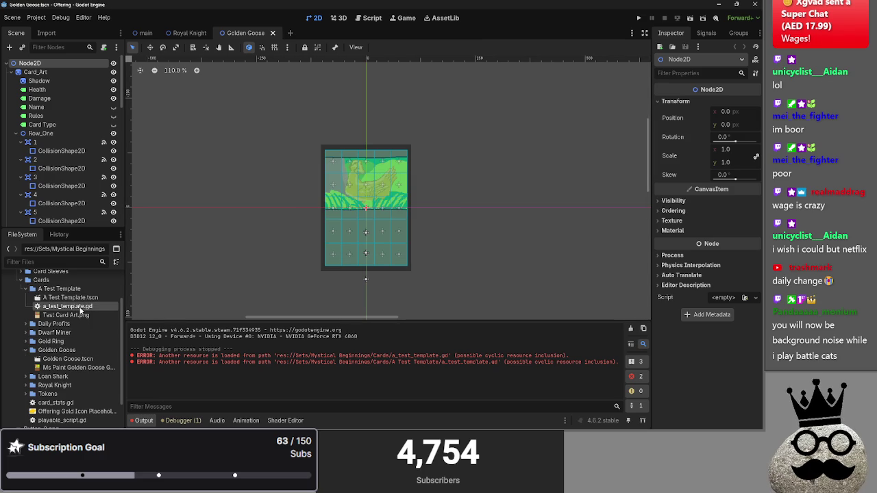
pyautogui.click(81, 350)
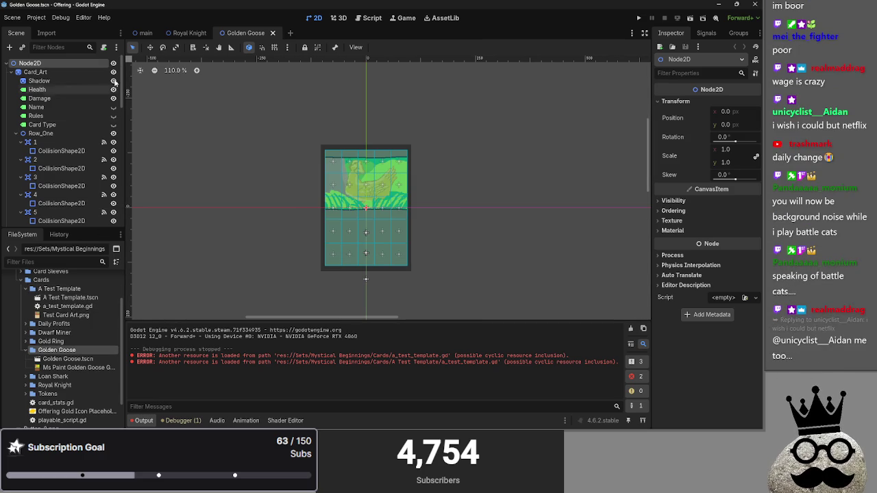
pyautogui.click(103, 48)
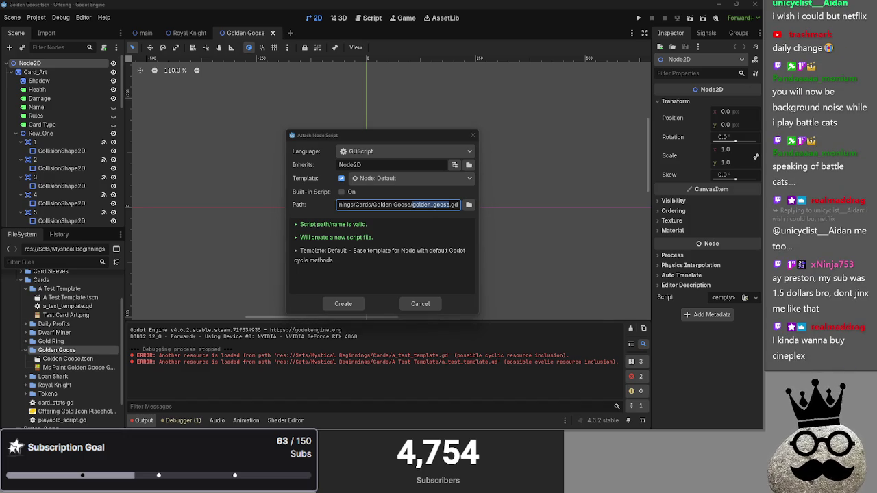
# - Create the golden_goose.gd script for the Golden Goose root node
pyautogui.click(191, 313)
pyautogui.press('Return')
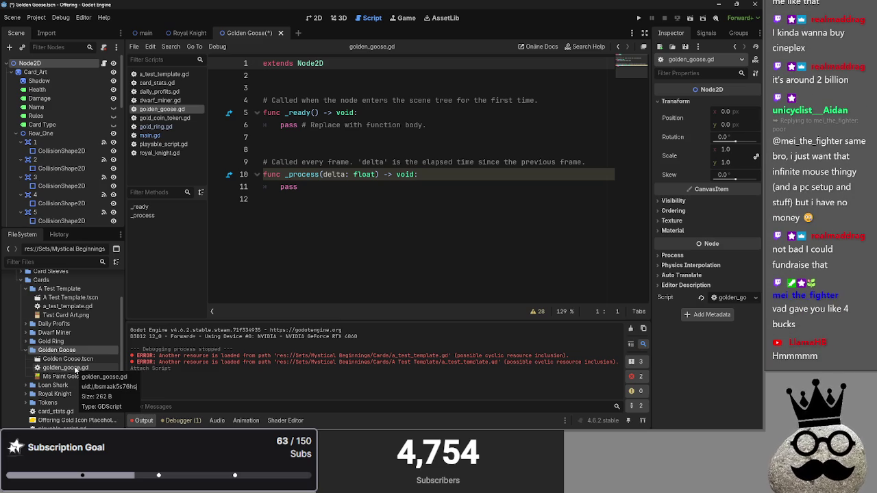
pyautogui.click(70, 368)
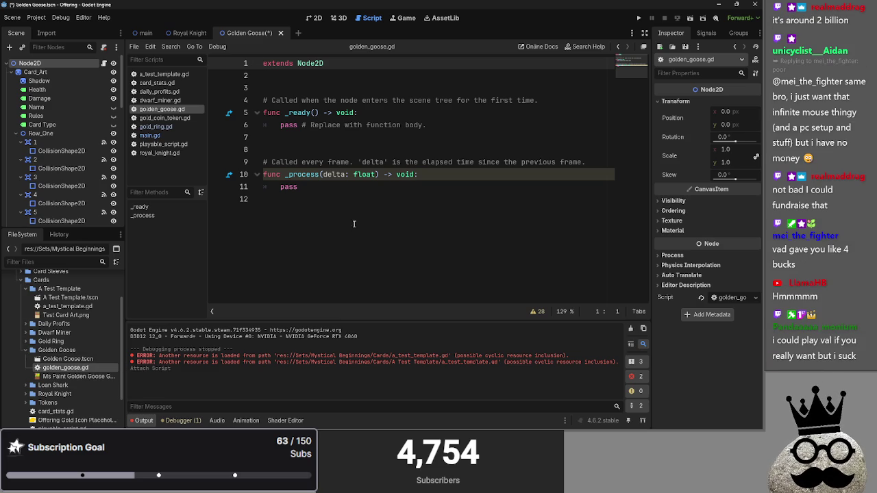
# - Replace golden_goose.gd's code with the a_test_template.gd template code
pyautogui.click(344, 200)
pyautogui.click(163, 74)
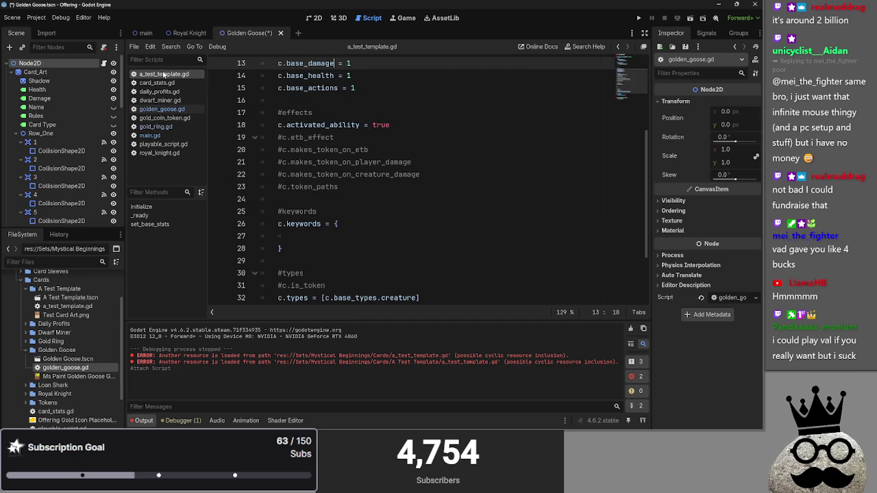
pyautogui.click(162, 109)
pyautogui.click(159, 100)
pyautogui.click(160, 110)
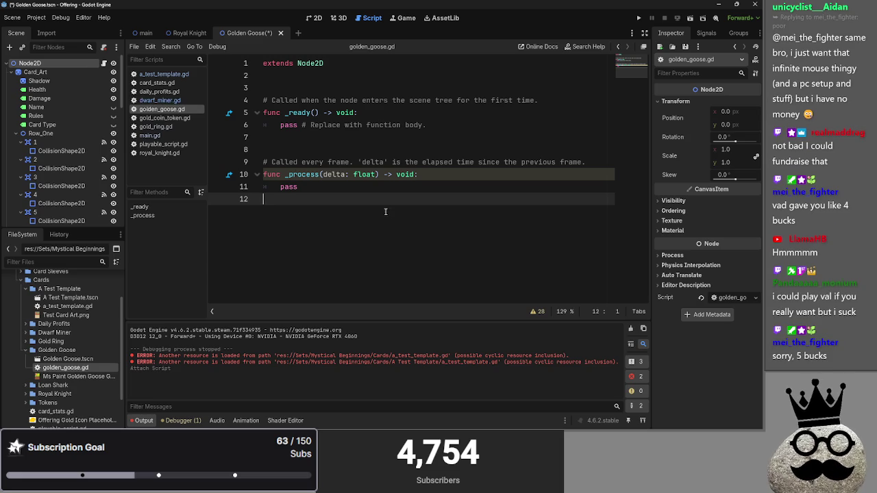
pyautogui.hotkey('ctrl', 'a')
pyautogui.write('extends playable_script  func initialize(c: card_stats) -> void: \t#costs \tc.casting_cost = { \t\tc.cost_type.gold: 0 \t} \tc.equip_cost = { \t\tc.cost_type.action: 0 \t}  \t#stats \tc.base_damage = 1 \tc.base_health = 1 \tc.base_actions = 1  \t#effects \tc.activated_ability = true \t#c.etb_effect \t#c.makes_token_on_etb \t#c.makes_token_on_player_damage \t#c.makes_token_on_creature_damage \t#c.token_paths  \t#keywords \tc.keywords = { \t\t \t}  \t#types \t#c.is_token \tc.types = [c.base_types.creature]  func _ready(): \tset_base_stats(self)  func set_base_stats(instance): \tsuper(instance)')
# - Review the pasted code, folding and unfolding _ready and set_base_stats
pyautogui.scroll(8, 392, 208)
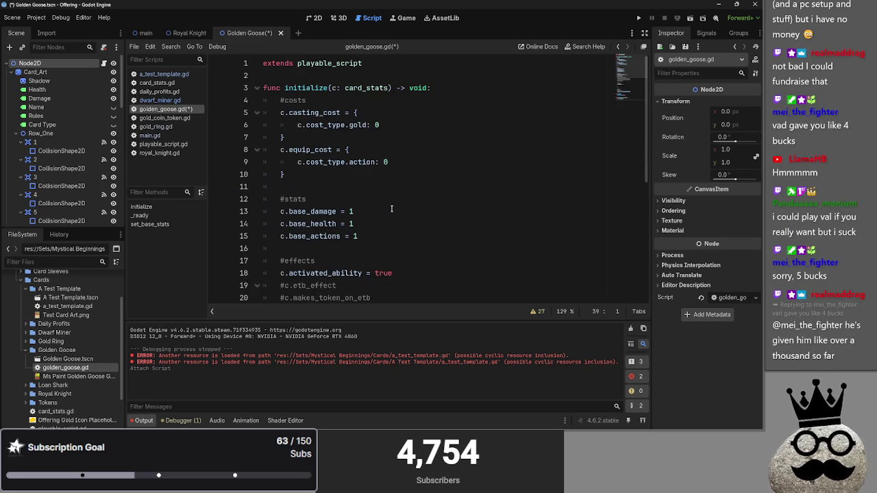
pyautogui.scroll(-6, 391, 208)
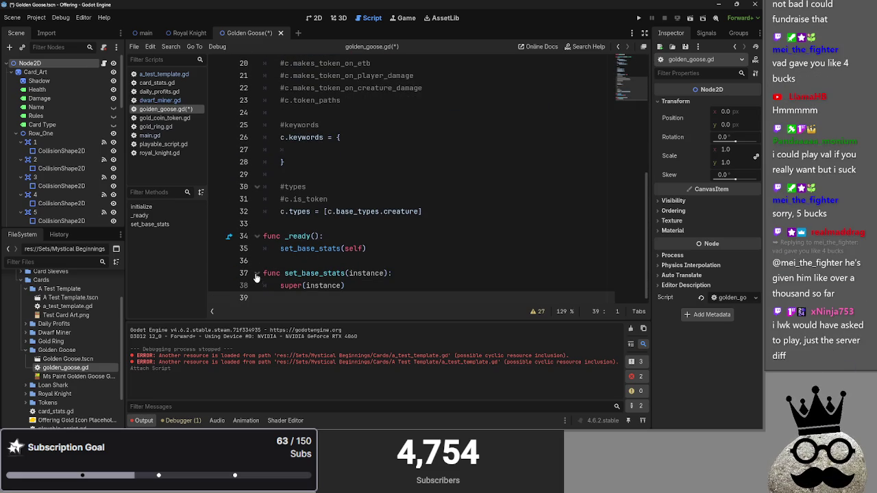
pyautogui.click(257, 273)
pyautogui.click(257, 236)
pyautogui.click(257, 235)
pyautogui.click(257, 273)
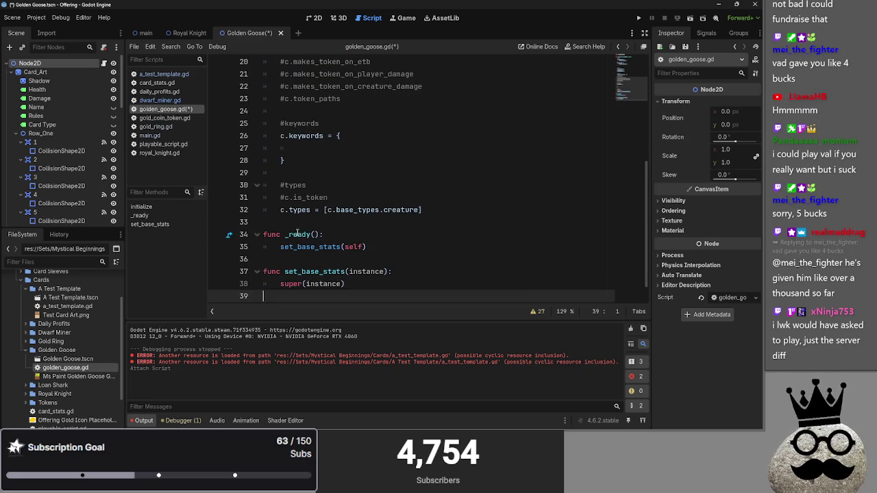
pyautogui.click(285, 222)
pyautogui.scroll(5, 354, 258)
pyautogui.scroll(1, 354, 258)
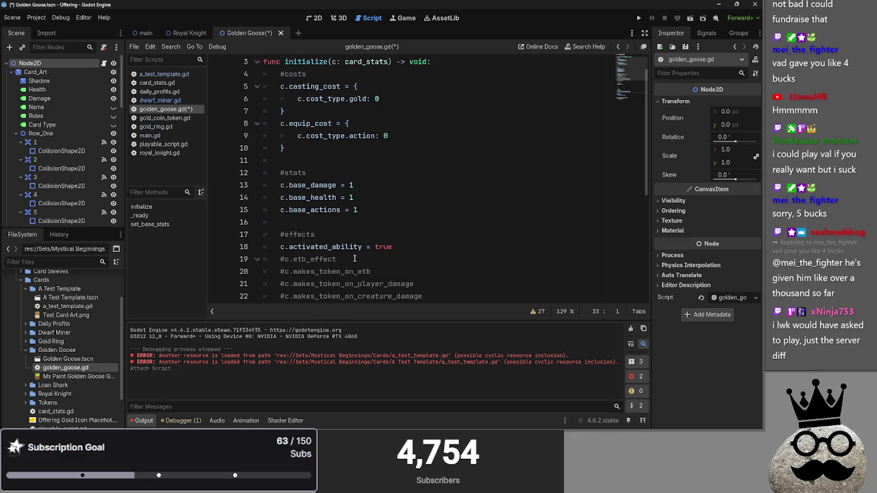
# - Delete the #c.etb_effect and #c.makes_token_on_etb lines
pyautogui.tripleClick(354, 259)
pyautogui.press('BackSpace')
pyautogui.press('BackSpace')
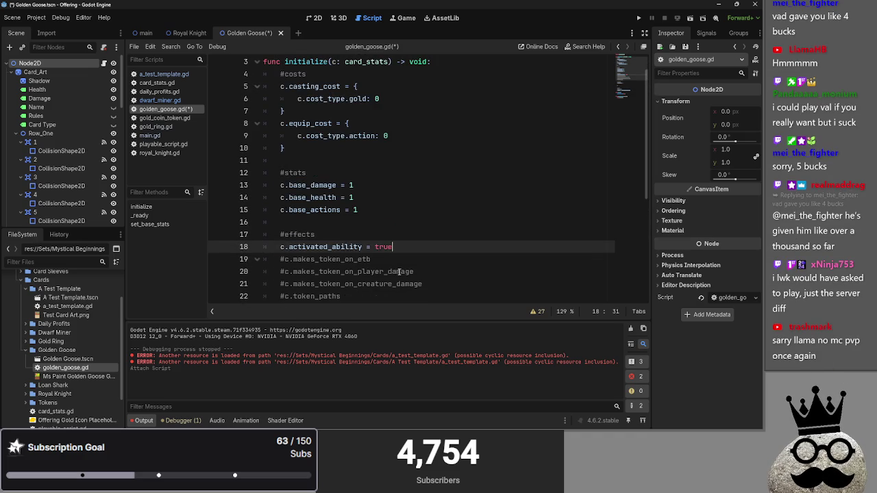
pyautogui.scroll(-1, 397, 272)
pyautogui.tripleClick(404, 222)
pyautogui.press('BackSpace')
pyautogui.press('BackSpace')
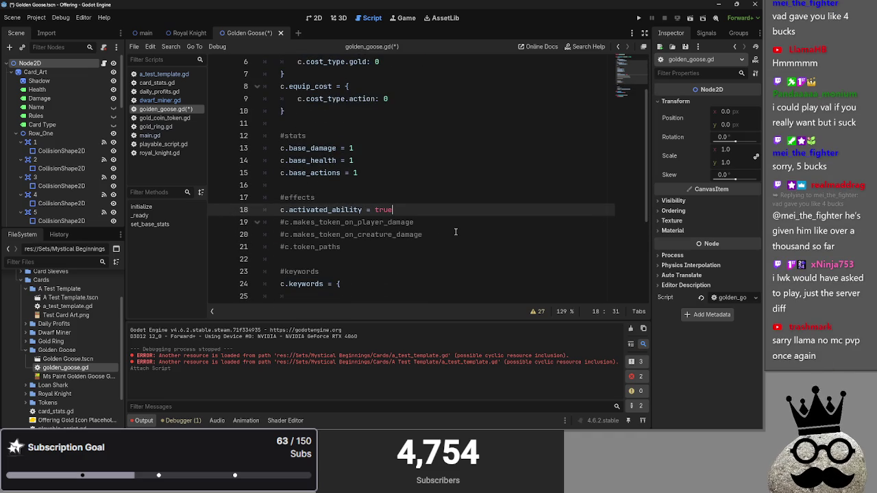
# - Add a new line 21 beginning with c. for the new effect
pyautogui.click(457, 235)
pyautogui.press('Return')
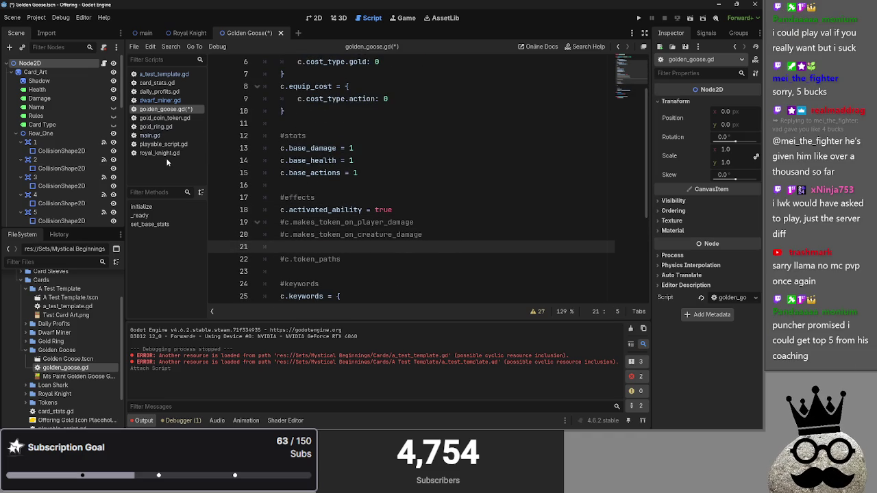
pyautogui.write('#c')
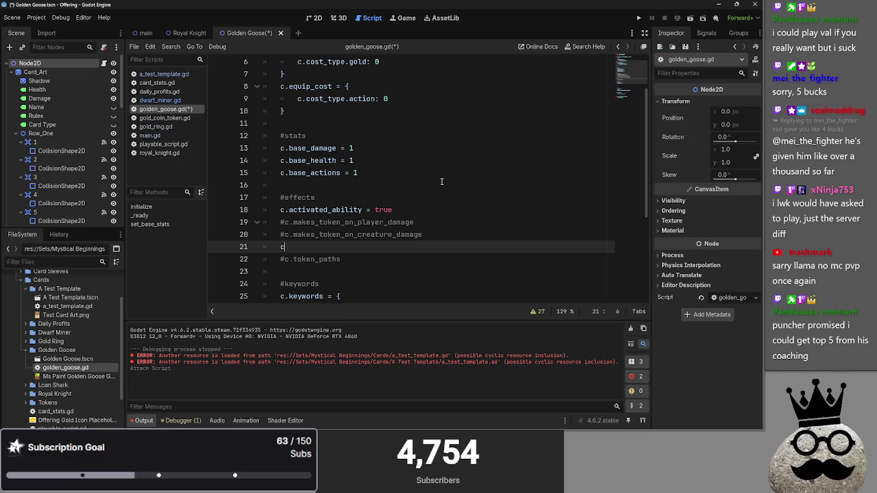
pyautogui.write('.')
pyautogui.press('BackSpace')
pyautogui.press('BackSpace')
pyautogui.press('BackSpace')
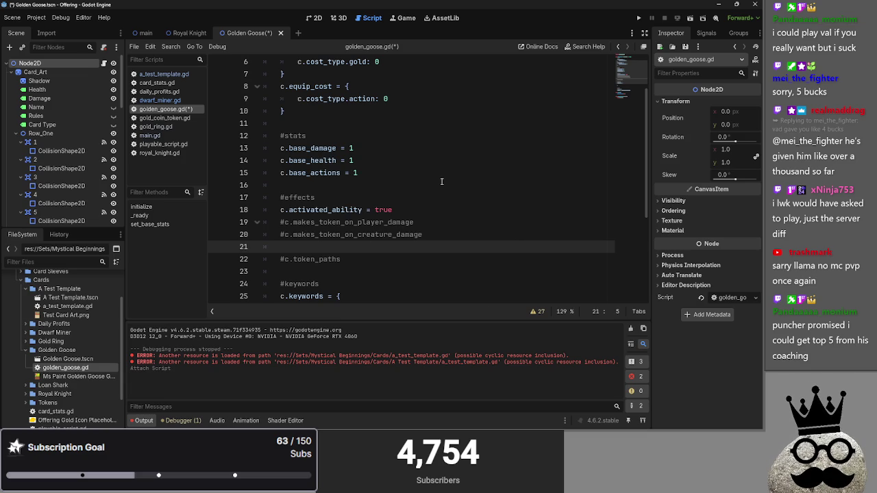
pyautogui.hotkey('alt', 'Tab')
pyautogui.click(447, 224)
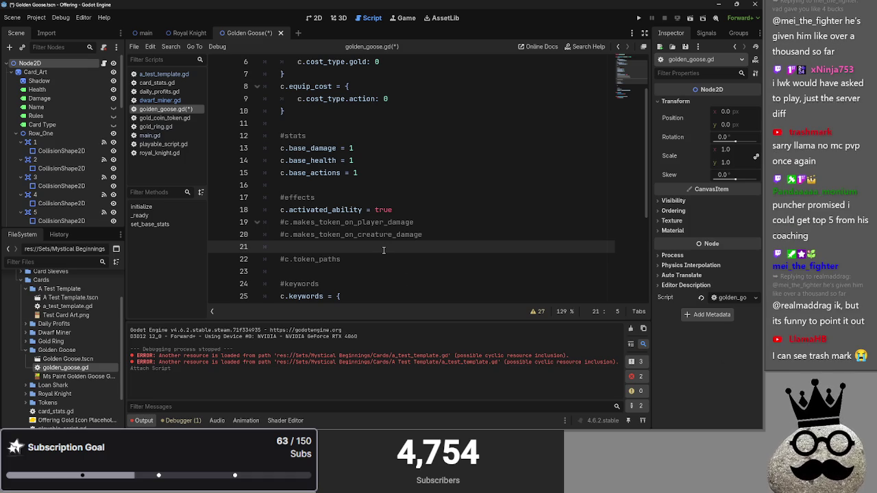
pyautogui.write('c.')
pyautogui.press('BackSpace')
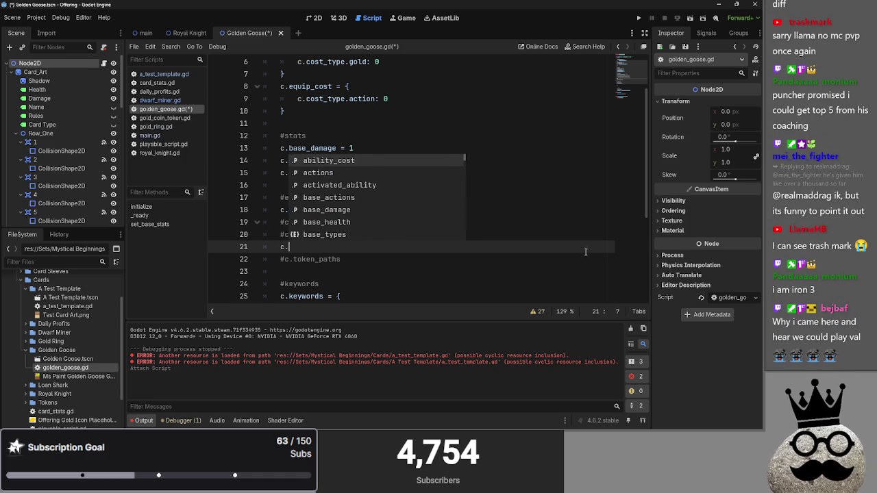
pyautogui.press('Escape')
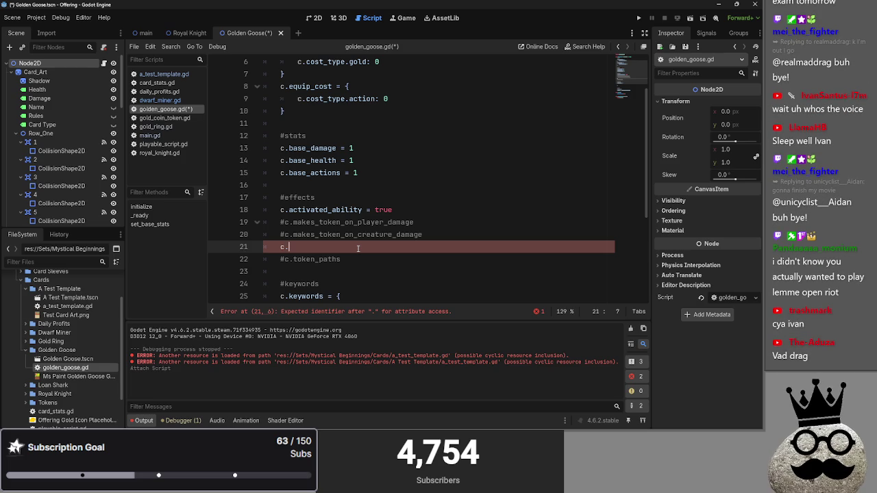
# - Switch back to the Godot editor window
pyautogui.press('super')
pyautogui.press('super')
pyautogui.hotkey('alt', 'Tab')
pyautogui.press('Tab')
pyautogui.press('Tab')
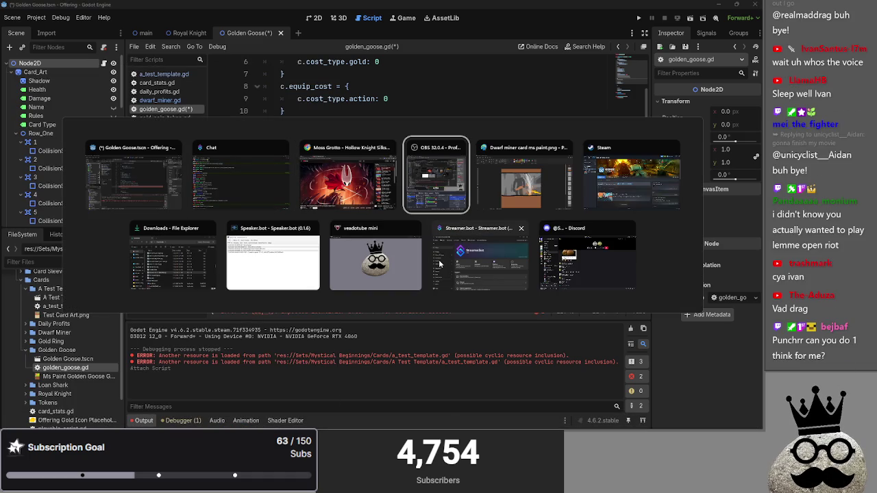
pyautogui.click(137, 171)
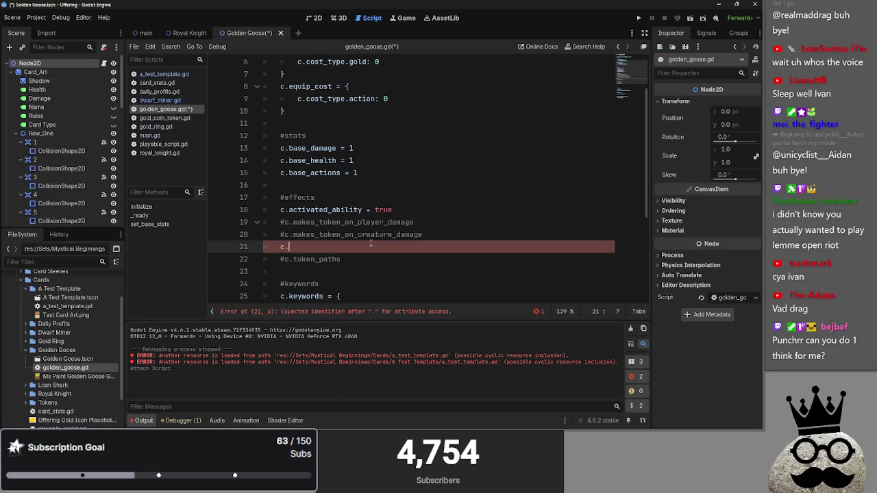
# - Type makes_token_on_upkeep after c. on line 21 and check the identifier
pyautogui.write('makes_token_on')
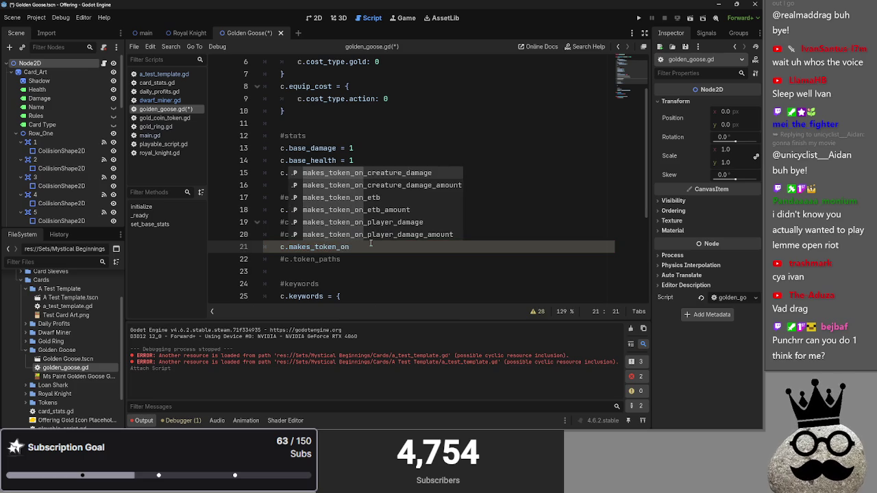
pyautogui.write('_upkeep')
pyautogui.doubleClick(371, 245)
pyautogui.moveTo(382, 249); pyautogui.dragTo(353, 250)
pyautogui.click(398, 250)
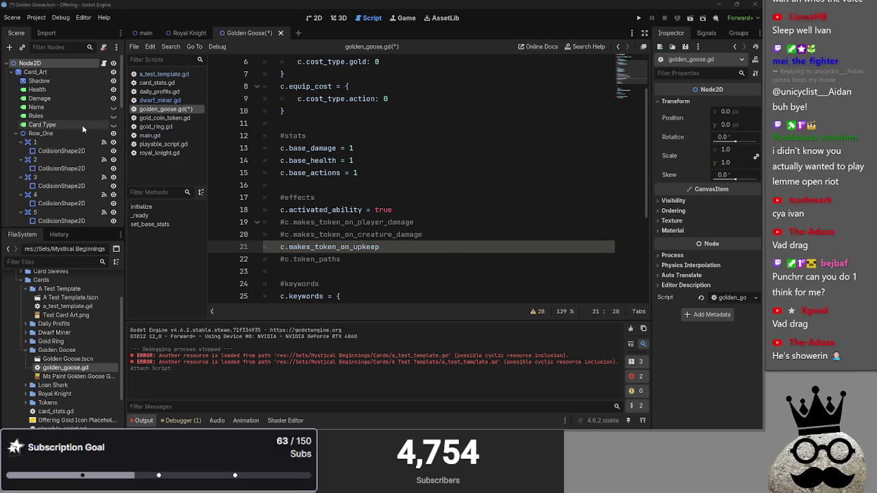
# - Unfold main.gd's Passbutton function and fold its start, refresh, draw and other match branches
pyautogui.click(150, 135)
pyautogui.scroll(-5, 328, 208)
pyautogui.scroll(-10, 328, 208)
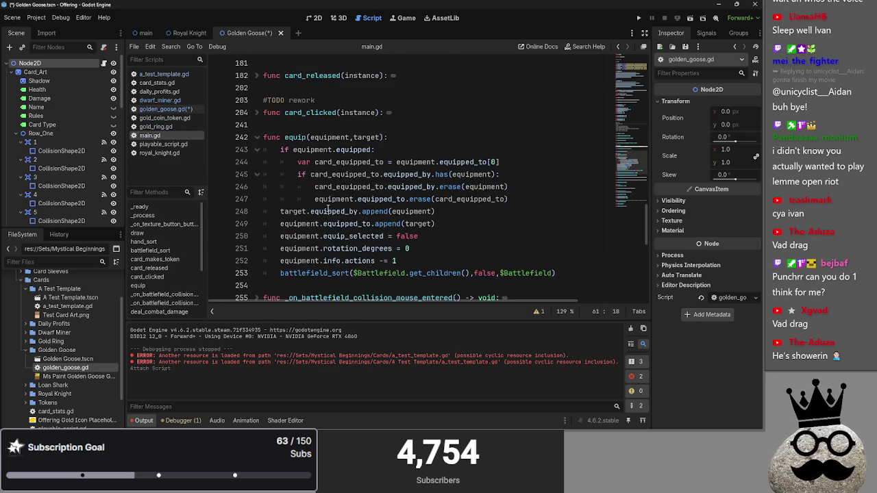
pyautogui.scroll(5, 265, 137)
pyautogui.scroll(-10, 346, 209)
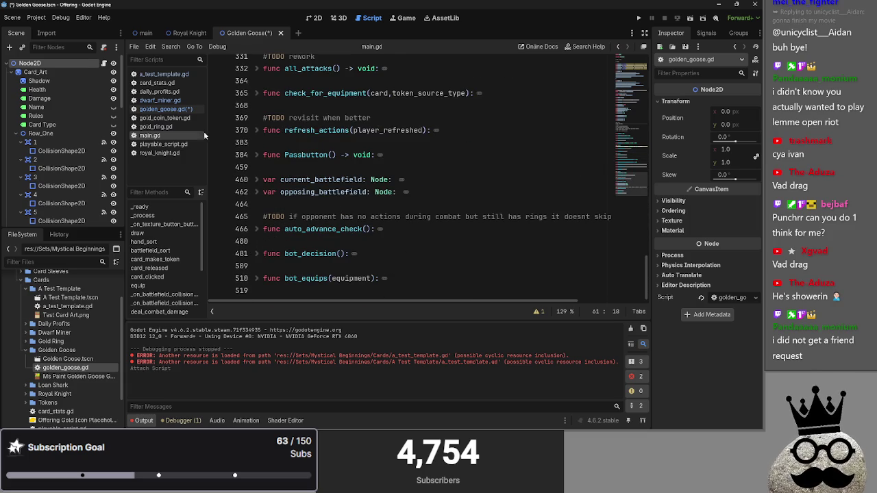
pyautogui.click(257, 155)
pyautogui.click(257, 155)
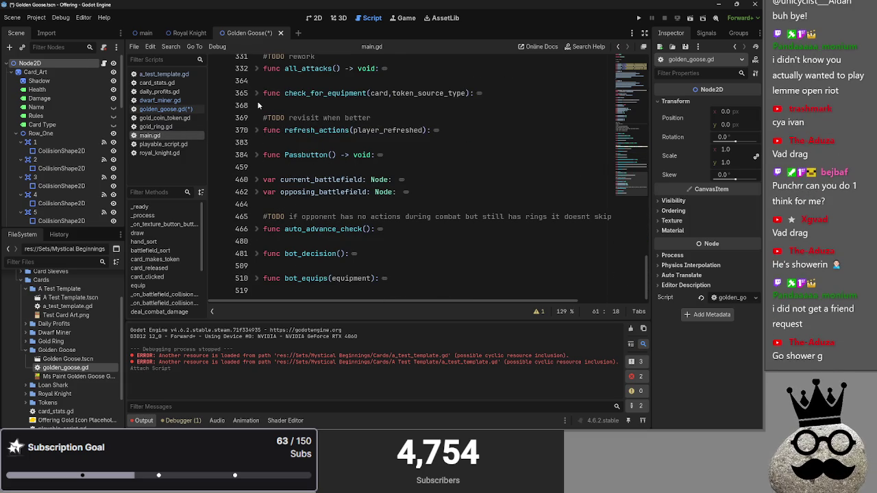
pyautogui.click(257, 155)
pyautogui.click(257, 179)
pyautogui.click(256, 192)
pyautogui.click(257, 204)
pyautogui.click(256, 216)
pyautogui.click(257, 155)
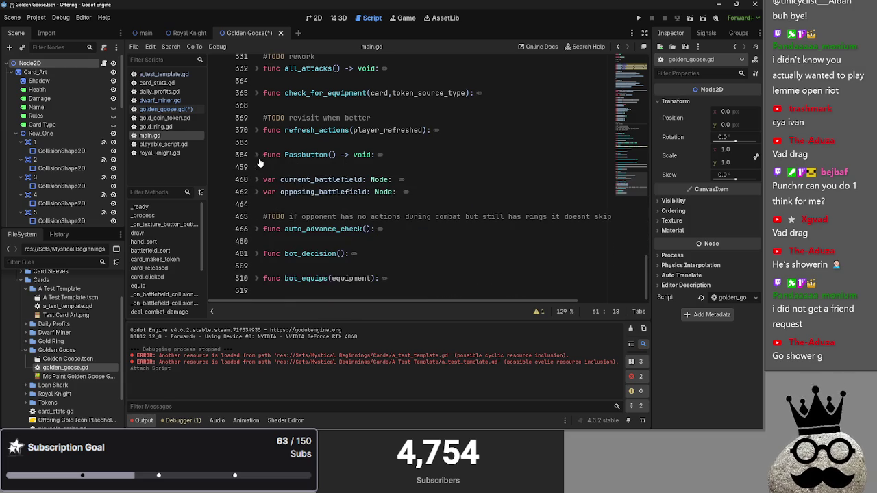
# - Reopen golden_goose.gd and select 'upkeep' on line 21
pyautogui.click(156, 126)
pyautogui.click(161, 110)
pyautogui.moveTo(380, 249); pyautogui.dragTo(354, 249)
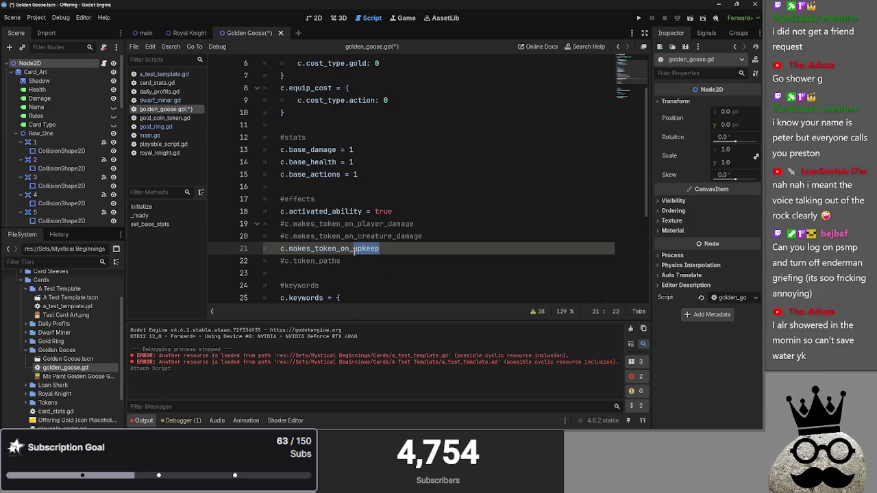
# - Change 'upkeep' to 'refresh' on line 21 and copy the makes_token_on_refresh line
pyautogui.write('refresh')
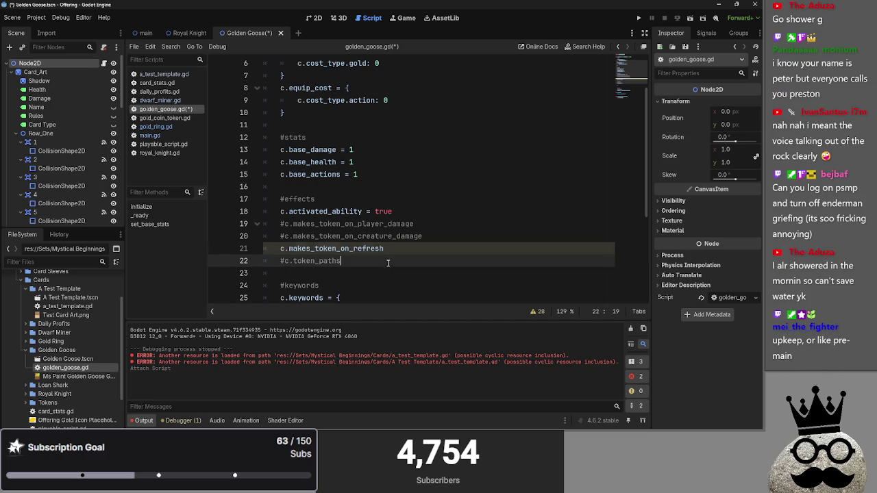
pyautogui.tripleClick(375, 247)
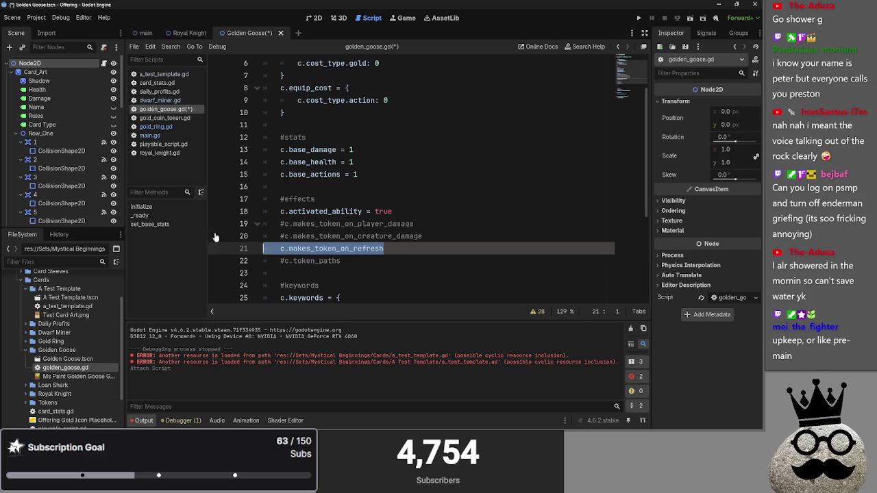
pyautogui.press('Right')
pyautogui.hotkey('shift', 'Home')
pyautogui.hotkey('ctrl', 'c')
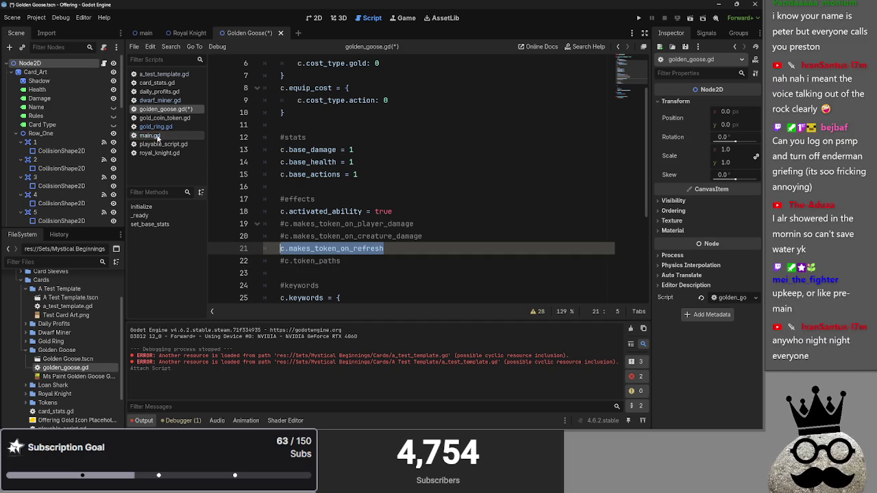
# - Paste the line after line 22 of a_test_template.gd and comment it out with Ctrl+K
pyautogui.click(152, 146)
pyautogui.click(163, 74)
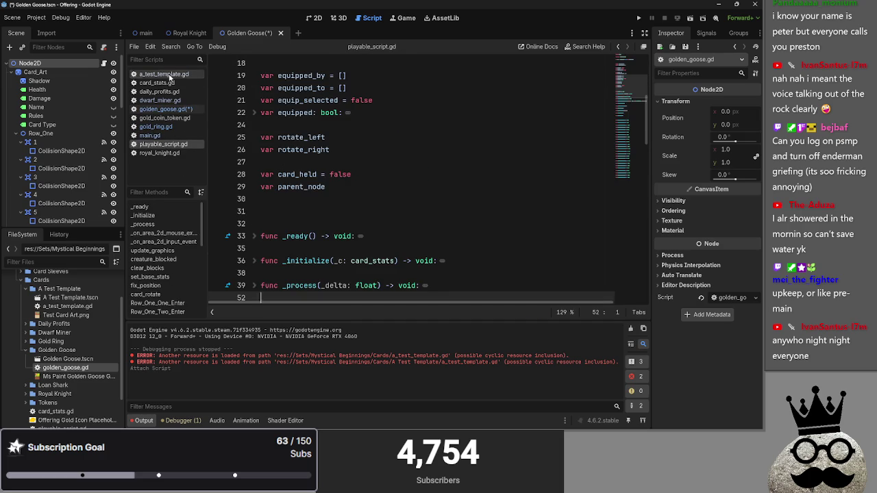
pyautogui.click(454, 177)
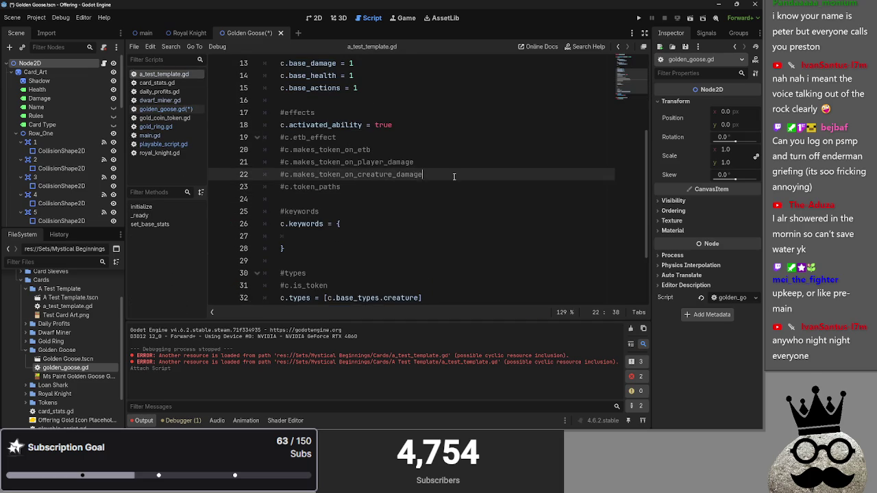
pyautogui.press('Return')
pyautogui.hotkey('ctrl', 'v')
pyautogui.click(371, 200)
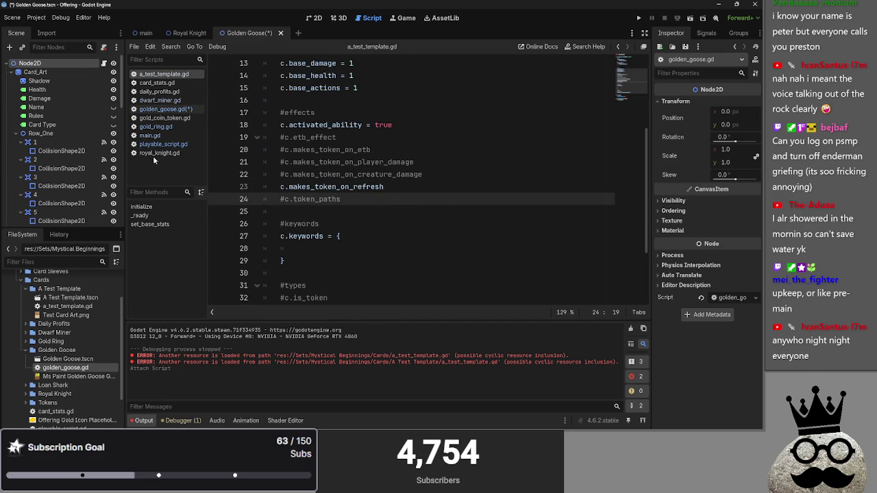
pyautogui.hotkey('ctrl', 'k')
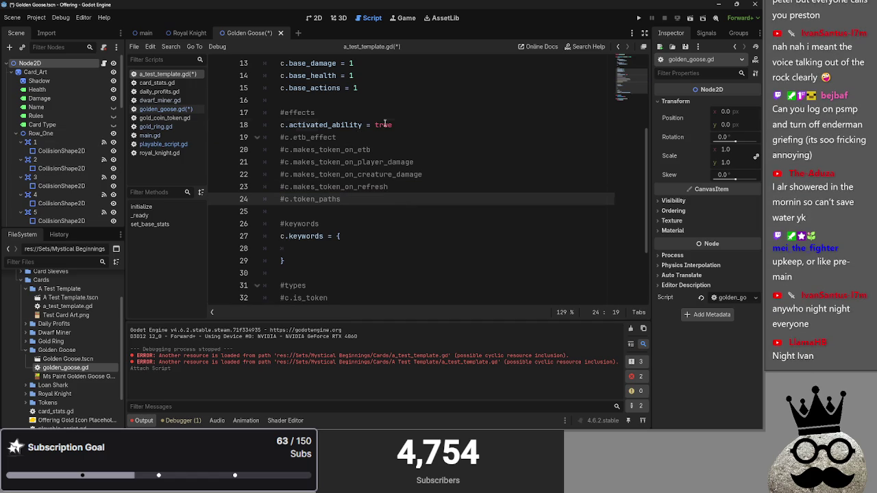
pyautogui.click(410, 124)
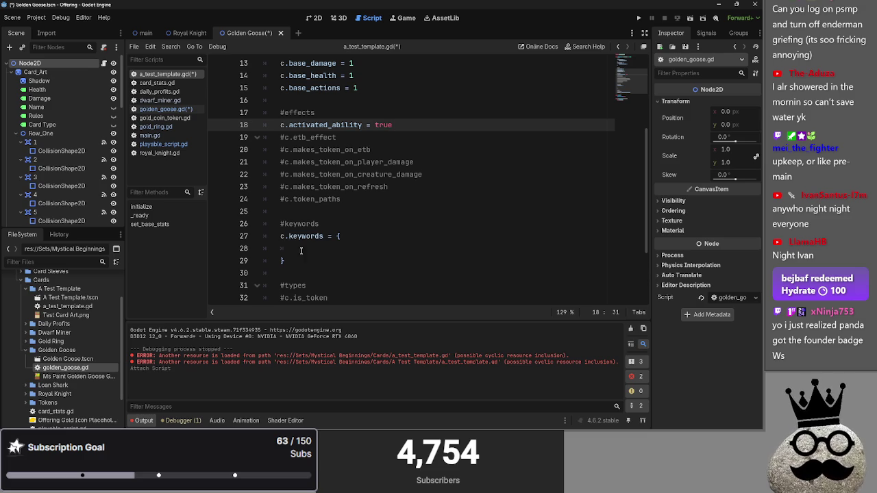
pyautogui.click(302, 211)
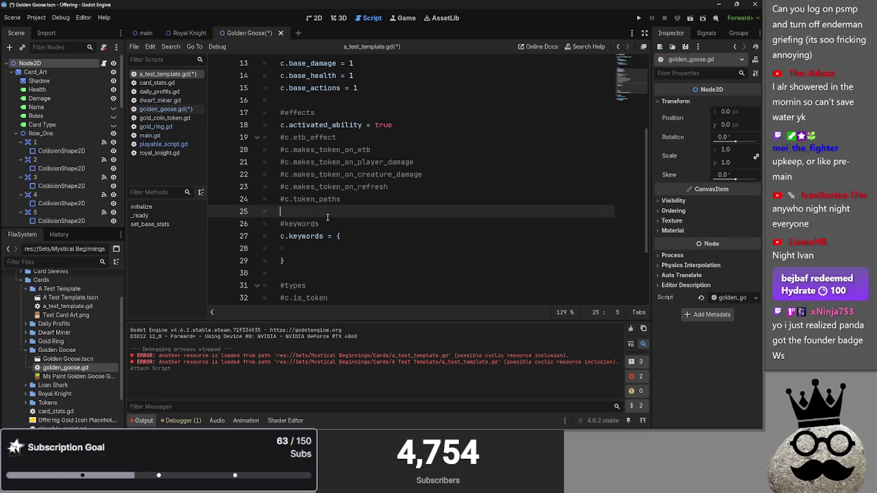
# - Review the royal_knight.gd and playable_script.gd scripts
pyautogui.click(158, 153)
pyautogui.click(157, 144)
pyautogui.click(157, 153)
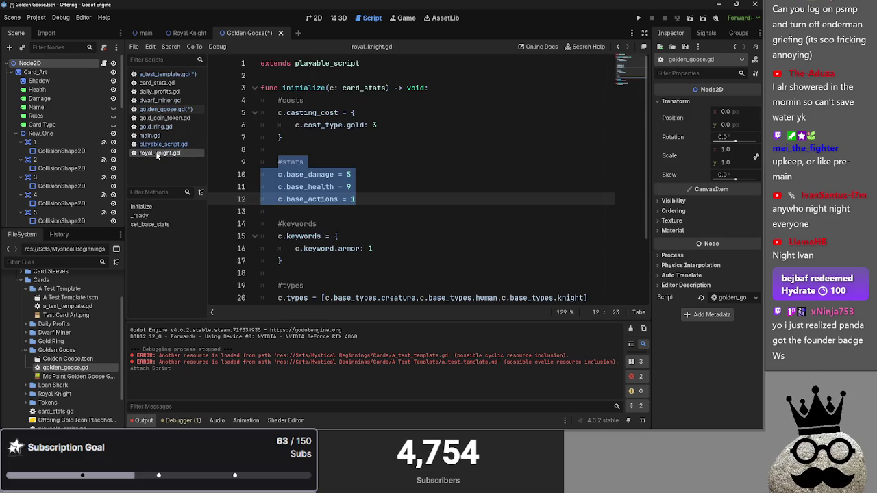
pyautogui.press('Up')
pyautogui.press('Up')
pyautogui.press('Up')
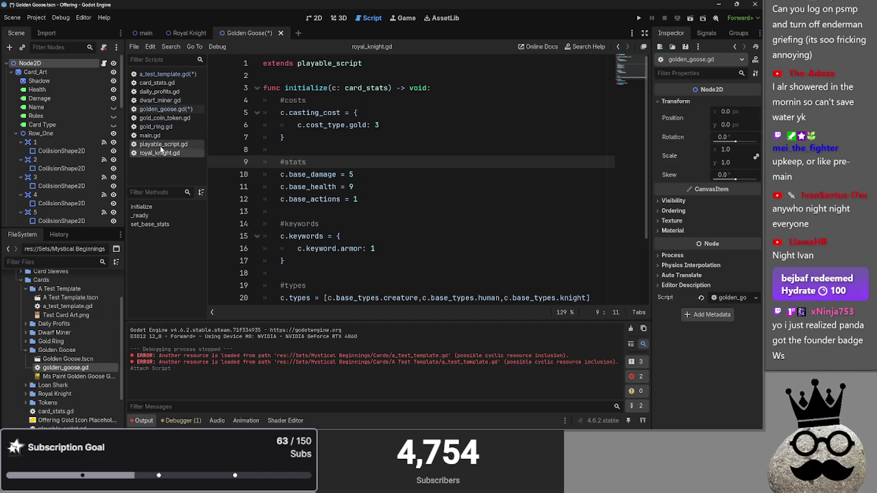
pyautogui.click(165, 144)
pyautogui.scroll(-4, 433, 184)
pyautogui.scroll(-15, 433, 183)
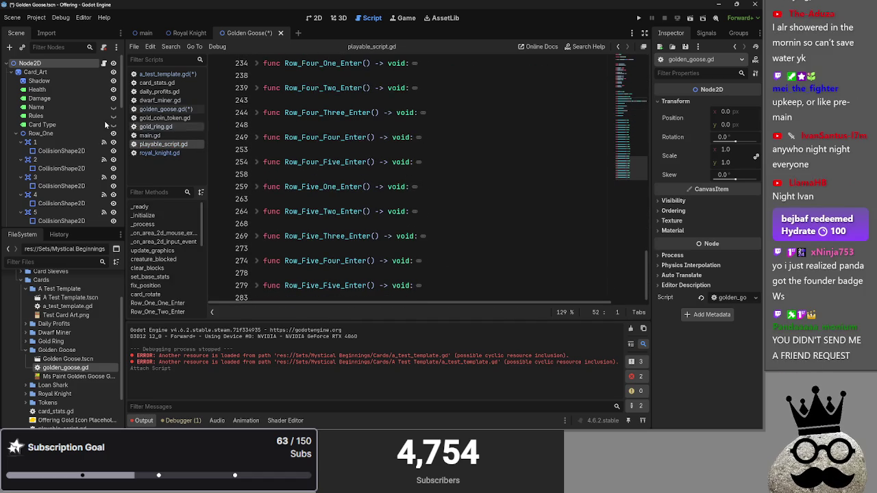
# - Look through main.gd, gold_ring.gd and golden_goose.gd, ending in card_stats.gd
pyautogui.click(161, 137)
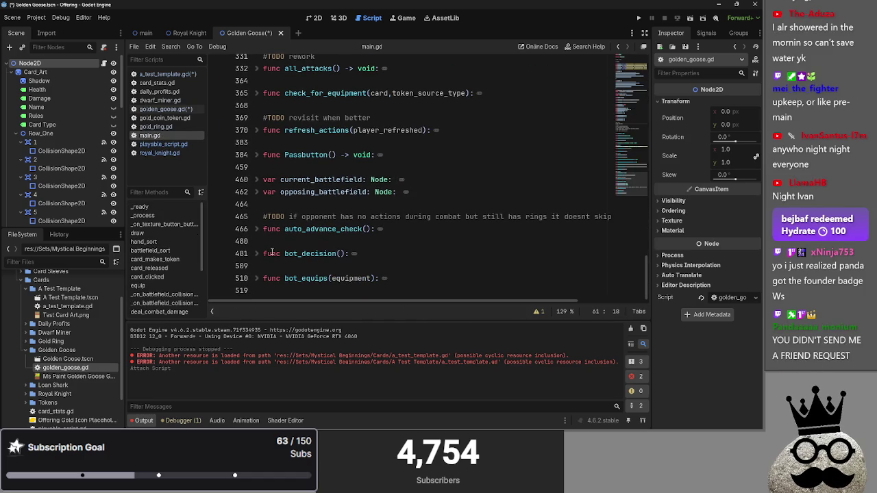
pyautogui.click(157, 126)
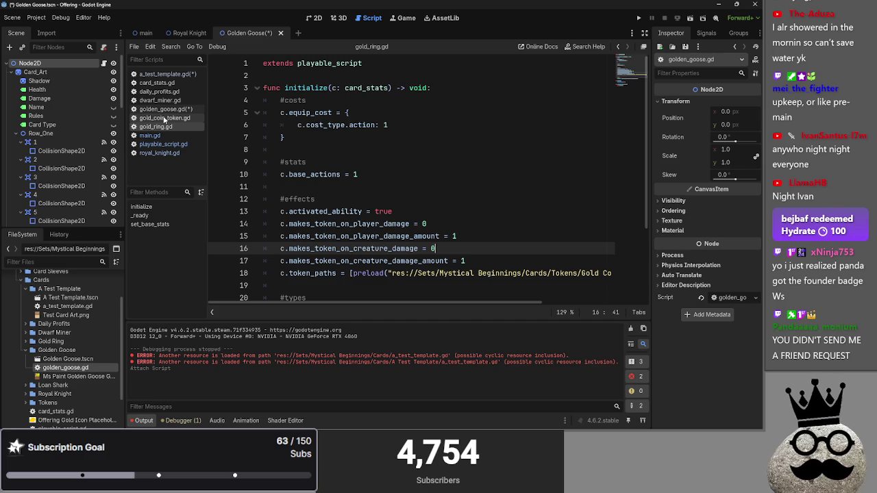
pyautogui.click(165, 110)
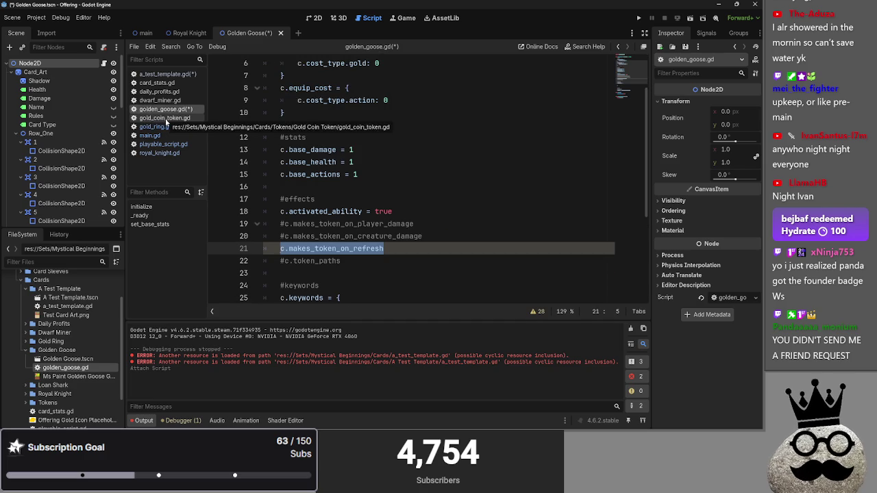
pyautogui.click(165, 73)
pyautogui.click(165, 109)
pyautogui.click(170, 85)
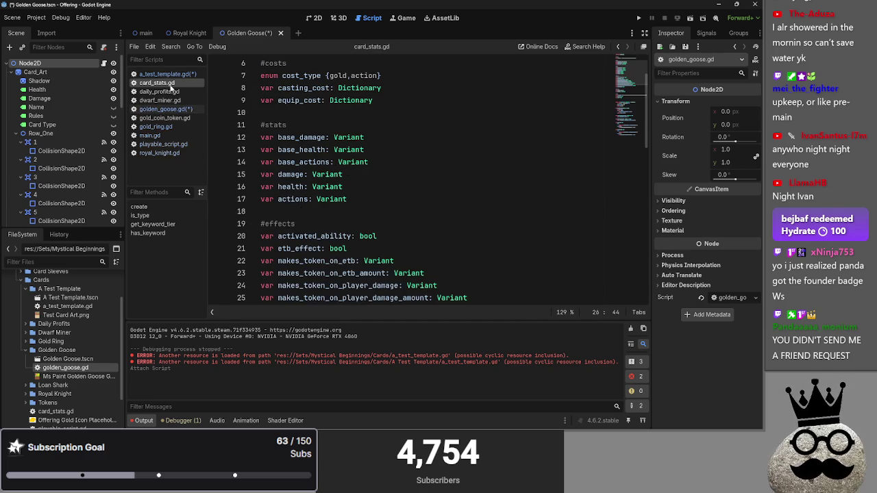
# - Below line 27 of card_stats.gd, declare makes_token_on_self_refresh: Variant from the pasted refresh name
pyautogui.scroll(-3, 479, 205)
pyautogui.click(531, 210)
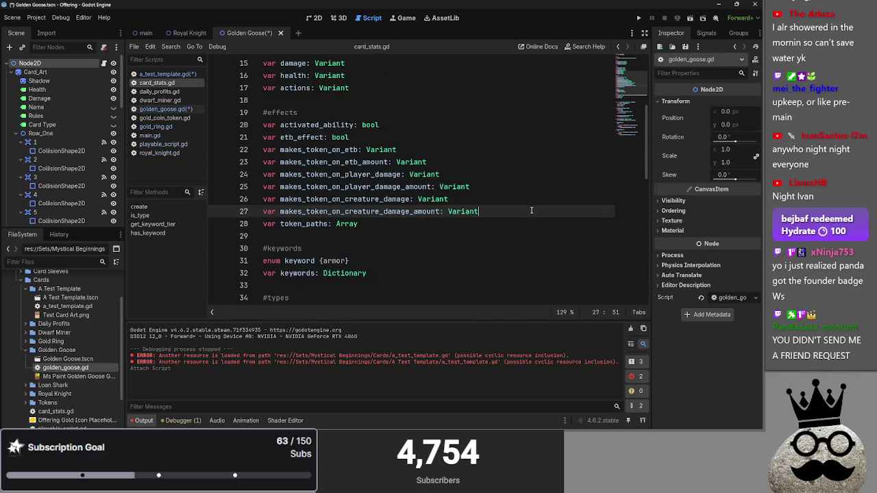
pyautogui.press('Return')
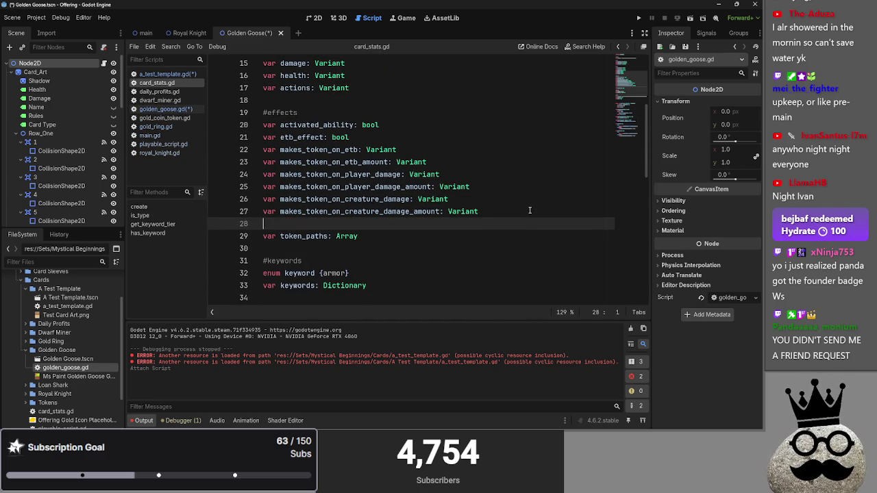
pyautogui.write('var makes')
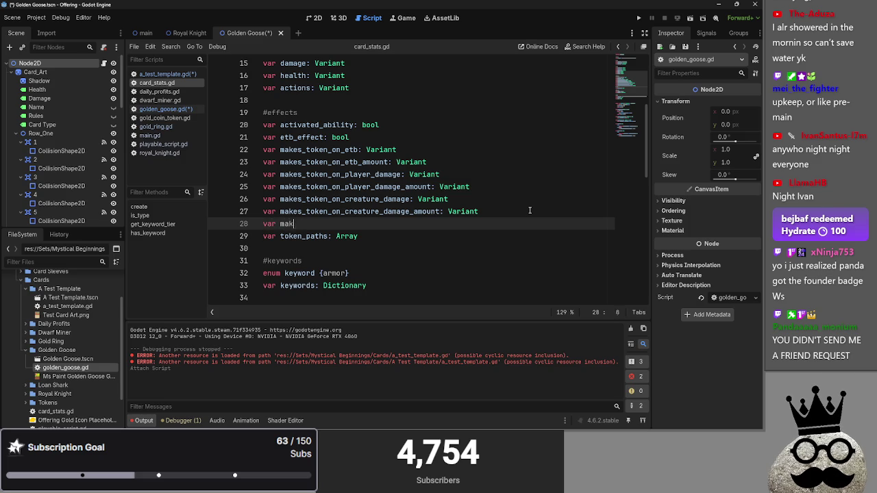
pyautogui.press('BackSpace')
pyautogui.press('BackSpace')
pyautogui.press('BackSpace')
pyautogui.hotkey('ctrl', 'v')
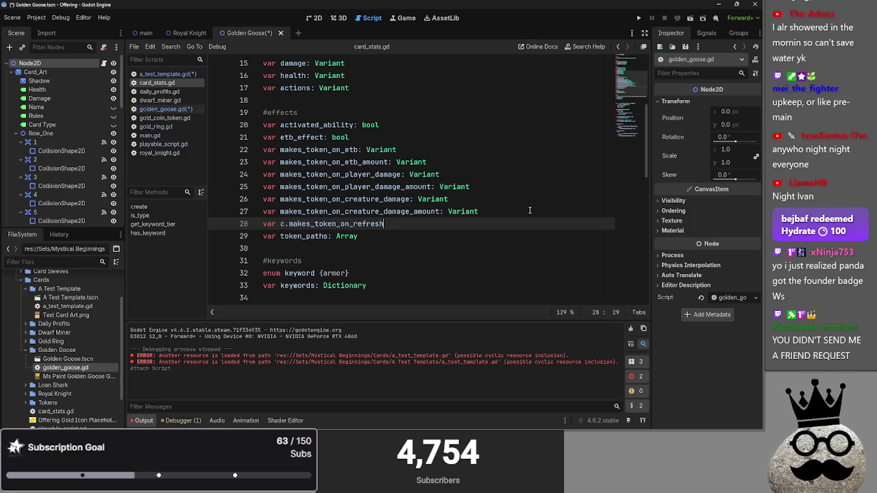
pyautogui.click(289, 225)
pyautogui.press('BackSpace')
pyautogui.press('BackSpace')
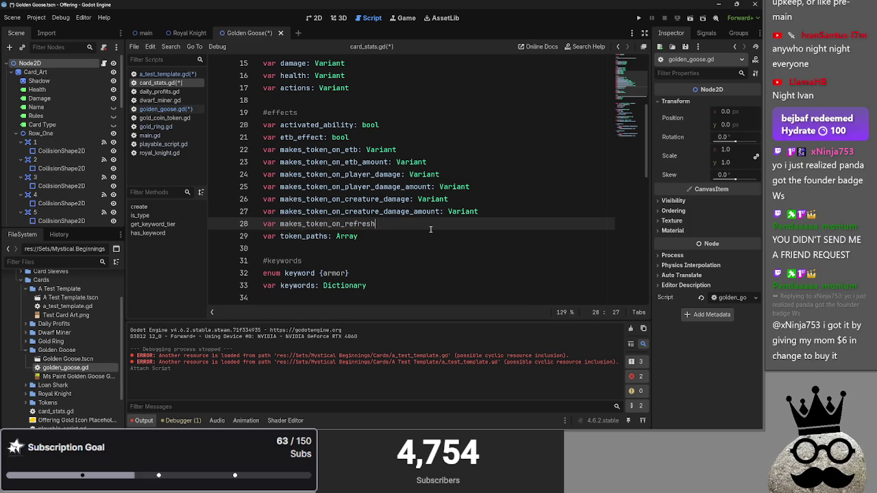
pyautogui.write('self_')
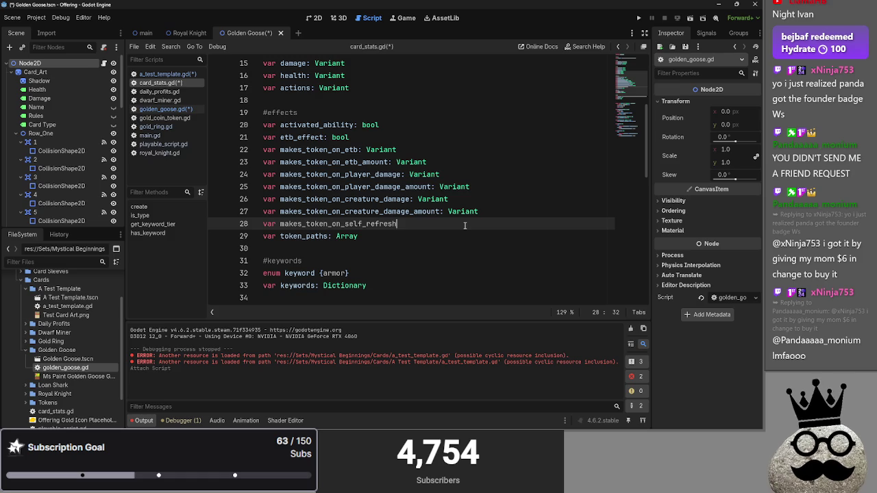
pyautogui.hotkey('alt', 'Tab')
pyautogui.hotkey('alt', 'Tab')
pyautogui.hotkey('alt', 'Tab')
pyautogui.hotkey('alt', 'Tab')
pyautogui.hotkey('alt', 'Tab')
pyautogui.hotkey('alt', 'Tab')
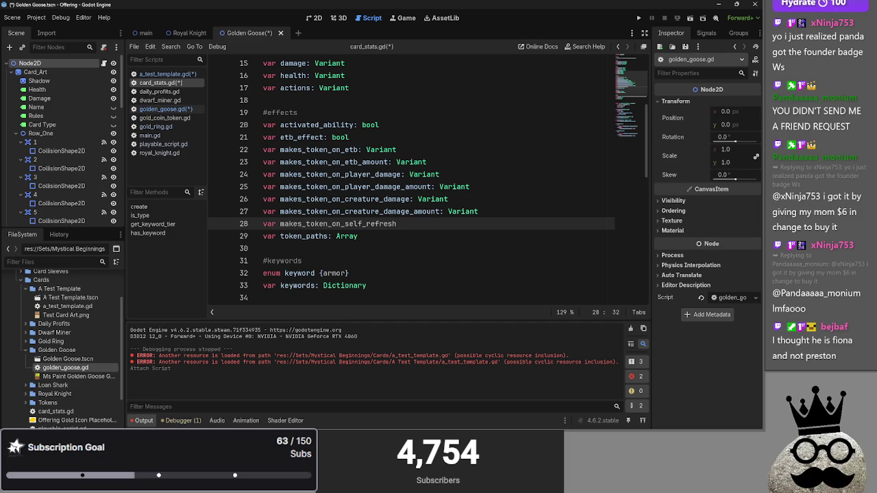
pyautogui.hotkey('alt', 'Tab')
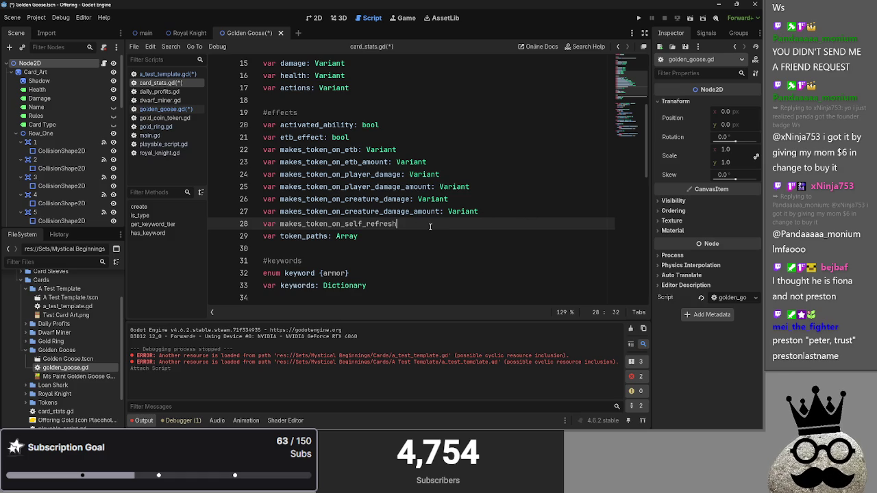
pyautogui.write(': Variant')
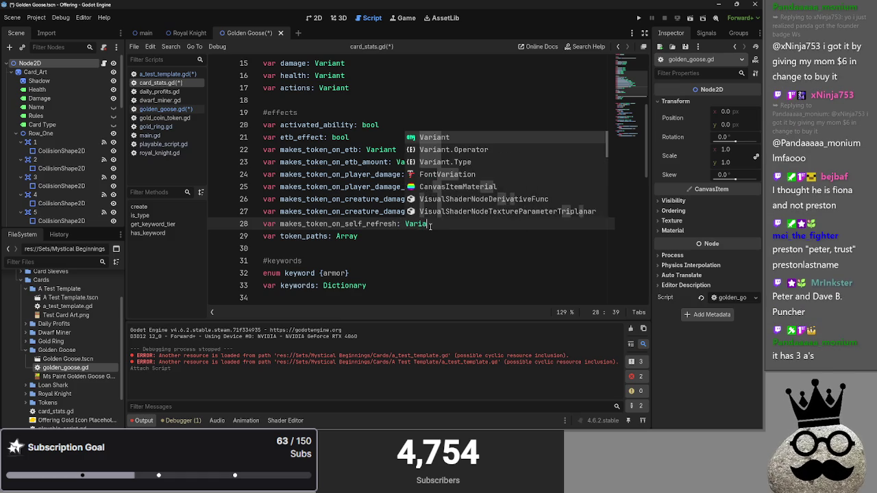
pyautogui.press('Return')
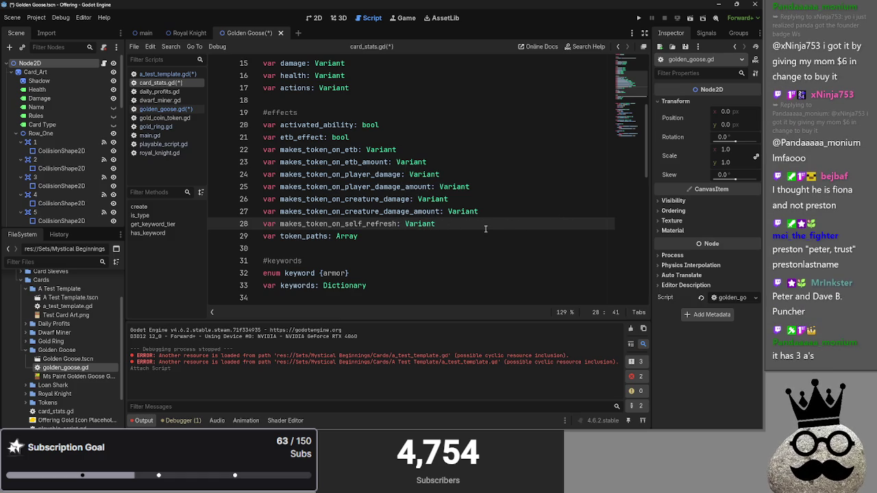
pyautogui.press('Return')
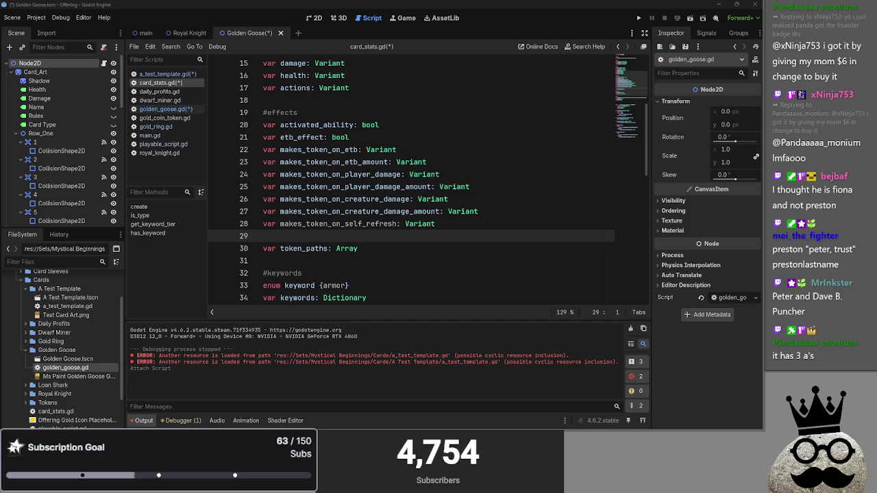
# - On the next line, declare makes_token_on_self_refresh_amount: Variant and compare both declarations
pyautogui.write('var')
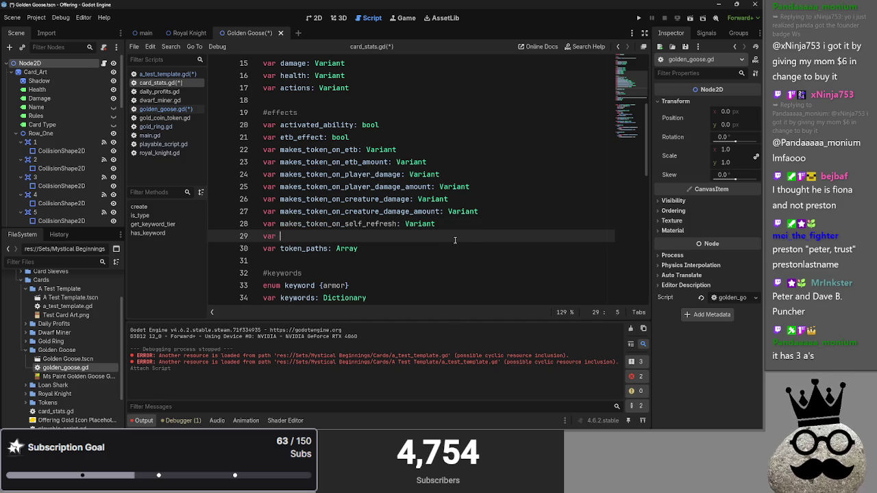
pyautogui.write(' maks')
pyautogui.press('BackSpace')
pyautogui.write('es_token_on_')
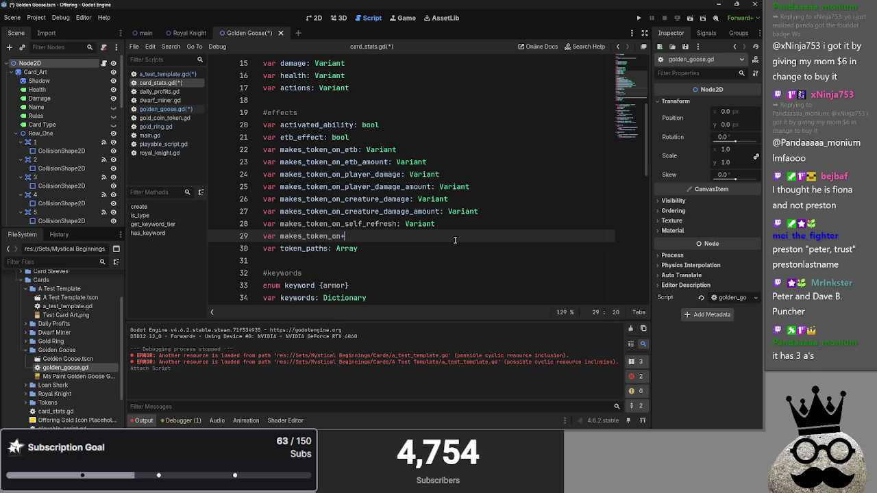
pyautogui.write('self')
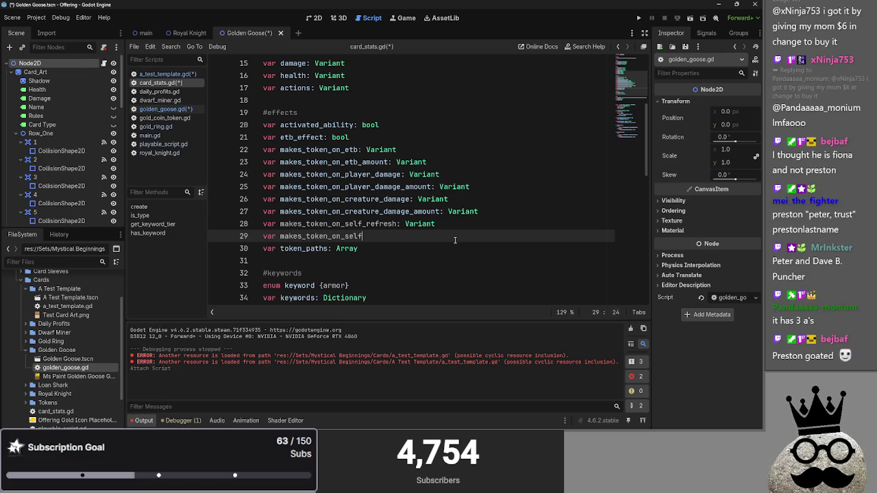
pyautogui.write('_refresh: Variant')
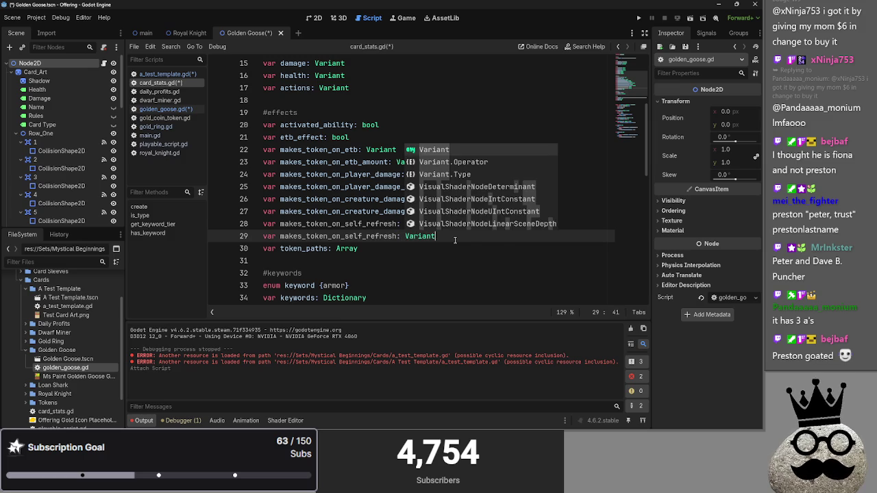
pyautogui.click(398, 237)
pyautogui.write('_a')
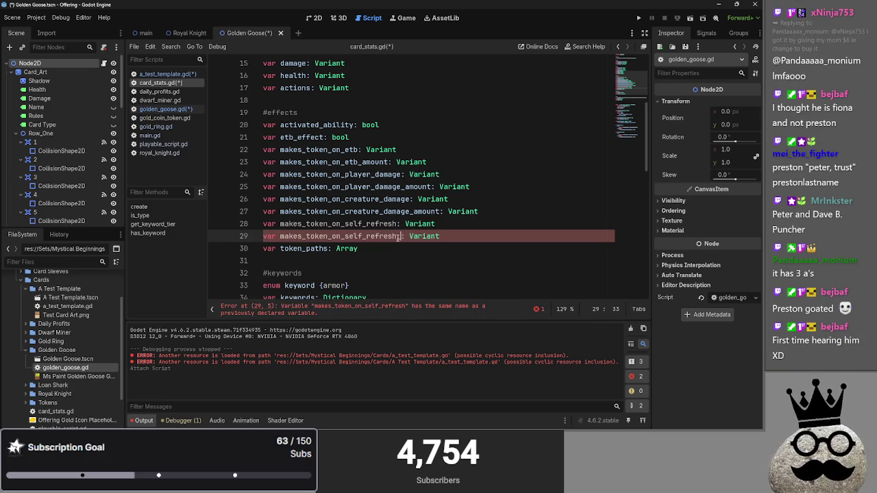
pyautogui.write('mount')
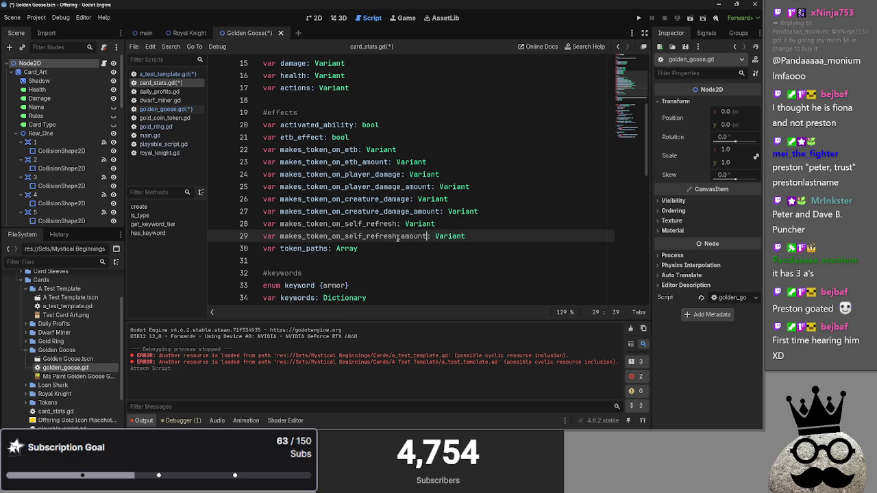
pyautogui.click(455, 224)
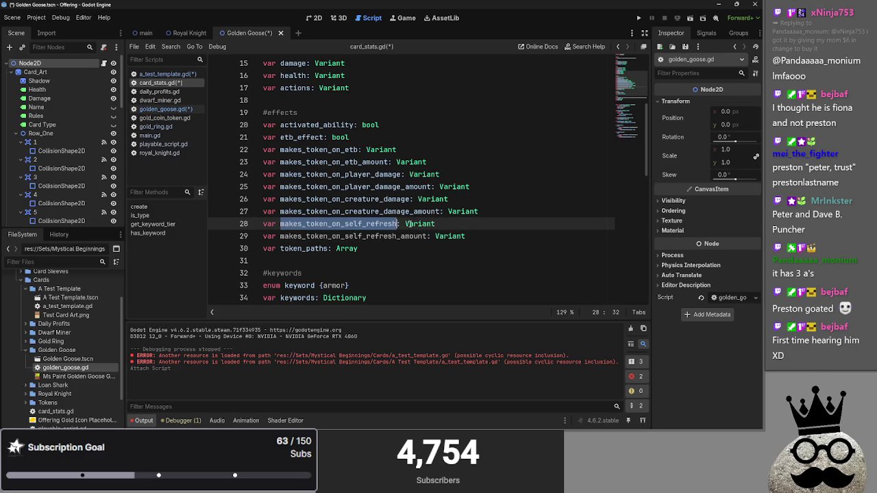
pyautogui.press('Down')
pyautogui.press('Up')
pyautogui.press('Down')
pyautogui.press('Up')
# - Open main.gd and scroll through its folded functions
pyautogui.click(149, 135)
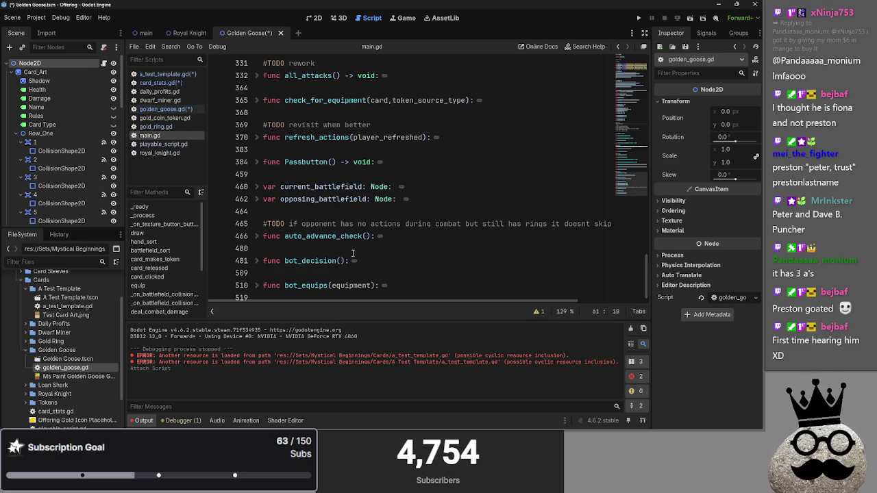
pyautogui.scroll(3, 352, 254)
pyautogui.scroll(6, 352, 255)
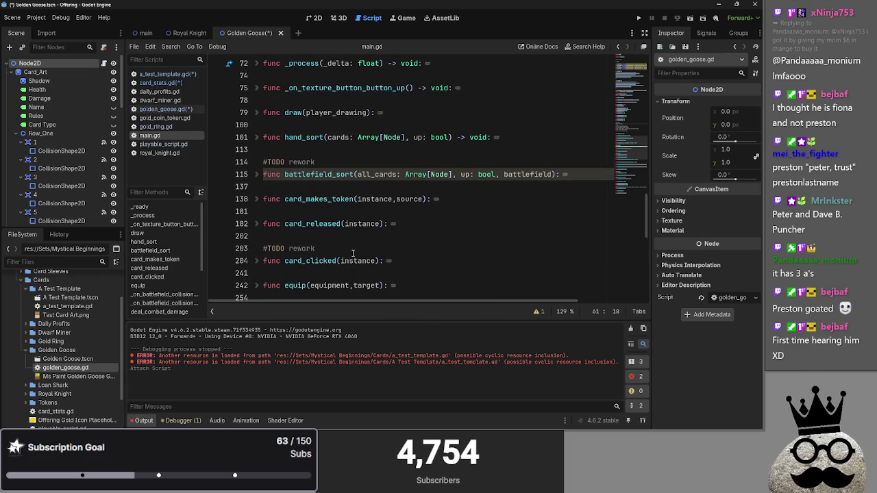
pyautogui.scroll(1, 352, 254)
pyautogui.scroll(-10, 352, 253)
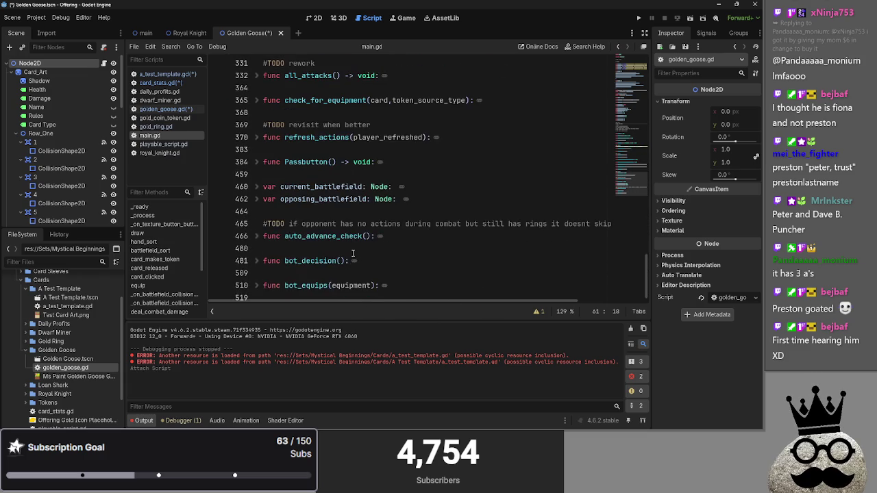
pyautogui.scroll(6, 352, 253)
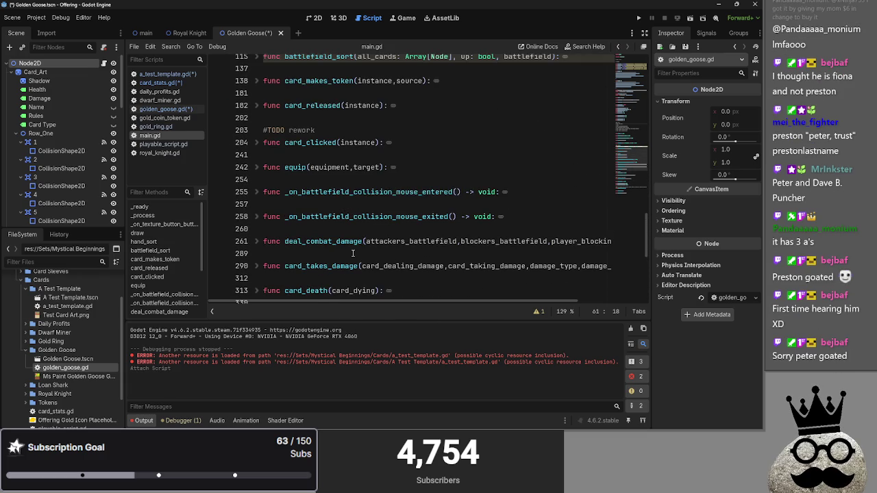
pyautogui.scroll(1, 353, 253)
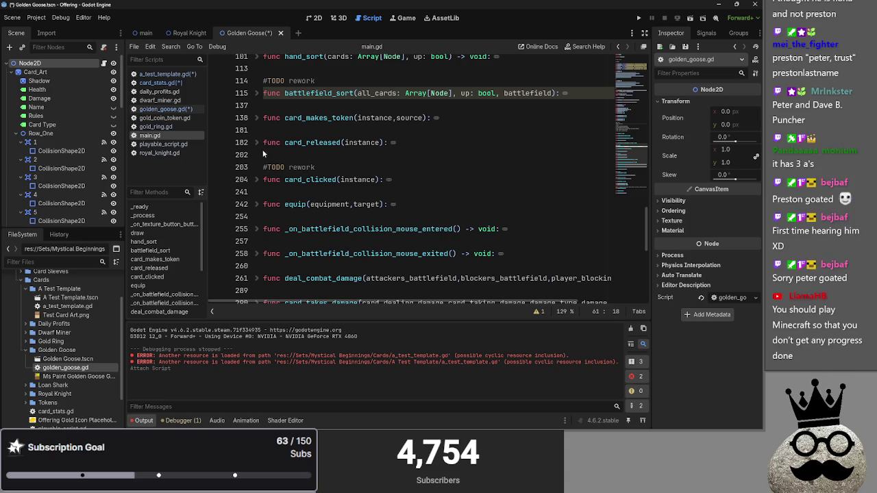
# - Unfold card_clicked to peek at its body, then fold it again
pyautogui.click(308, 135)
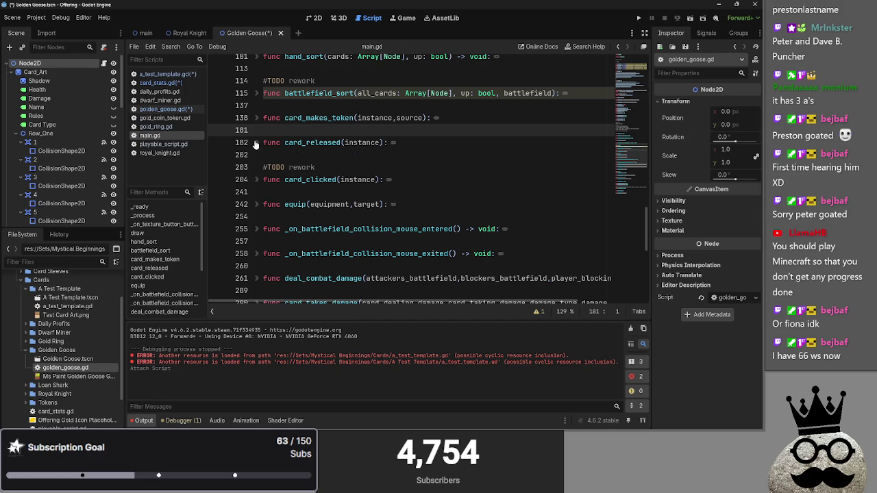
pyautogui.click(280, 168)
pyautogui.press('Up')
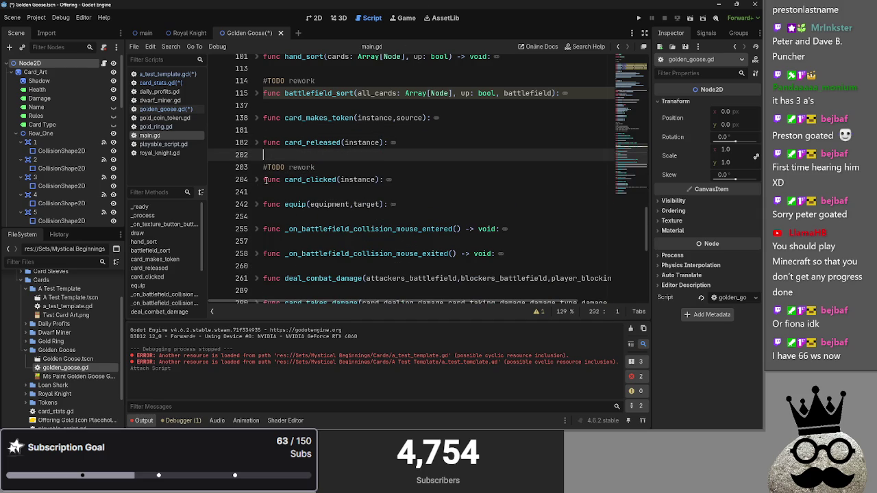
pyautogui.click(255, 179)
pyautogui.click(255, 180)
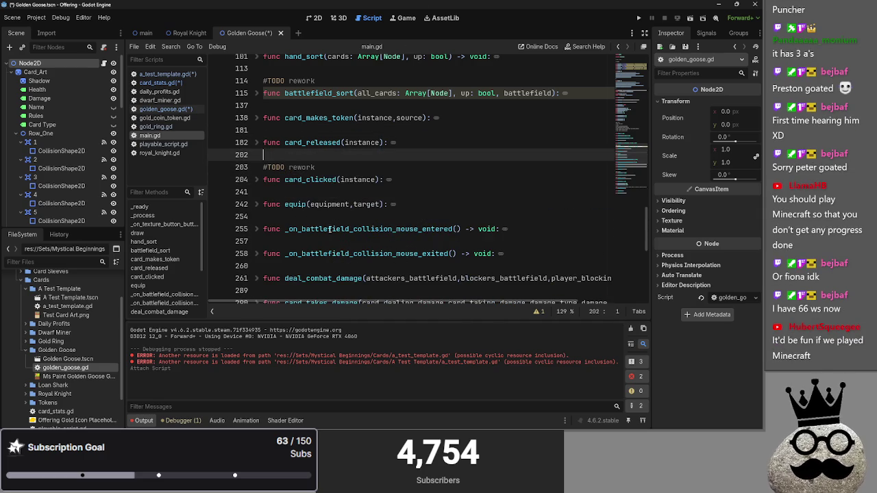
pyautogui.scroll(-2, 362, 269)
pyautogui.scroll(-4, 363, 269)
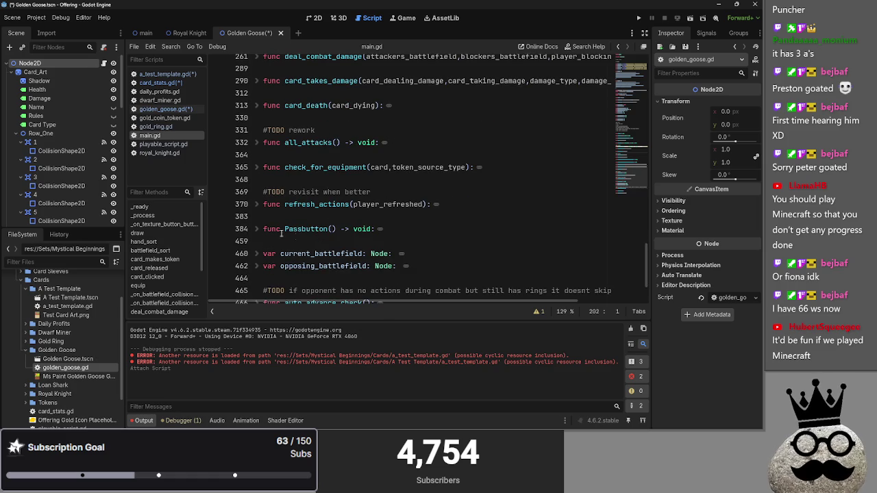
# - Expand refresh_actions, check where battlefield is used, then collapse it again
pyautogui.click(257, 205)
pyautogui.scroll(-4, 382, 255)
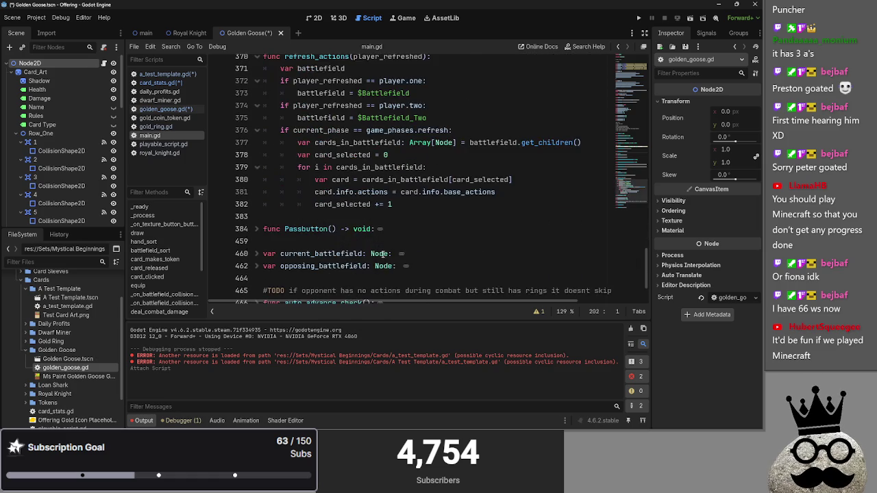
pyautogui.scroll(1, 383, 254)
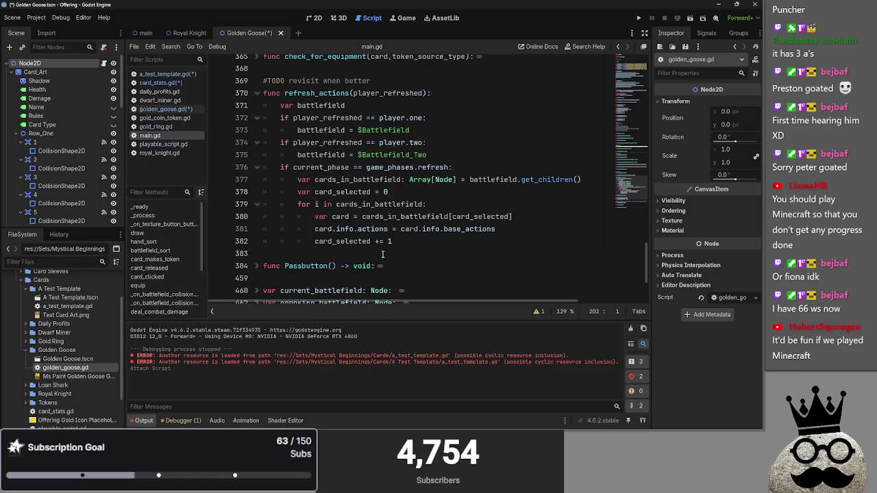
pyautogui.click(259, 94)
pyautogui.click(293, 72)
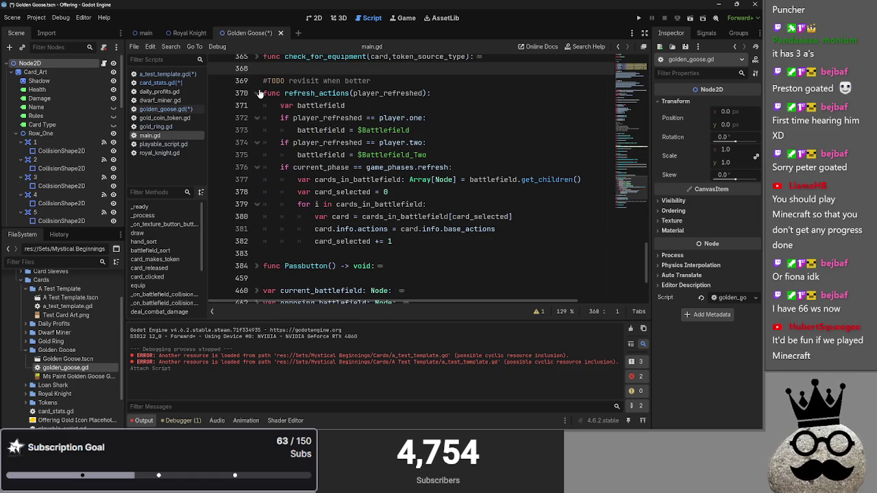
pyautogui.click(321, 106)
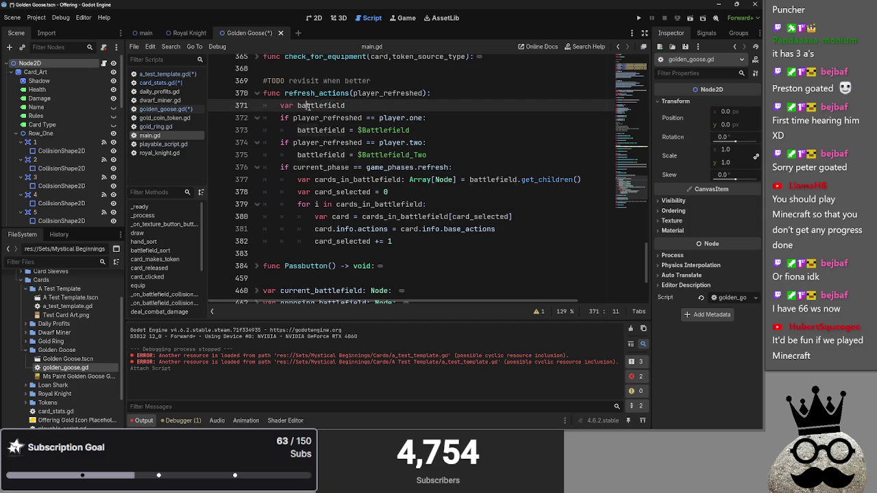
pyautogui.click(332, 71)
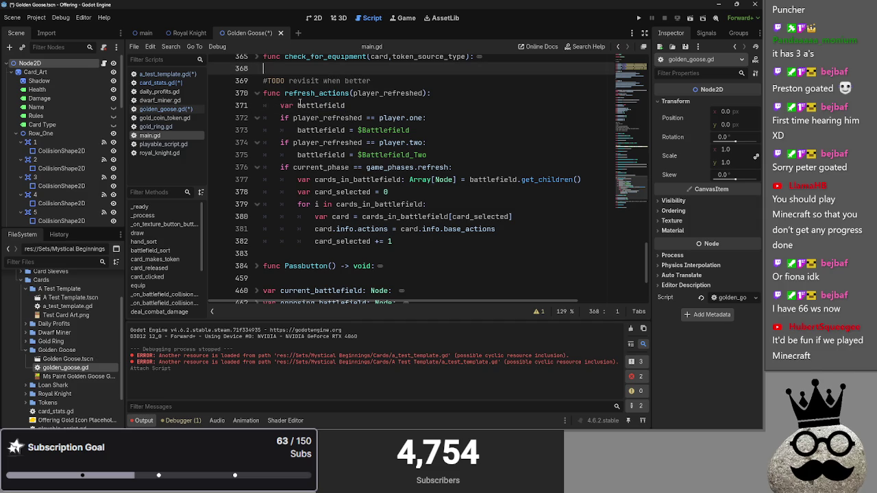
pyautogui.click(273, 106)
pyautogui.click(264, 94)
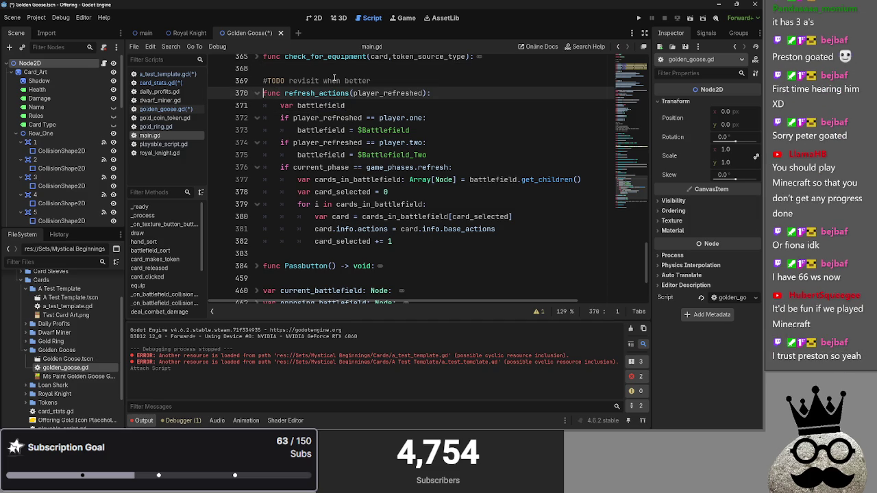
pyautogui.click(255, 93)
pyautogui.click(320, 71)
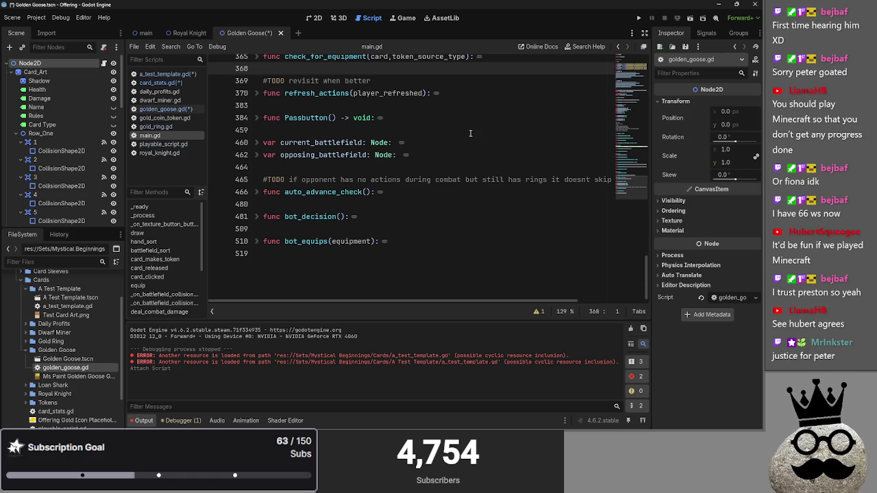
# - Move through the blank lines further down main.gd, around lines 383 and 459
pyautogui.click(410, 106)
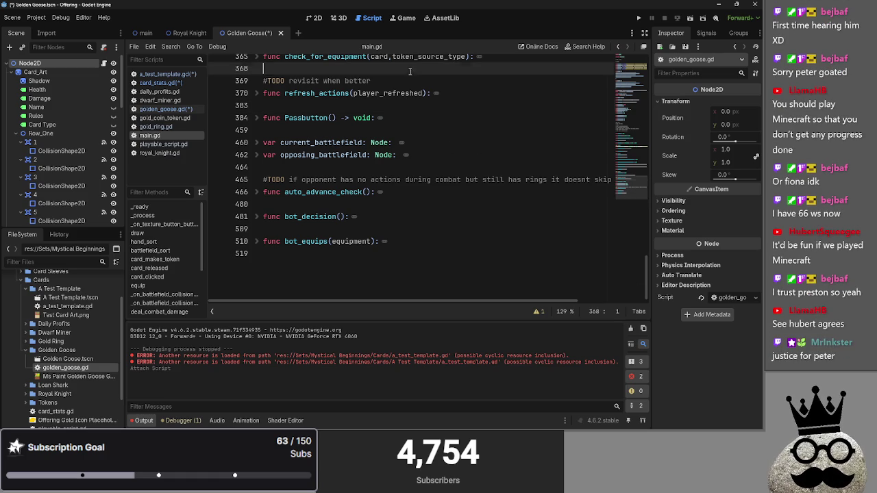
pyautogui.click(433, 125)
pyautogui.click(428, 96)
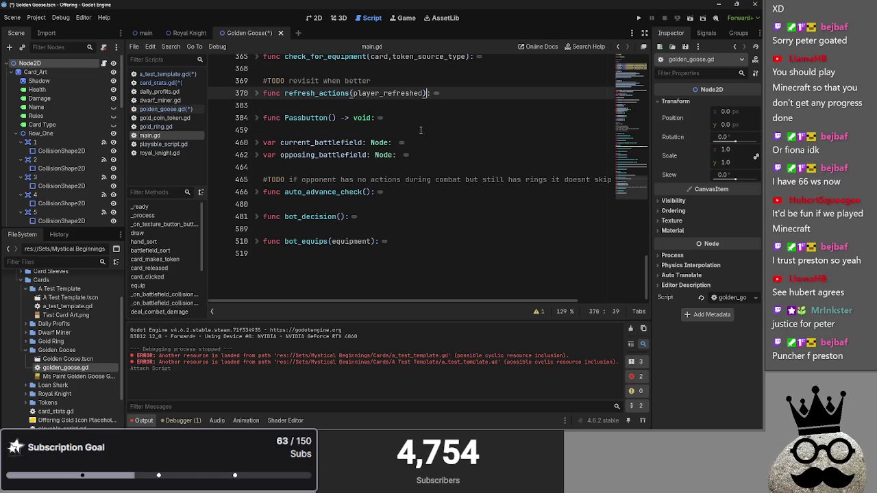
pyautogui.click(417, 104)
pyautogui.click(412, 127)
pyautogui.click(416, 105)
pyautogui.click(413, 128)
pyautogui.click(416, 105)
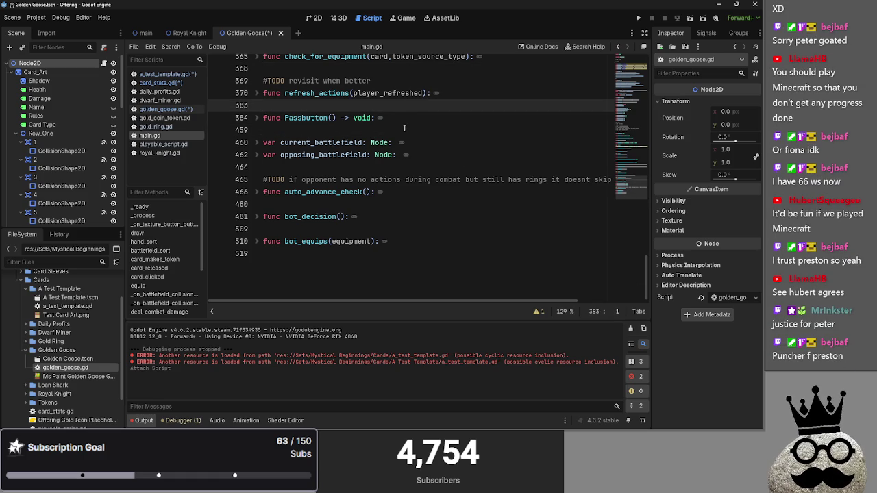
pyautogui.click(404, 128)
pyautogui.click(412, 106)
pyautogui.click(404, 128)
pyautogui.scroll(3, 340, 170)
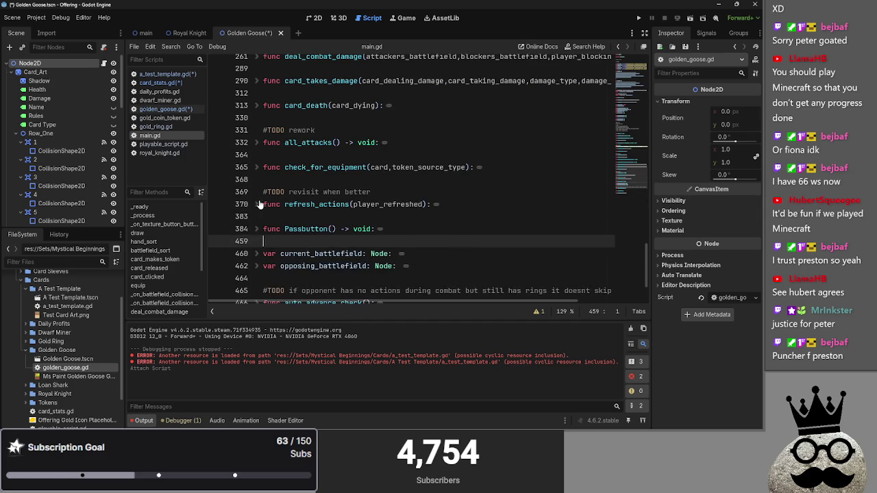
# - Save golden_goose.gd and add a commented makes_token_on_player_damage_amount line below player_damage
pyautogui.hotkey('alt', 'Left')
pyautogui.hotkey('ctrl', 's')
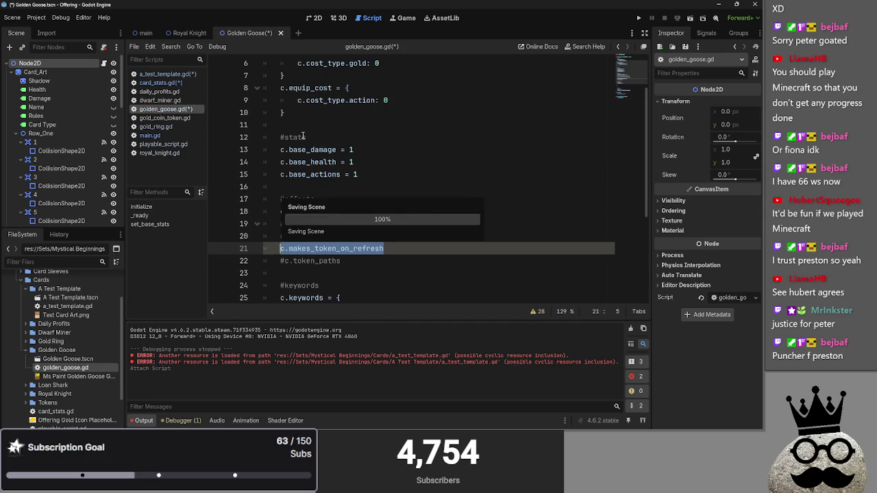
pyautogui.press('End')
pyautogui.press('Return')
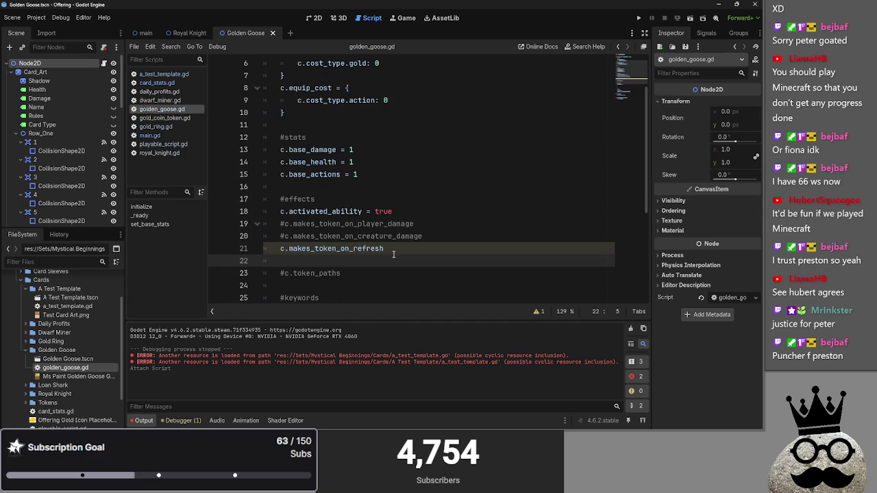
pyautogui.write('#')
pyautogui.click(447, 226)
pyautogui.press('Return')
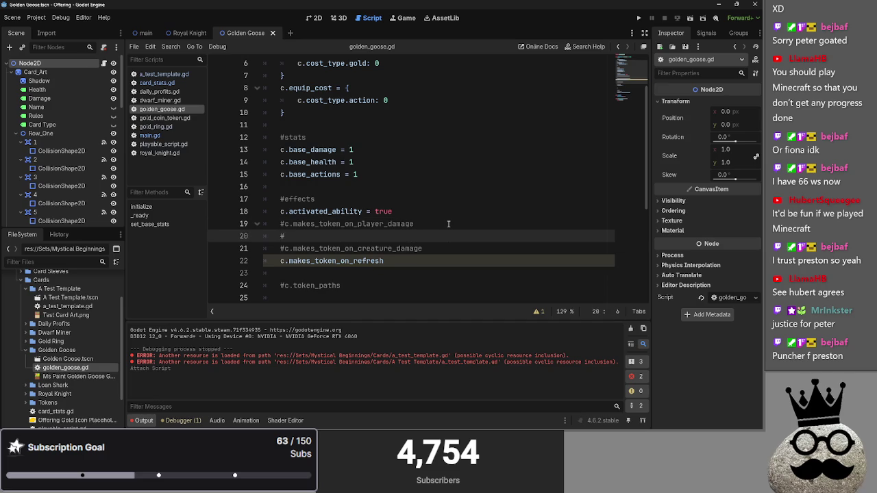
pyautogui.write('c.ma')
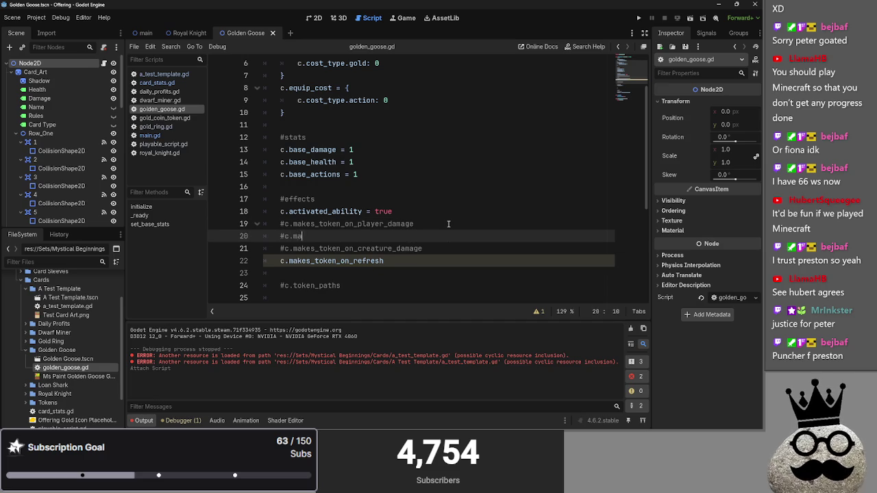
pyautogui.write('kes_token_o')
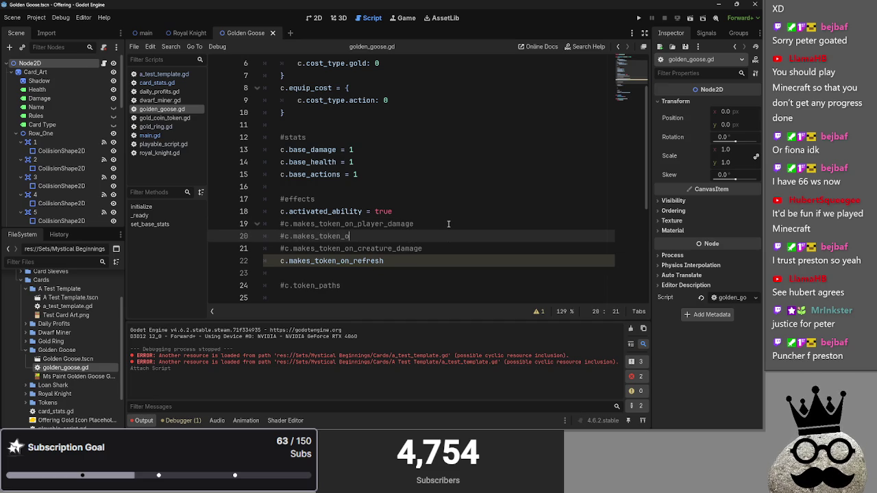
pyautogui.write('n_player_')
pyautogui.write('damage_maout')
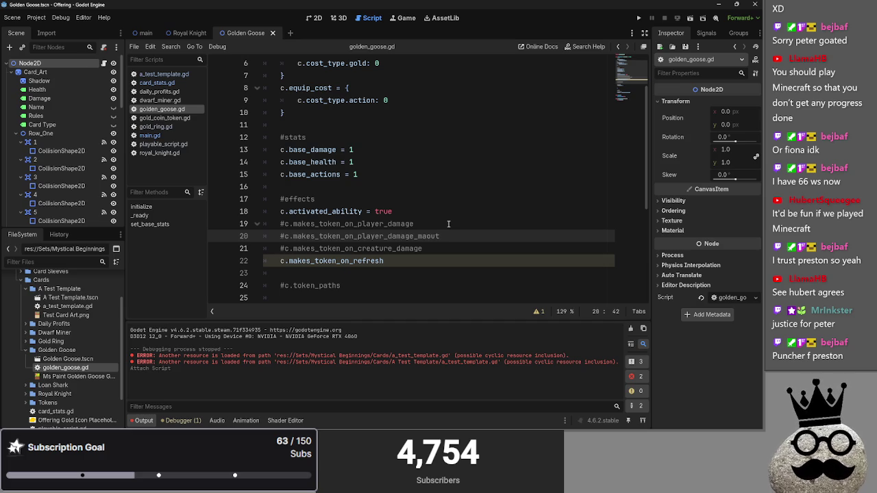
pyautogui.press('BackSpace')
pyautogui.press('BackSpace')
pyautogui.press('BackSpace')
pyautogui.write('amount')
pyautogui.scroll(-2, 439, 233)
pyautogui.scroll(4, 431, 240)
pyautogui.moveTo(267, 100); pyautogui.dragTo(417, 248)
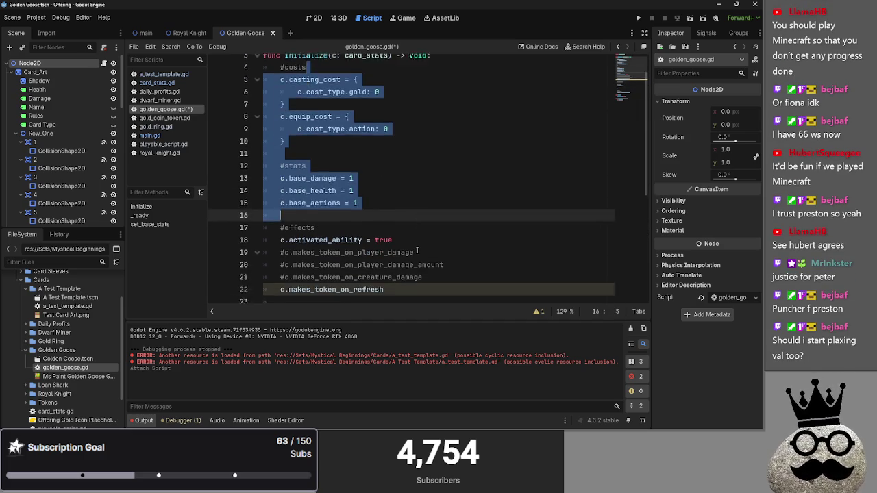
pyautogui.scroll(-2, 417, 251)
# - In a_test_template.gd, copy the player_damage token line onto a new line below it
pyautogui.click(164, 73)
pyautogui.click(418, 163)
pyautogui.press('Return')
pyautogui.moveTo(437, 163); pyautogui.dragTo(258, 163)
pyautogui.hotkey('ctrl', 'c')
pyautogui.click(429, 175)
pyautogui.hotkey('ctrl', 'v')
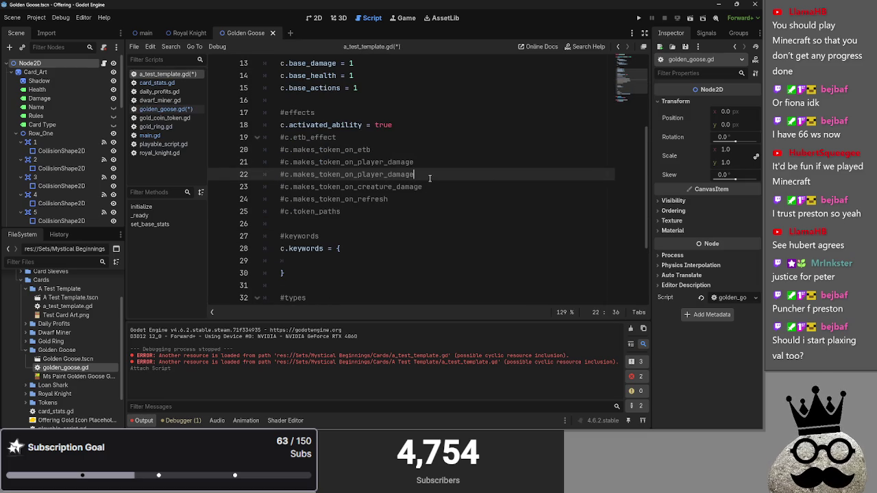
# - Finish the player_damage_amount line and add a creature_damage_amount copy below creature_damage
pyautogui.write('_amount')
pyautogui.click(449, 186)
pyautogui.moveTo(448, 186); pyautogui.dragTo(281, 189)
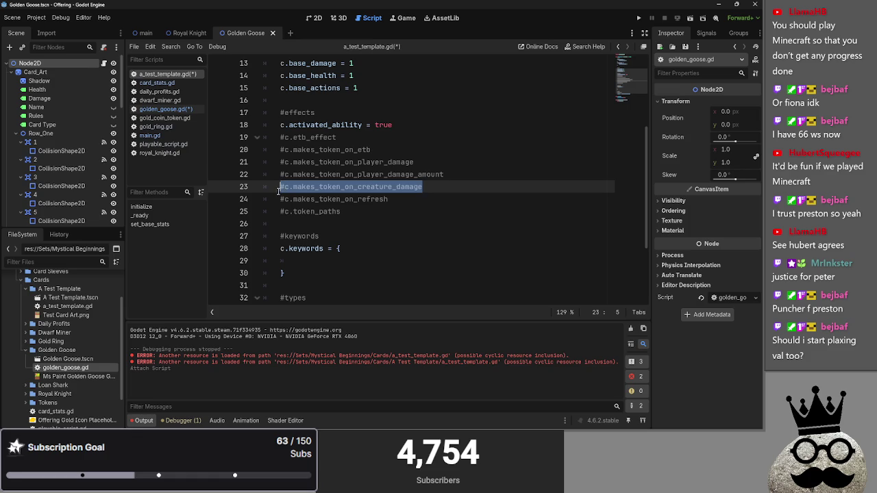
pyautogui.press('End')
pyautogui.press('Return')
pyautogui.hotkey('ctrl', 'v')
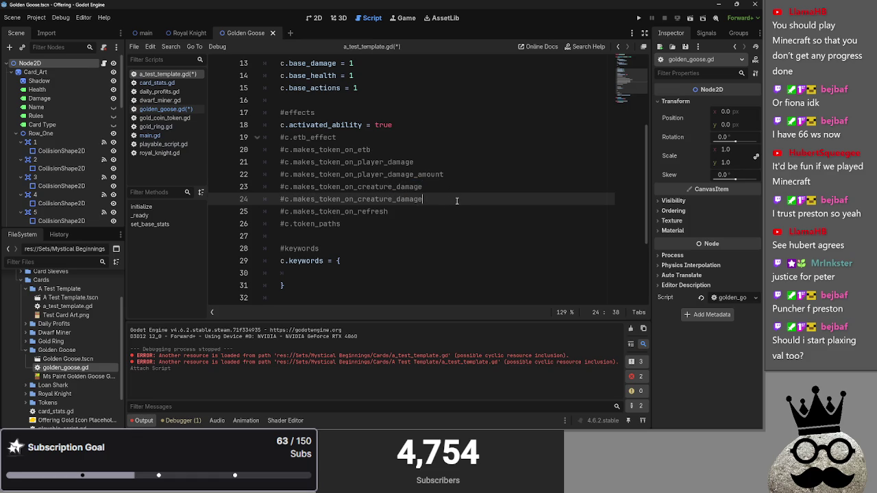
pyautogui.write('_amount')
# - Paste a copy of the refresh token line below it for refresh_amount
pyautogui.click(406, 211)
pyautogui.hotkey('shift', 'Home')
pyautogui.press('End')
pyautogui.press('Return')
pyautogui.hotkey('ctrl', 'v')
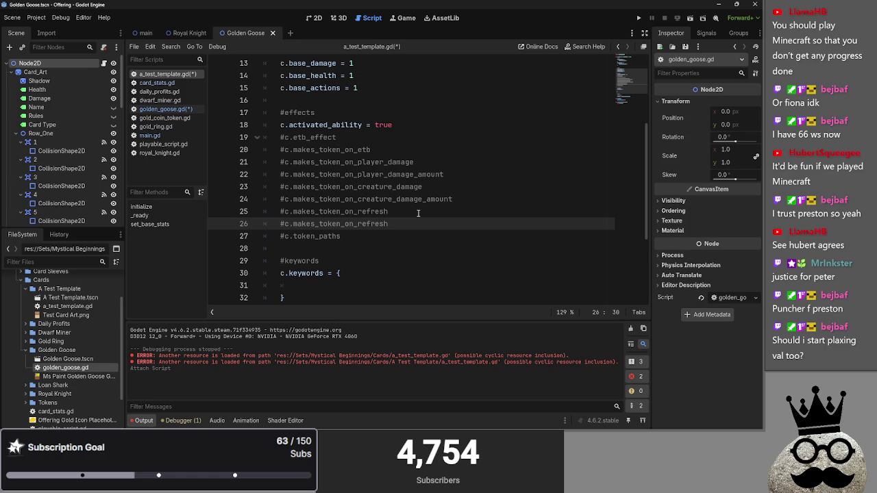
pyautogui.write('_amount')
pyautogui.click(417, 213)
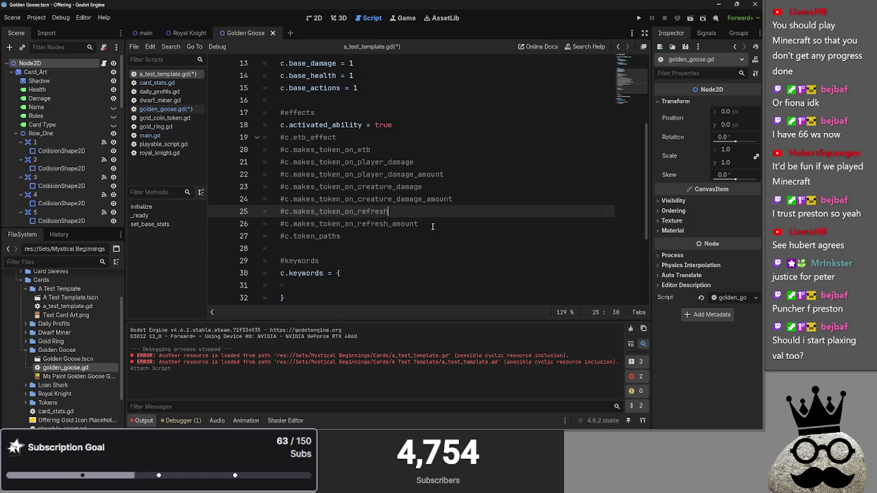
pyautogui.press('Down')
pyautogui.press('Down')
pyautogui.press('Down')
pyautogui.press('Up')
pyautogui.press('Up')
pyautogui.press('Up')
pyautogui.press('Down')
pyautogui.press('Up')
pyautogui.press('Down')
pyautogui.press('Up')
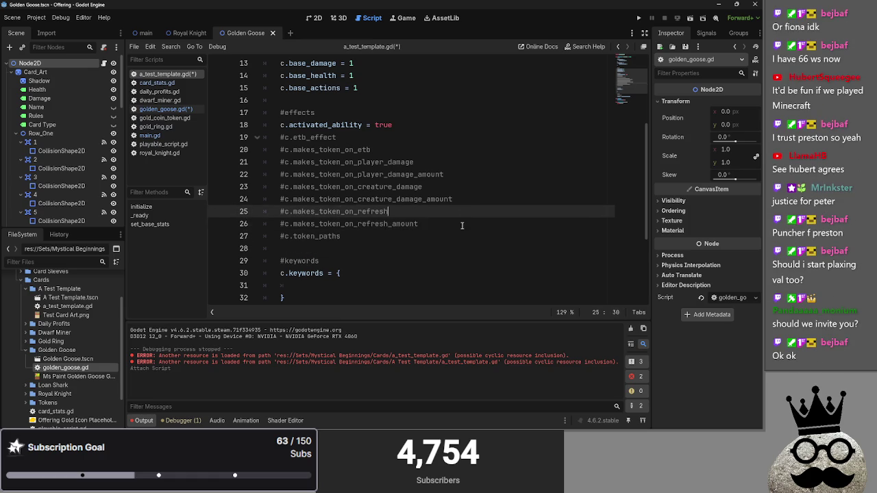
# - Add a commented etb_amount line directly below the etb token line
pyautogui.click(461, 225)
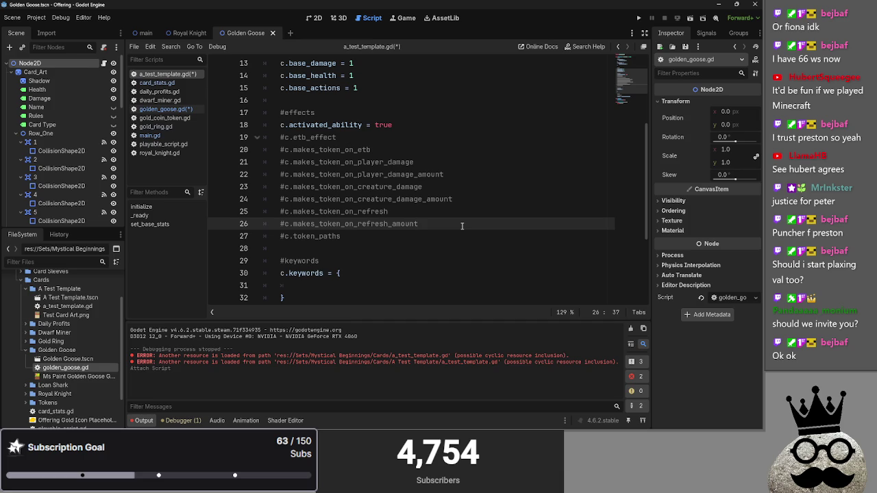
pyautogui.moveTo(465, 226); pyautogui.dragTo(472, 137)
pyautogui.click(485, 165)
pyautogui.click(462, 151)
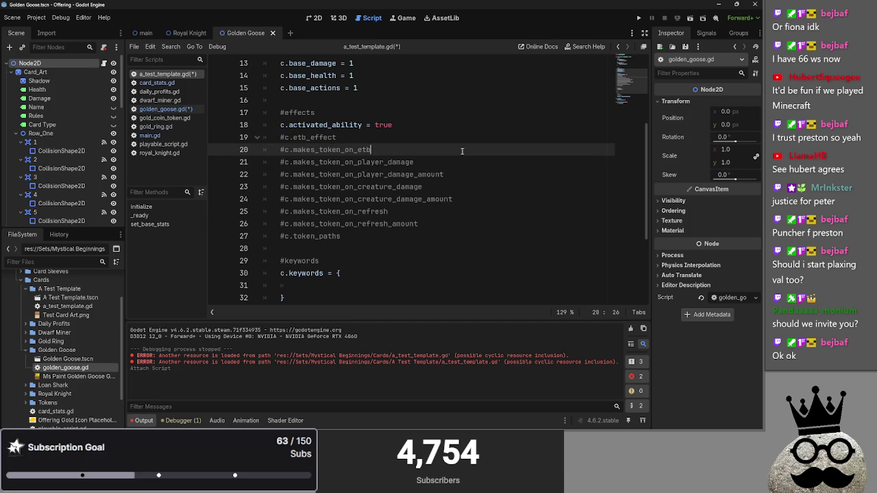
pyautogui.press('Return')
pyautogui.write('#c.makes_token_on_')
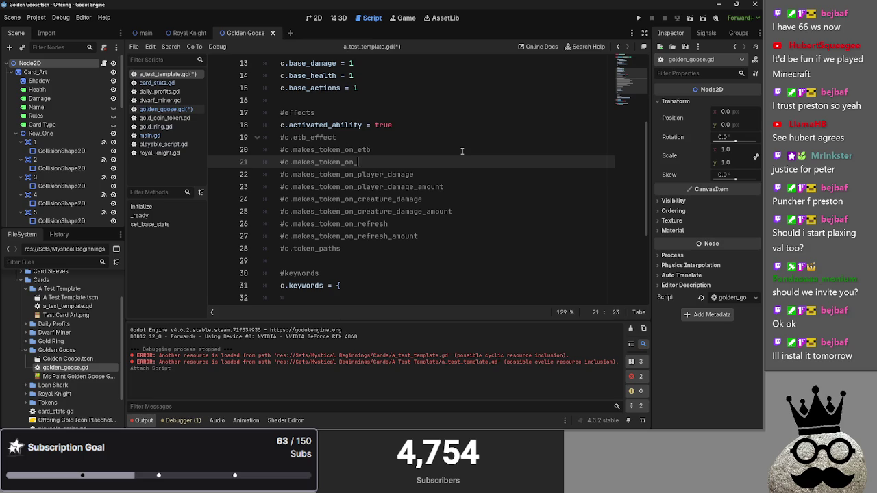
pyautogui.write('amou')
pyautogui.click(462, 151)
pyautogui.click(442, 161)
pyautogui.click(441, 151)
pyautogui.click(442, 162)
pyautogui.click(442, 150)
pyautogui.click(442, 161)
pyautogui.click(442, 151)
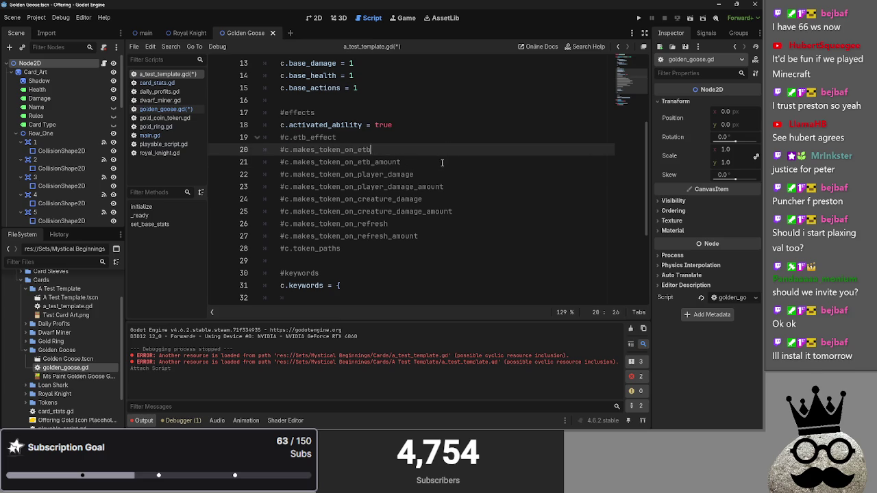
pyautogui.click(442, 162)
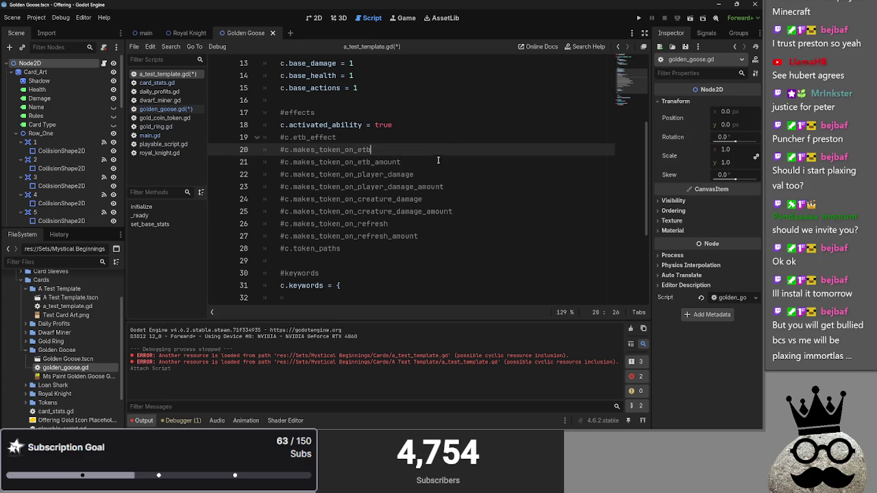
# - Review the new etb, player damage, creature damage and refresh _amount lines
pyautogui.click(472, 187)
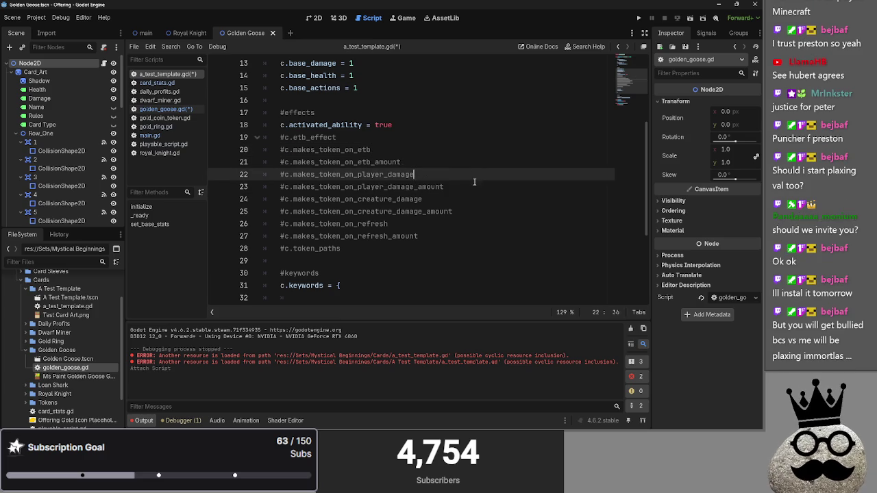
pyautogui.click(504, 223)
pyautogui.click(504, 200)
pyautogui.click(504, 223)
pyautogui.click(504, 200)
pyautogui.click(504, 211)
pyautogui.click(504, 200)
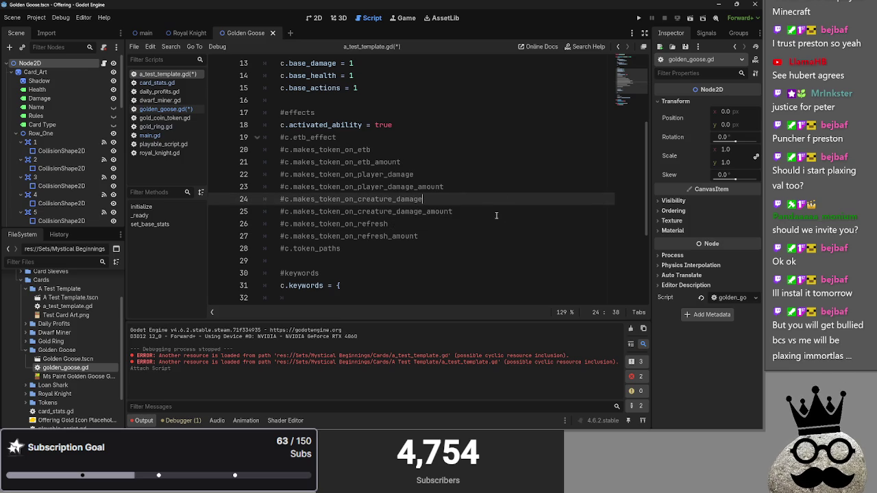
pyautogui.click(493, 211)
pyautogui.click(489, 236)
pyautogui.click(487, 211)
pyautogui.click(483, 186)
pyautogui.click(470, 162)
pyautogui.click(475, 174)
pyautogui.click(477, 187)
pyautogui.click(477, 214)
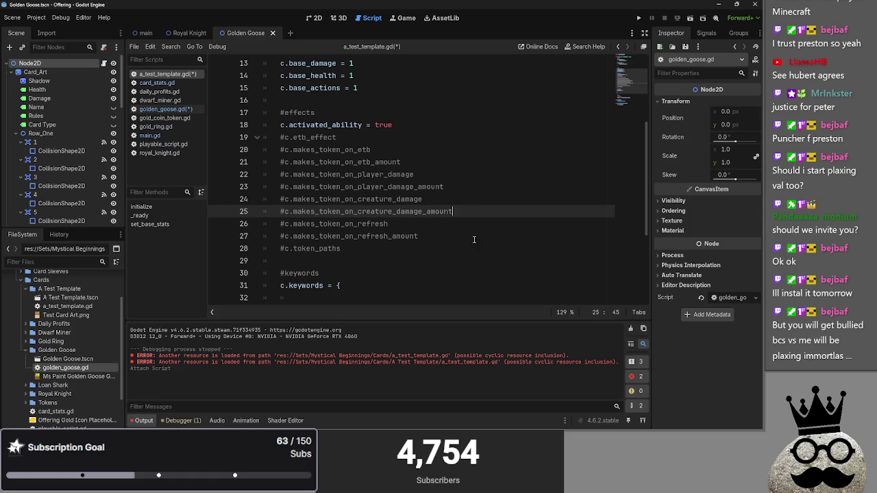
pyautogui.click(469, 239)
pyautogui.click(478, 213)
pyautogui.click(473, 236)
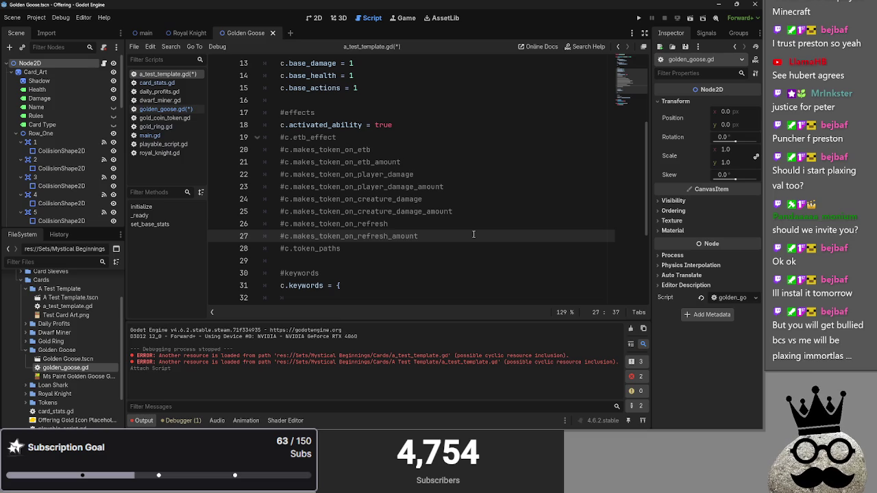
# - Delete the three commented token-alternative lines from golden_goose.gd's effects block
pyautogui.click(165, 108)
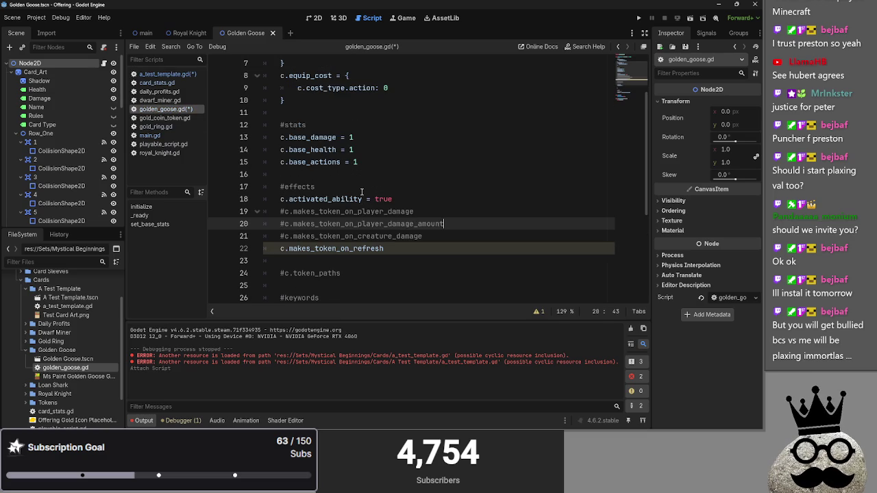
pyautogui.click(463, 235)
pyautogui.press('Return')
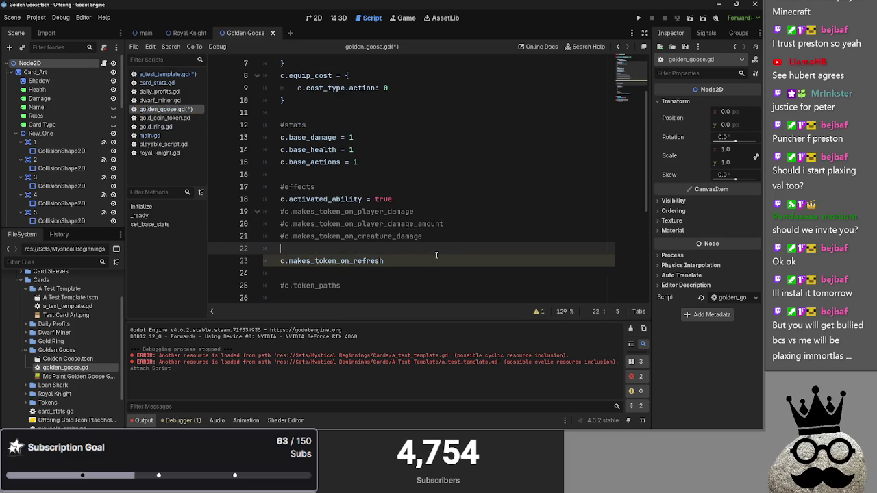
pyautogui.press('BackSpace')
pyautogui.press('BackSpace')
pyautogui.keyDown('shift'); pyautogui.click(274, 209); pyautogui.keyUp('shift')
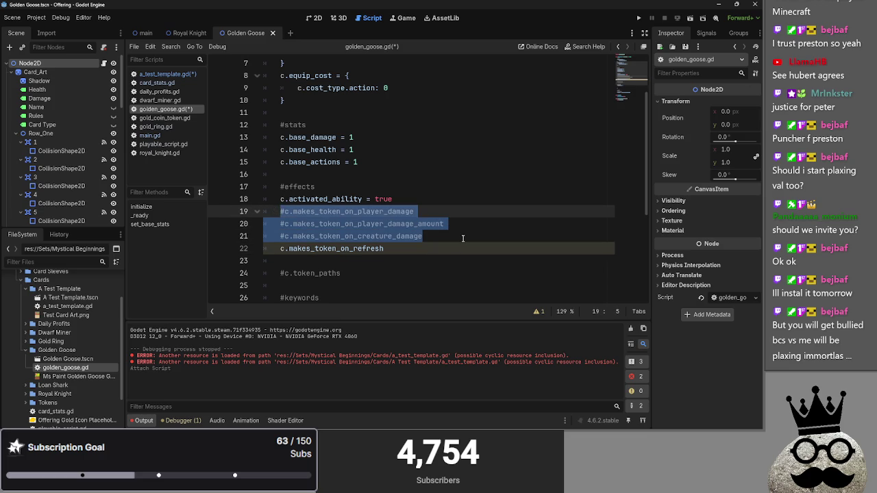
pyautogui.press('Delete')
pyautogui.press('Delete')
# - Add a makes_token_on_self_refresh_amount line and rename the refresh line to makes_token_on_self_refresh
pyautogui.click(460, 212)
pyautogui.press('Return')
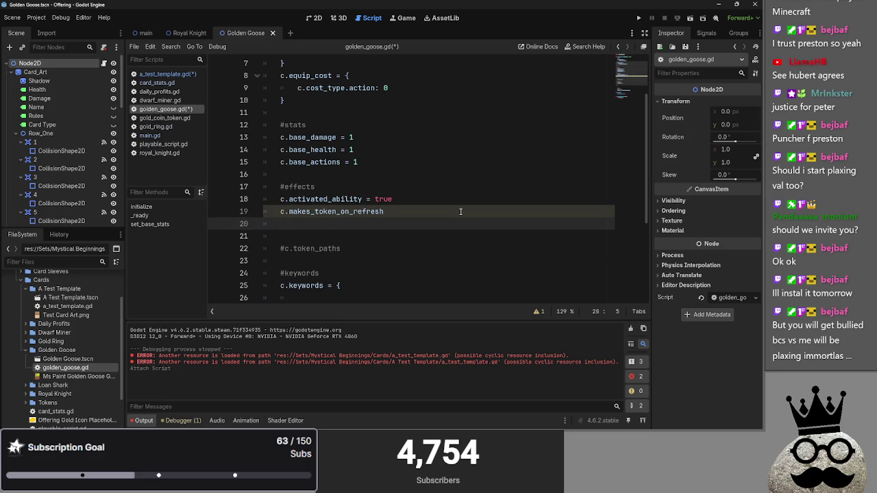
pyautogui.write('c.makes_toke')
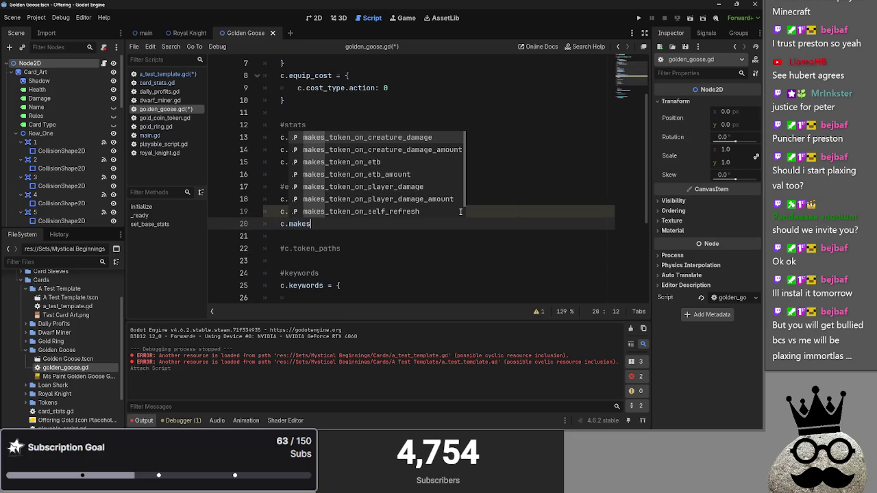
pyautogui.write('n_o')
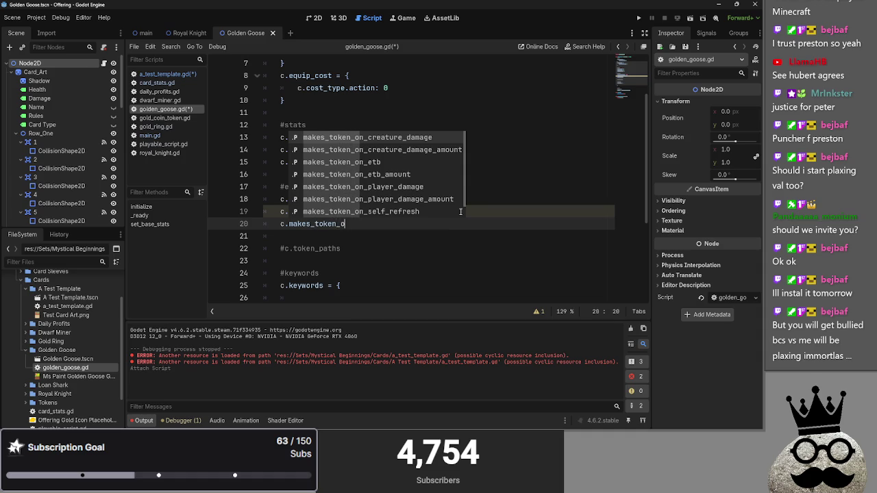
pyautogui.write('n_ref')
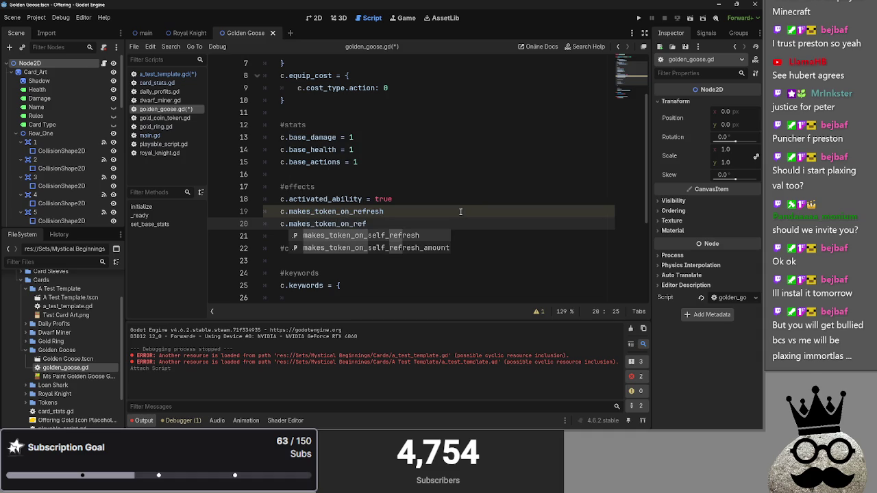
pyautogui.press('Down')
pyautogui.press('Return')
pyautogui.click(353, 212)
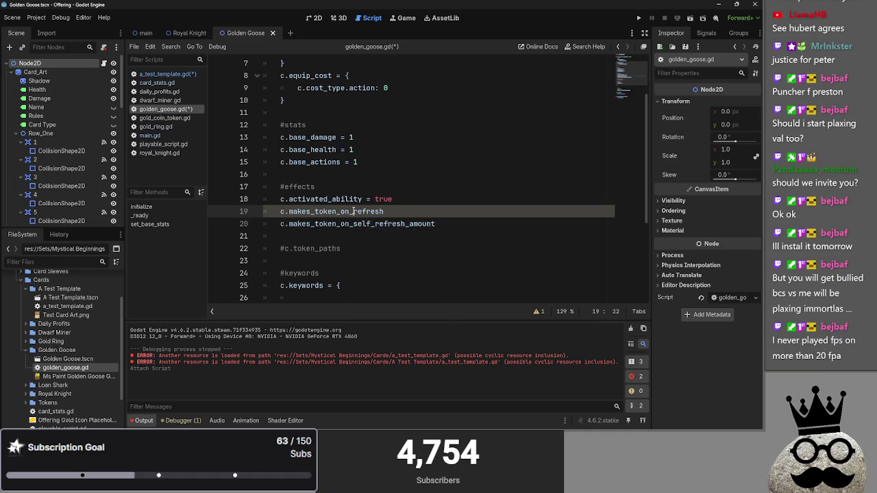
pyautogui.write('self_')
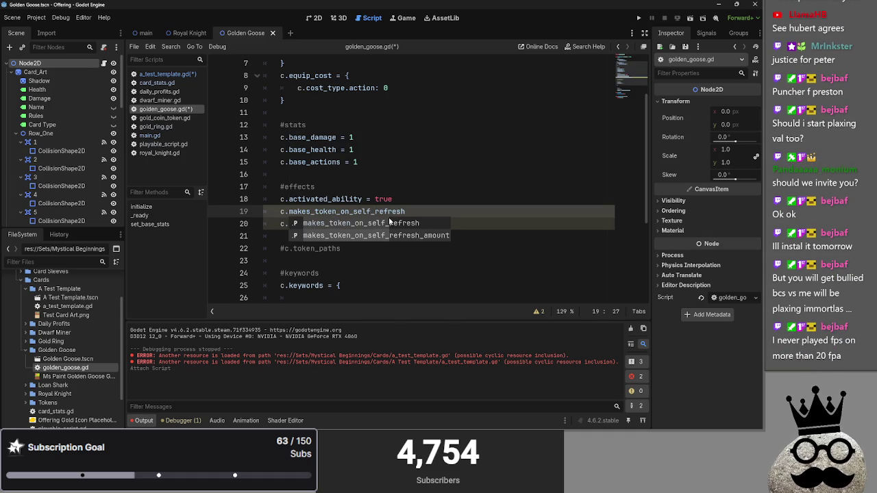
pyautogui.click(426, 211)
pyautogui.click(462, 226)
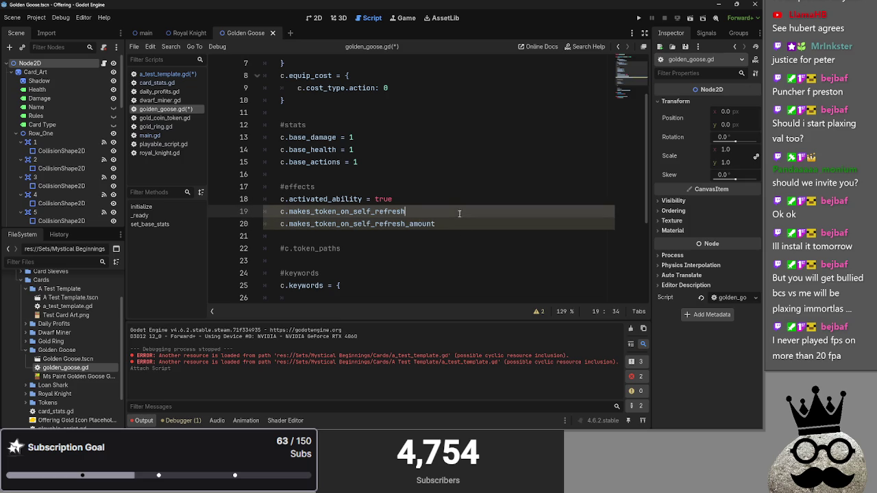
pyautogui.scroll(-3, 423, 272)
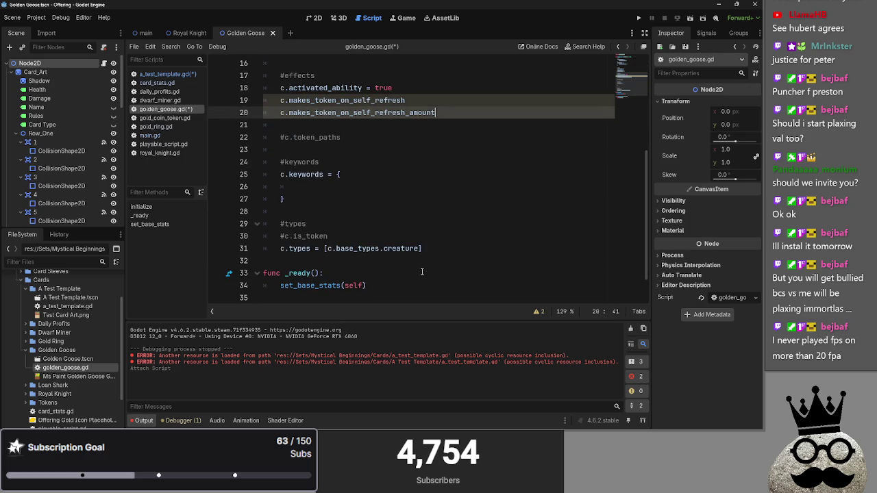
pyautogui.click(327, 190)
# - Add c.base_types.gold after creature in the Golden Goose types line
pyautogui.click(335, 201)
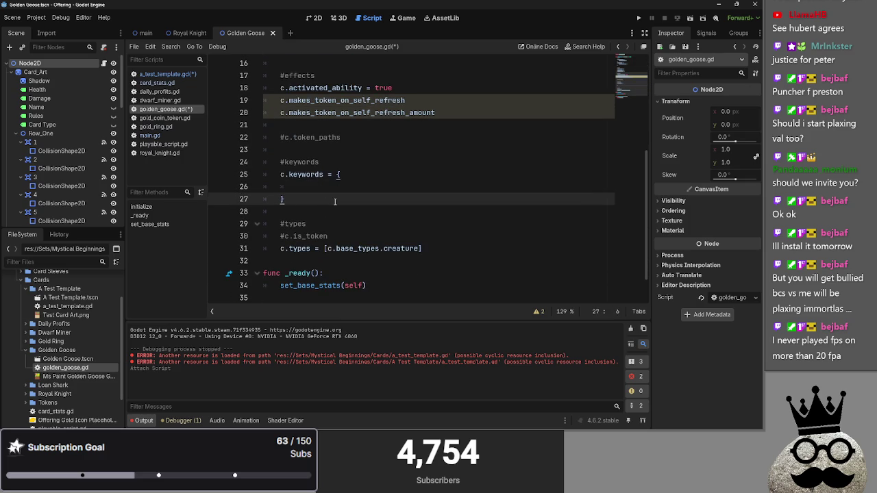
pyautogui.doubleClick(415, 248)
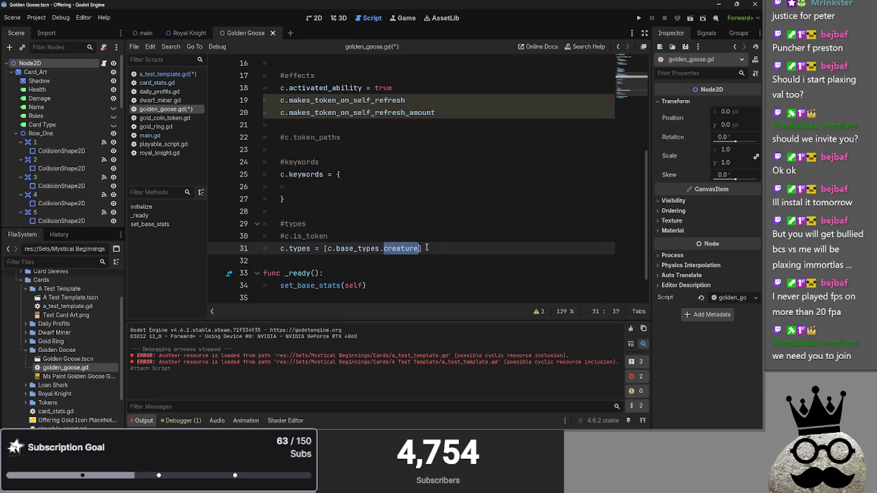
pyautogui.press('Right')
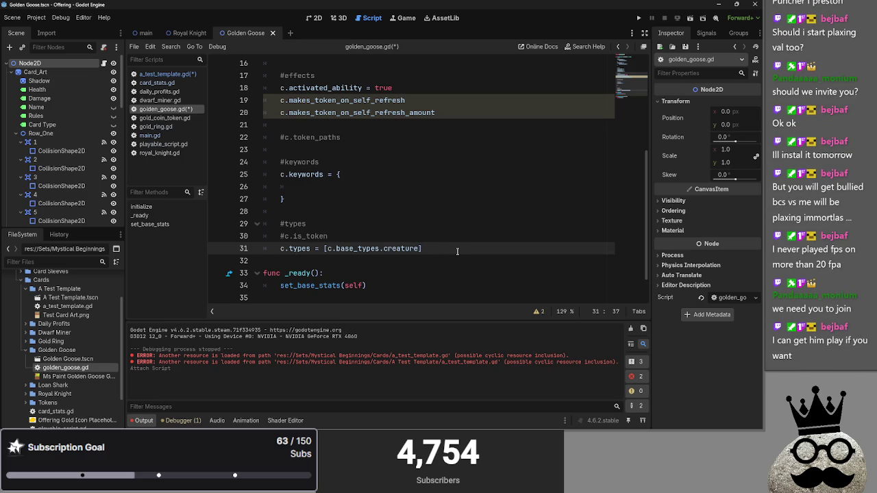
pyautogui.write('c.gan')
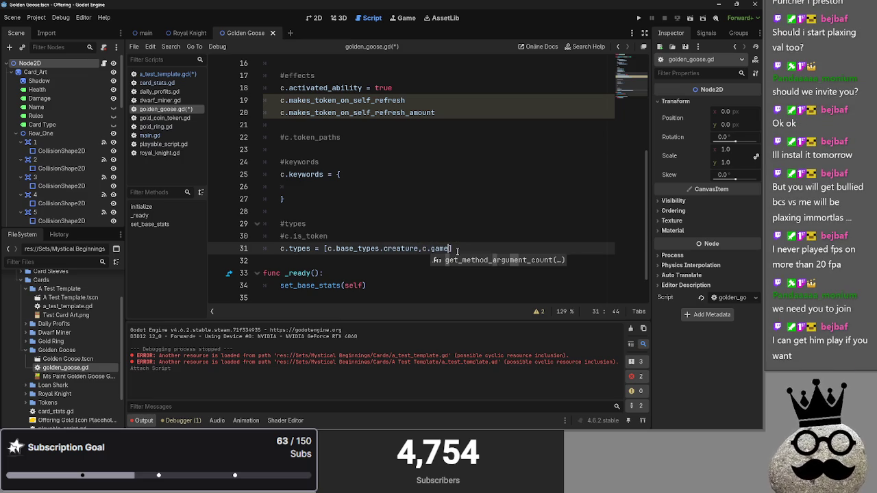
pyautogui.press('BackSpace')
pyautogui.press('BackSpace')
pyautogui.press('BackSpace')
pyautogui.write('base')
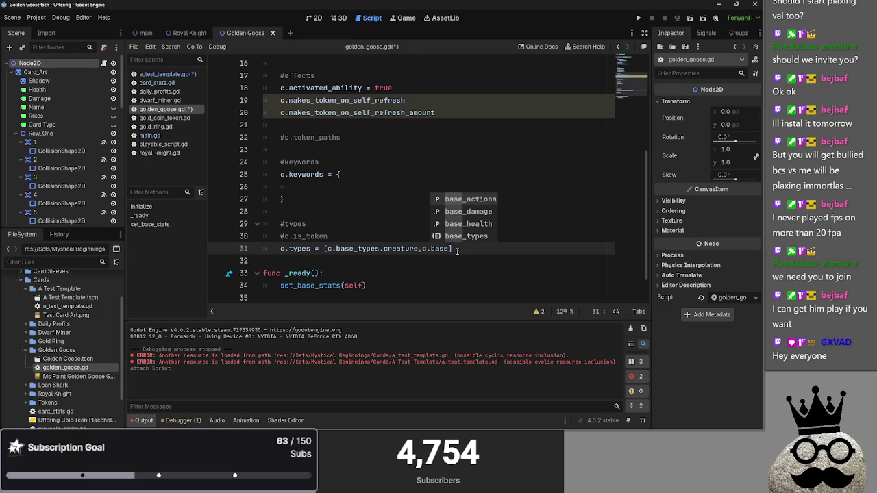
pyautogui.press('Return')
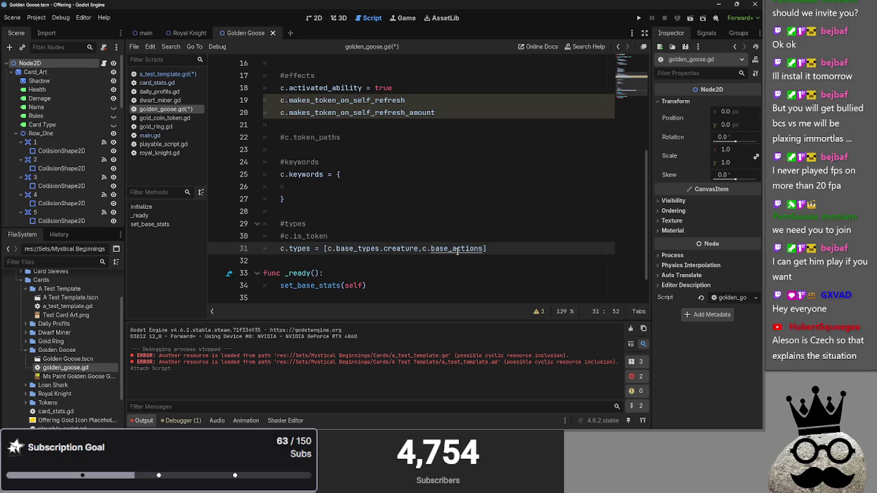
pyautogui.press('BackSpace')
pyautogui.press('BackSpace')
pyautogui.press('BackSpace')
pyautogui.write('ty')
pyautogui.press('Return')
pyautogui.write('.')
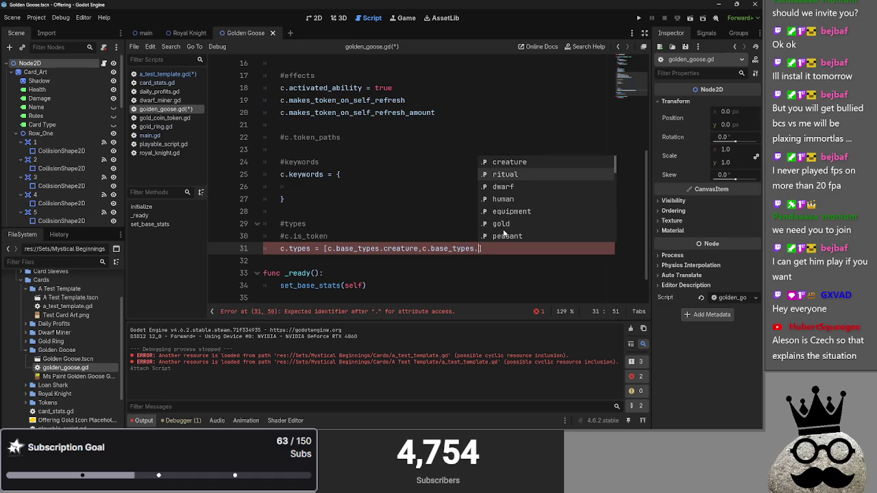
pyautogui.scroll(-4, 528, 204)
pyautogui.scroll(2, 528, 203)
pyautogui.click(528, 200)
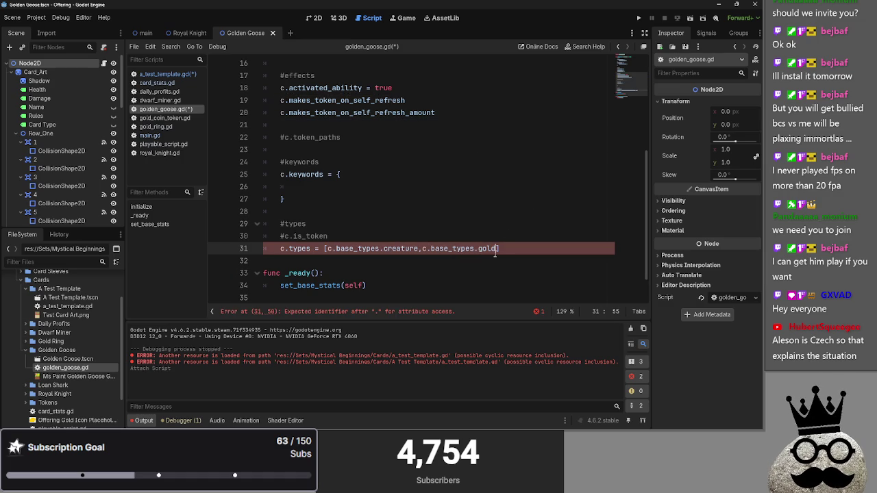
# - Start another c.base_types. entry after gold, then bring up main.gd
pyautogui.doubleClick(452, 249)
pyautogui.click(498, 249)
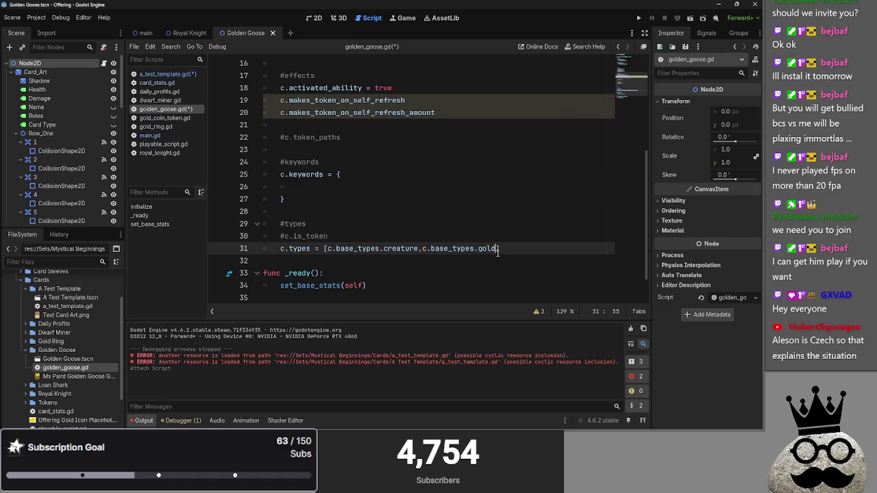
pyautogui.write(',c.')
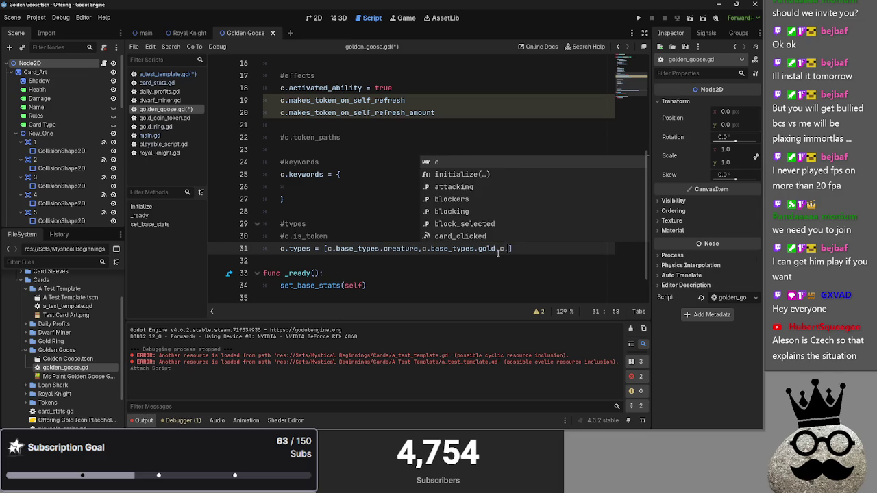
pyautogui.write('base')
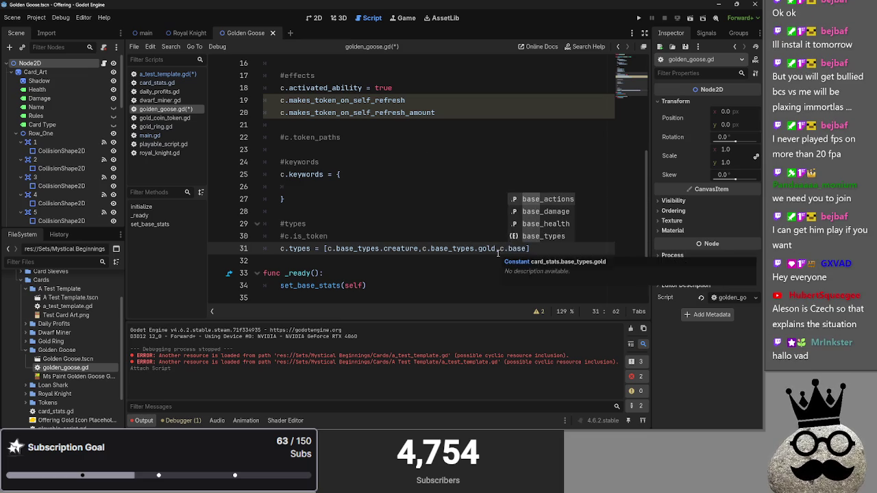
pyautogui.press('Down')
pyautogui.press('Down')
pyautogui.press('Return')
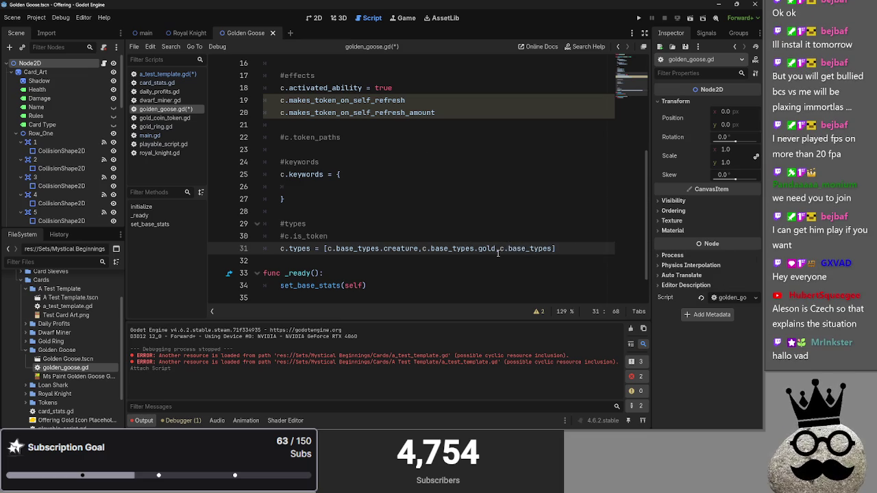
pyautogui.write('.')
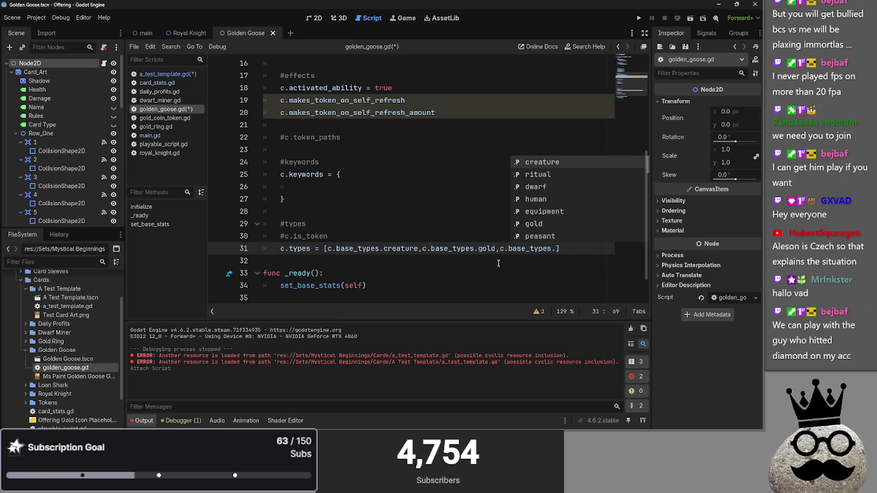
pyautogui.click(164, 135)
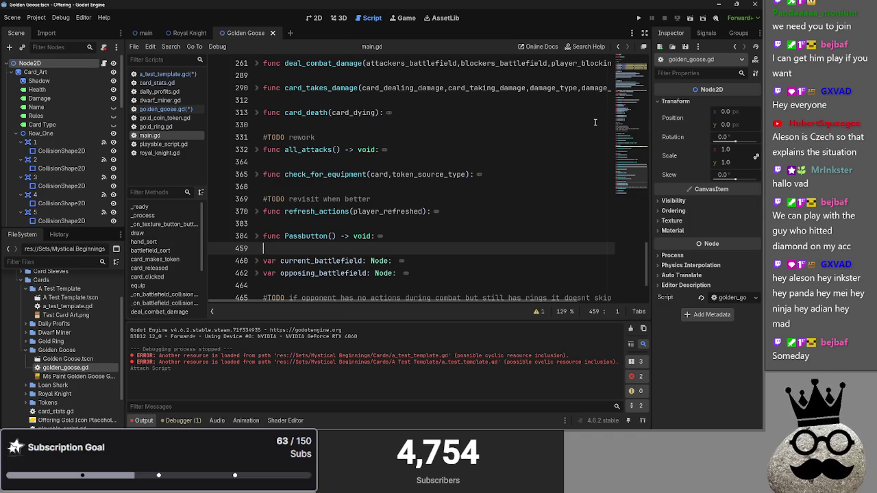
# - Save the edited scripts and open card_stats.gd at its base_types enum
pyautogui.click(168, 145)
pyautogui.click(172, 135)
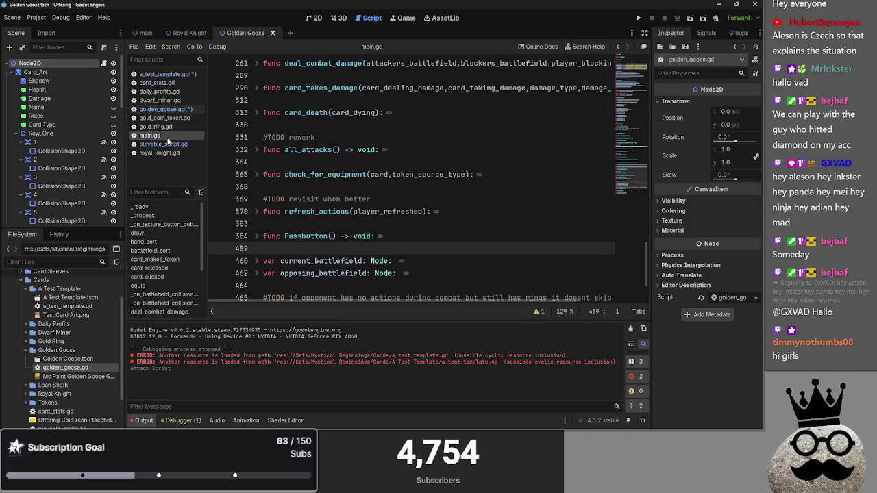
pyautogui.press('Up')
pyautogui.press('Up')
pyautogui.press('Up')
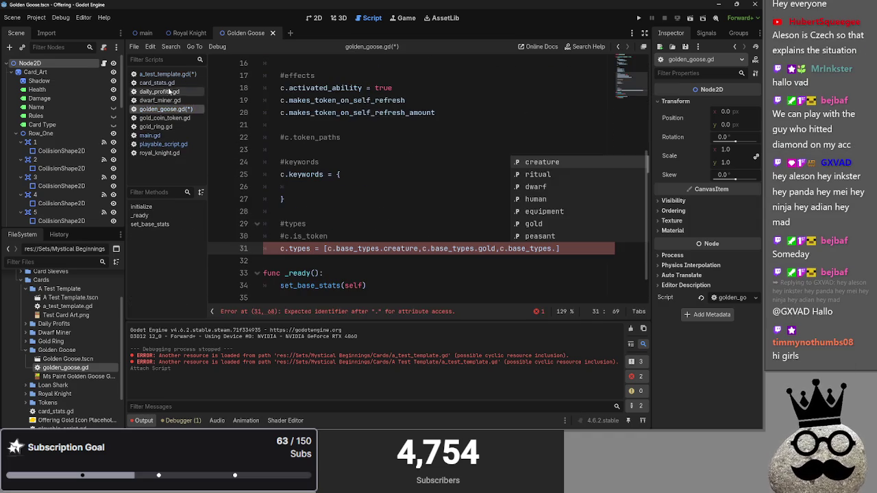
pyautogui.hotkey('ctrl', 's')
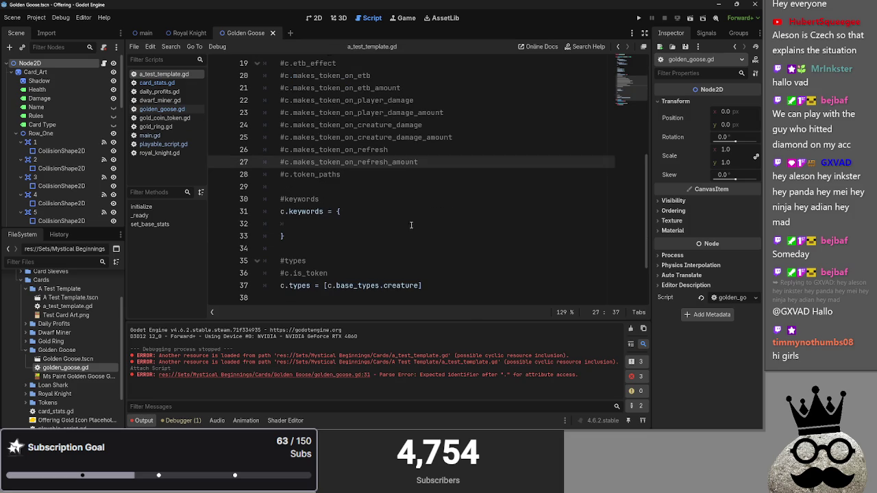
pyautogui.click(166, 143)
pyautogui.click(161, 152)
pyautogui.click(149, 135)
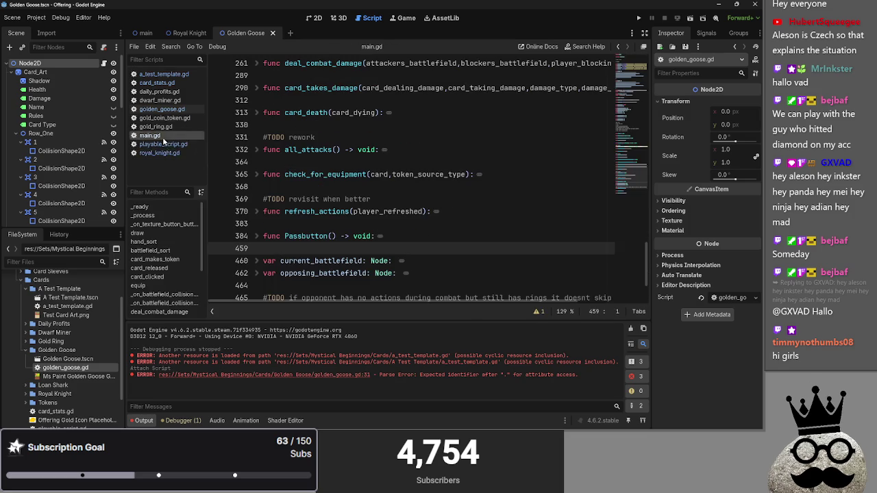
pyautogui.click(152, 127)
pyautogui.click(157, 83)
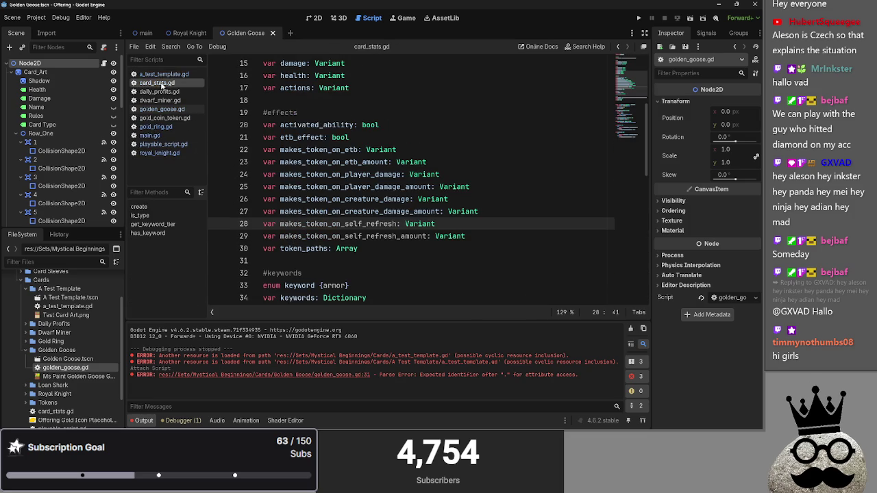
pyautogui.scroll(-2, 293, 179)
pyautogui.scroll(-2, 294, 179)
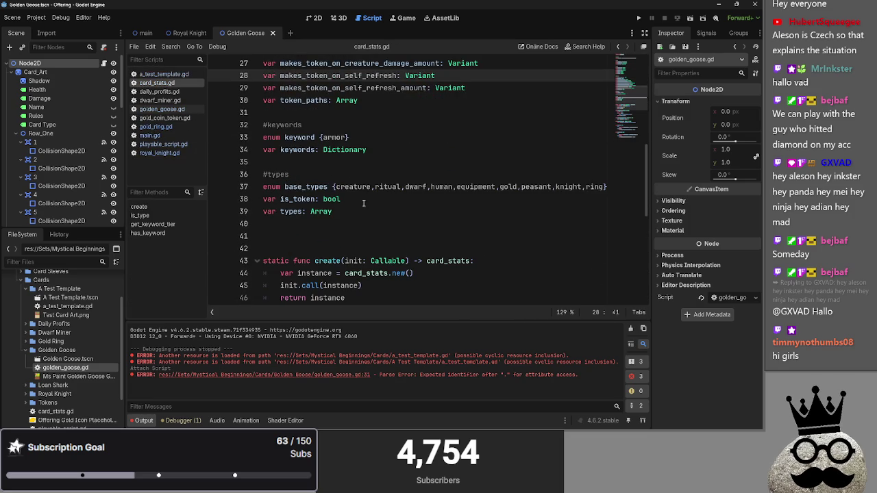
# - Add goose after human in the base_types enum, then append goose in golden_goose.gd
pyautogui.click(601, 192)
pyautogui.click(454, 190)
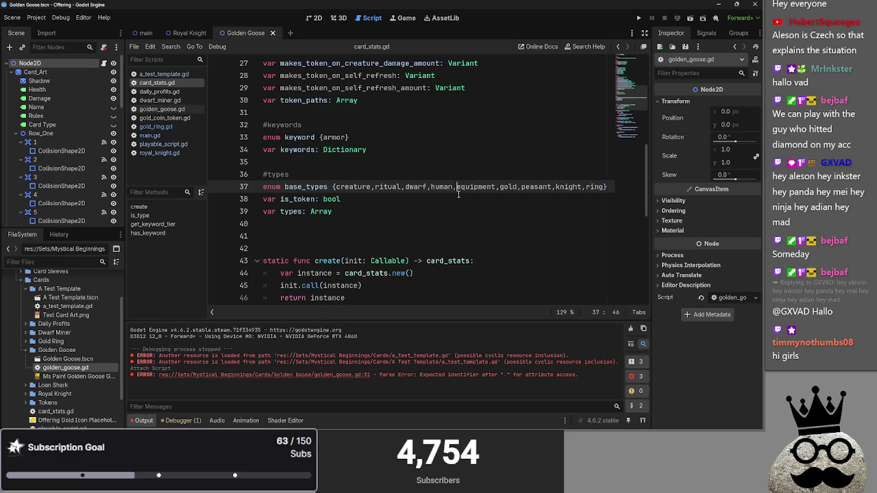
pyautogui.click(499, 186)
pyautogui.click(534, 186)
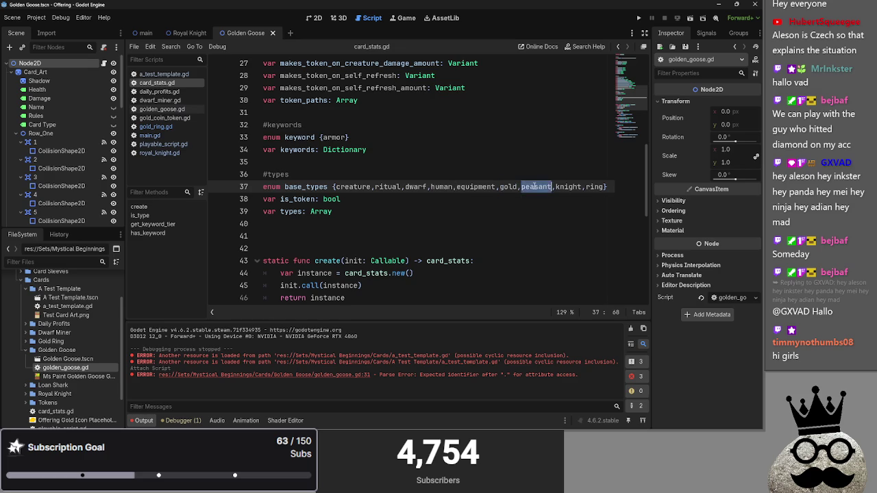
pyautogui.press('Left')
pyautogui.press('Left')
pyautogui.press('Left')
pyautogui.press('Right')
pyautogui.press('Right')
pyautogui.press('Right')
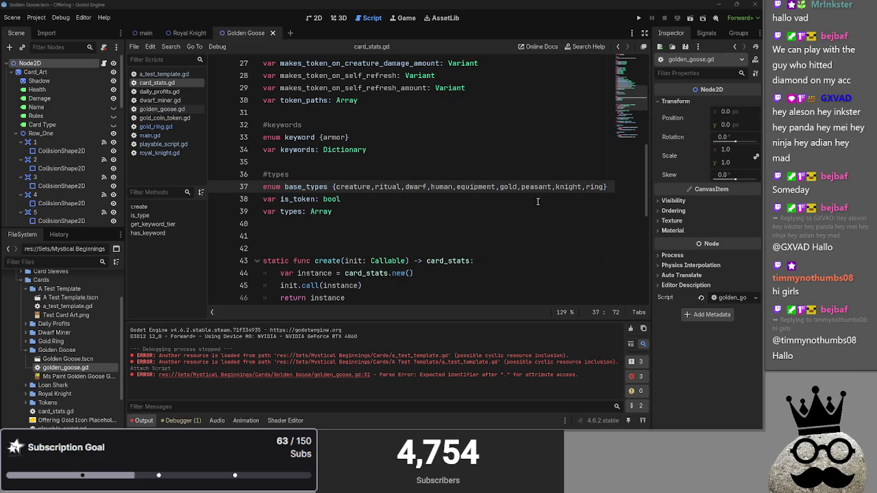
pyautogui.click(457, 188)
pyautogui.write(',')
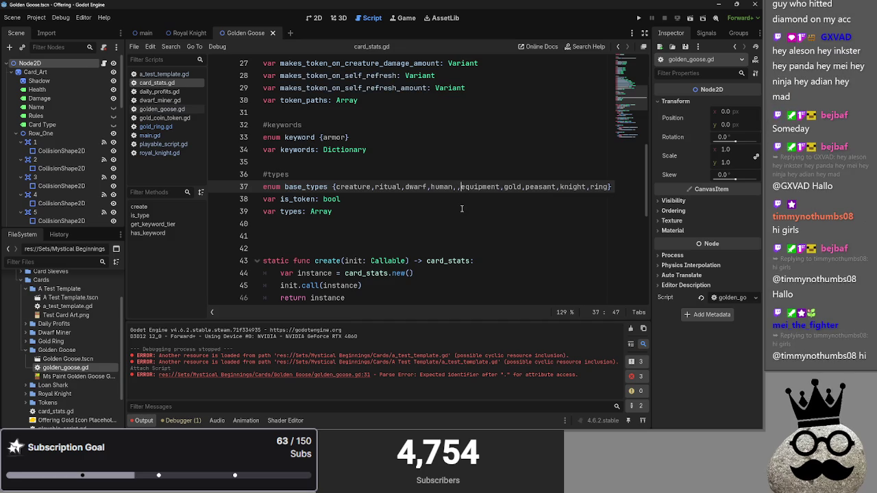
pyautogui.write('goose')
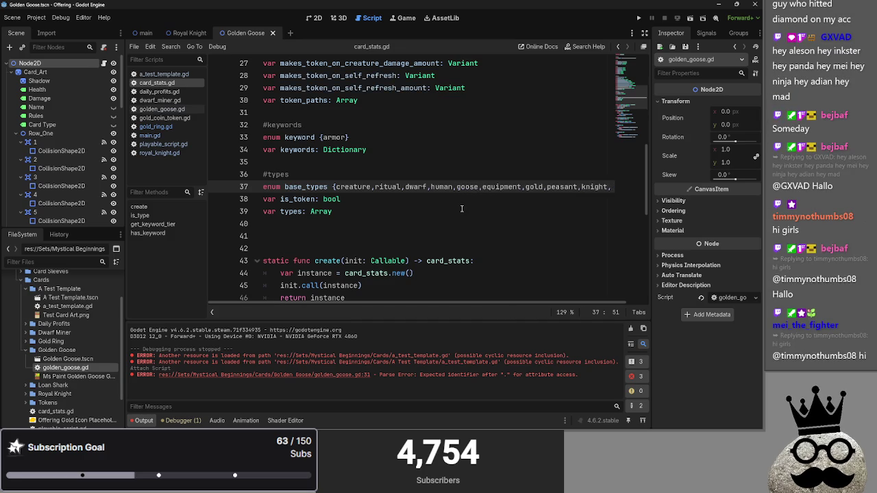
pyautogui.click(159, 110)
pyautogui.write('goose')
# - Inspect the c.base_types.goose entry ending the types list on line 31 of golden_goose.gd
pyautogui.doubleClick(536, 248)
pyautogui.moveTo(500, 248); pyautogui.dragTo(584, 248)
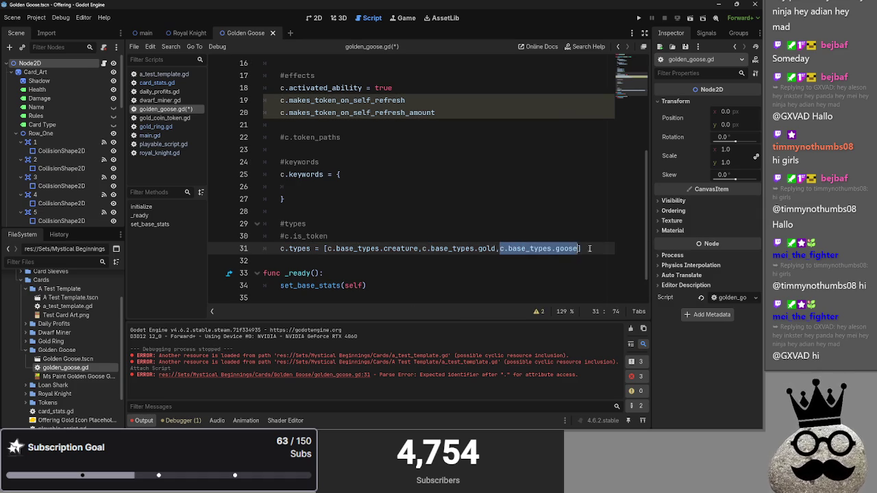
pyautogui.click(585, 248)
pyautogui.hotkey('alt', 'Tab')
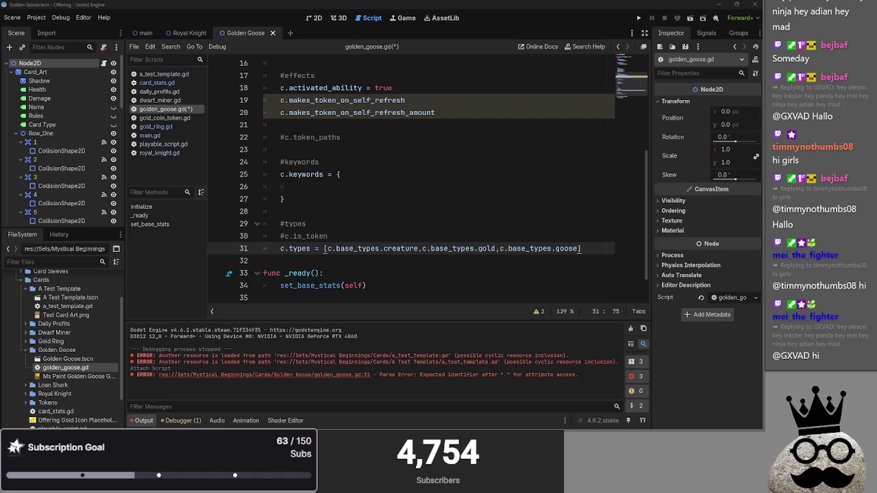
pyautogui.doubleClick(566, 248)
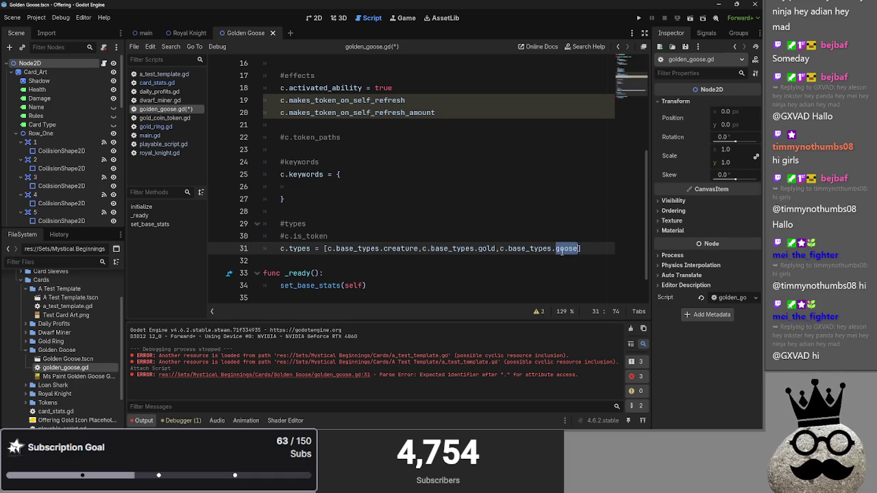
pyautogui.doubleClick(519, 249)
pyautogui.moveTo(500, 248)
pyautogui.mouseDown()
pyautogui.moveTo(579, 248)
pyautogui.moveTo(501, 249)
pyautogui.mouseUp()
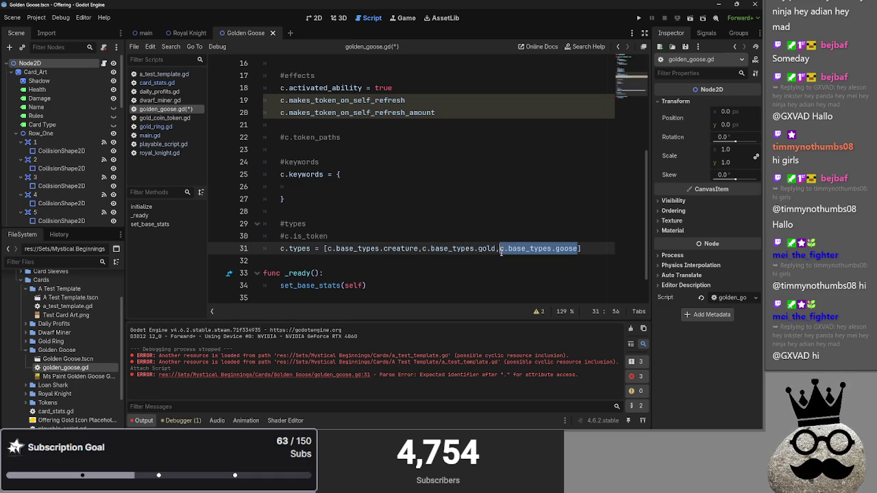
pyautogui.moveTo(579, 250); pyautogui.dragTo(500, 249)
pyautogui.click(568, 250)
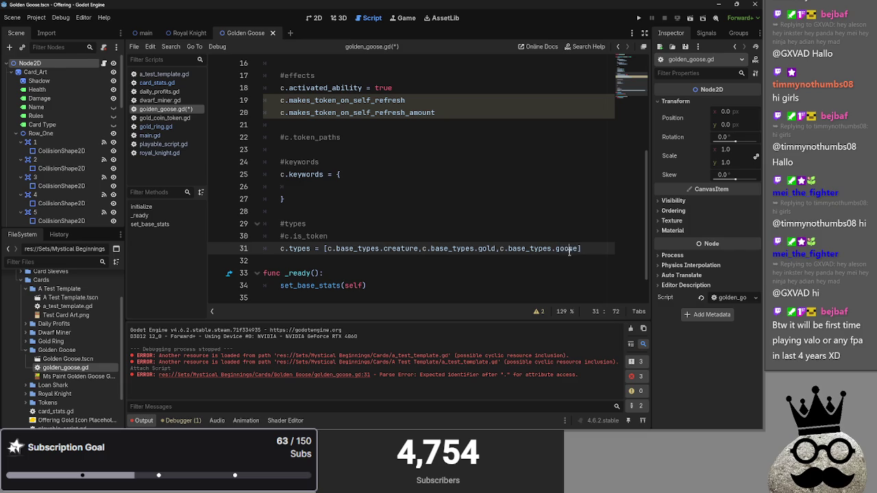
pyautogui.click(478, 250)
pyautogui.doubleClick(566, 250)
pyautogui.click(579, 250)
pyautogui.doubleClick(573, 248)
pyautogui.click(573, 248)
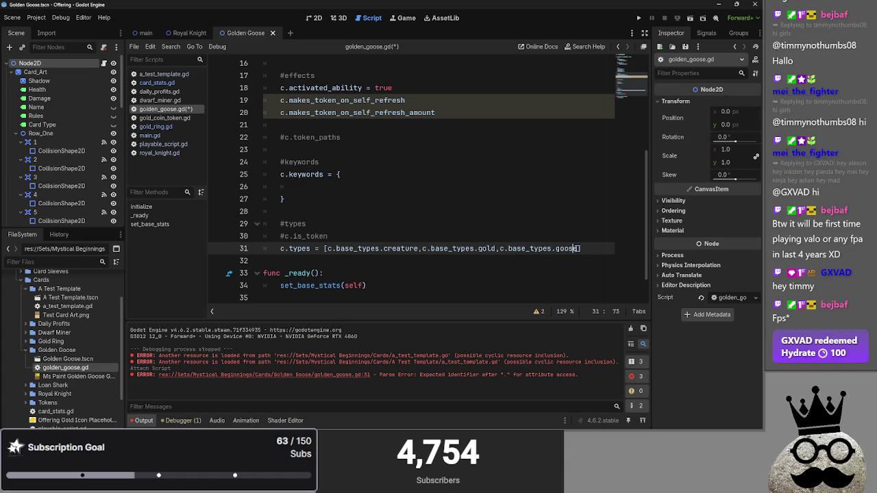
pyautogui.doubleClick(570, 248)
# - Set makes_token_on_self_refresh = 1 and add a bare '=' to the refresh amount line
pyautogui.press('End')
pyautogui.scroll(2, 546, 205)
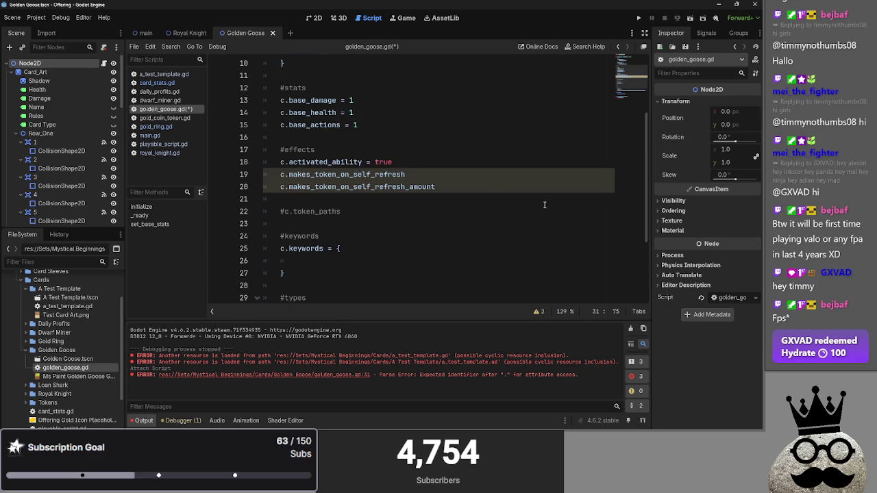
pyautogui.click(478, 172)
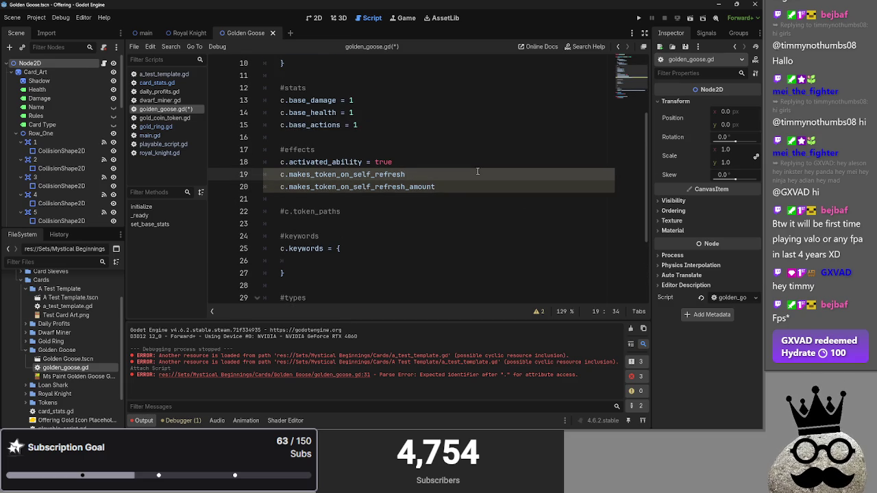
pyautogui.write(' =')
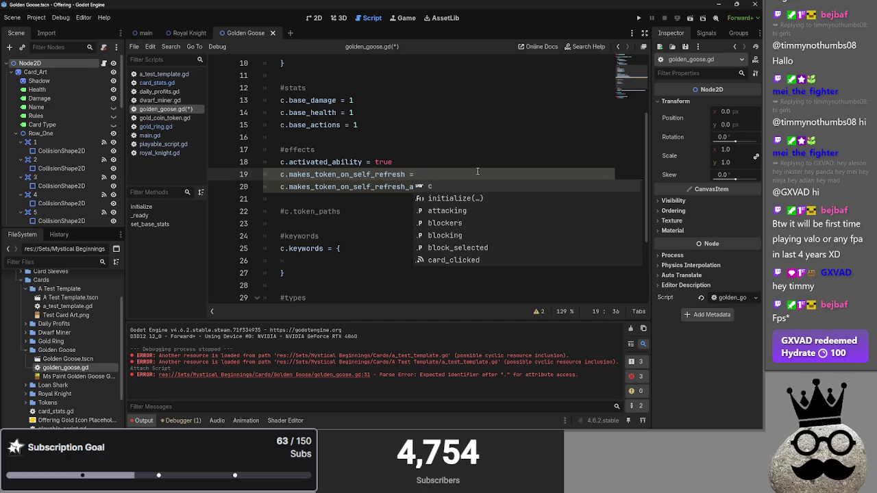
pyautogui.click(481, 189)
pyautogui.write('=')
pyautogui.click(478, 175)
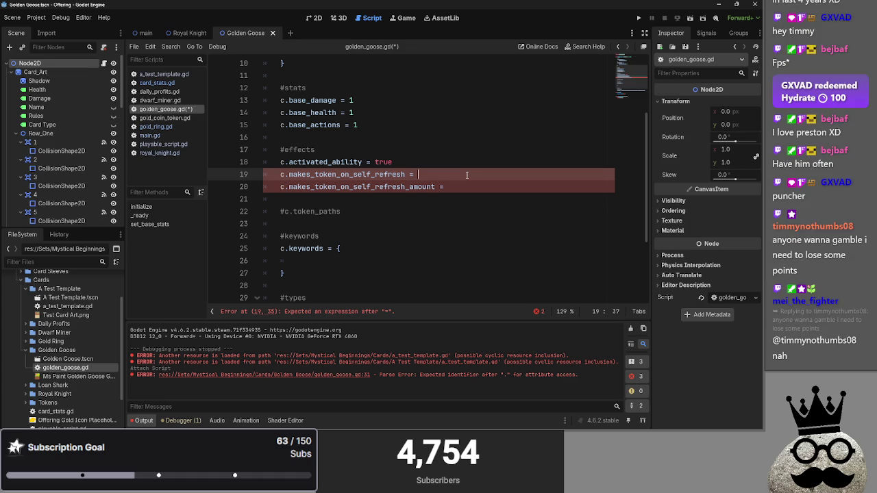
pyautogui.write('1')
# - Delete the c.activated_ability line and remove the leftover blank lines
pyautogui.click(482, 184)
pyautogui.press('Return')
pyautogui.moveTo(396, 167); pyautogui.dragTo(280, 165)
pyautogui.press('BackSpace')
pyautogui.press('BackSpace')
pyautogui.click(484, 174)
pyautogui.press('Delete')
pyautogui.press('Delete')
# - Uncomment the c.token_paths line and begin its list value with '['
pyautogui.click(381, 185)
pyautogui.click(335, 236)
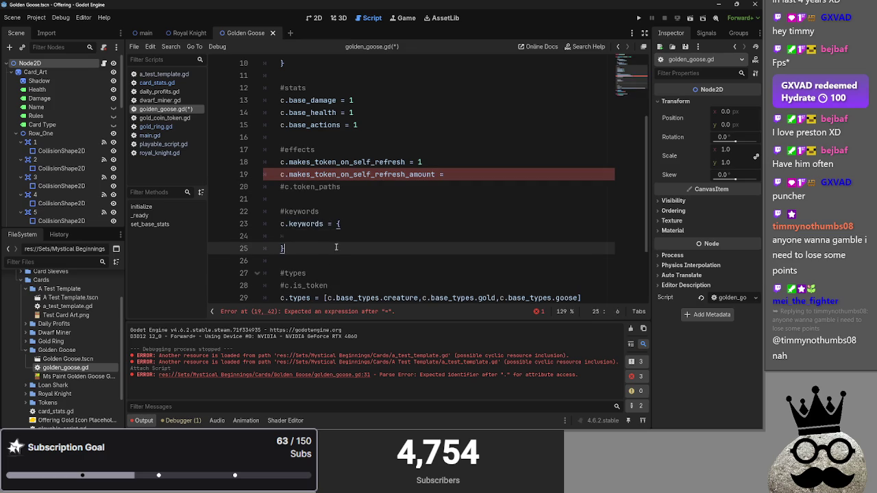
pyautogui.moveTo(332, 249); pyautogui.dragTo(305, 212)
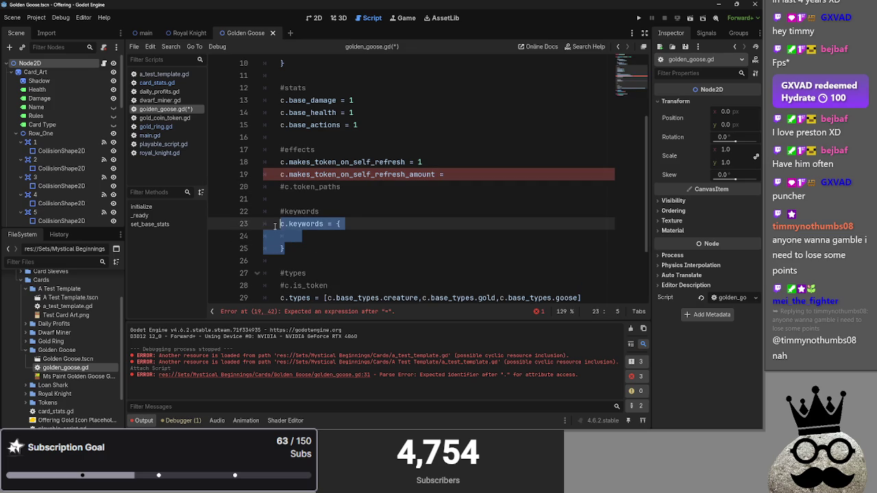
pyautogui.click(320, 234)
pyautogui.click(423, 199)
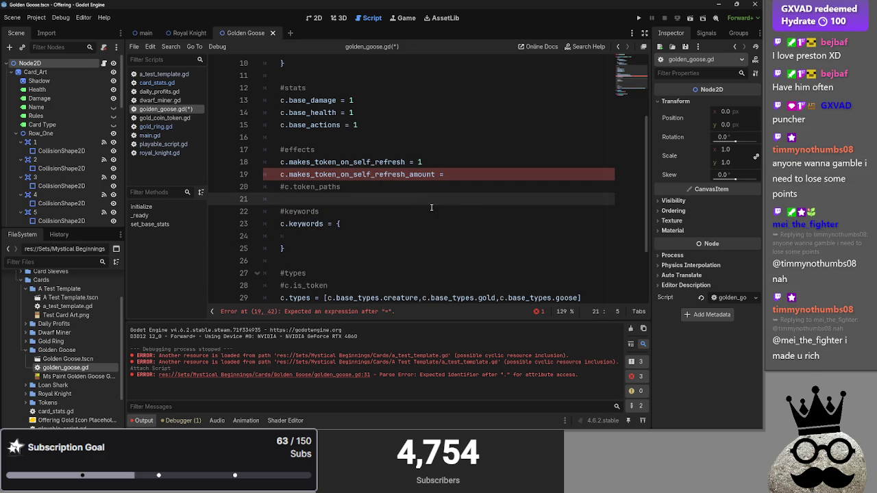
pyautogui.click(434, 186)
pyautogui.hotkey('ctrl', 'Left')
pyautogui.hotkey('ctrl', 'Left')
pyautogui.hotkey('ctrl', 'Left')
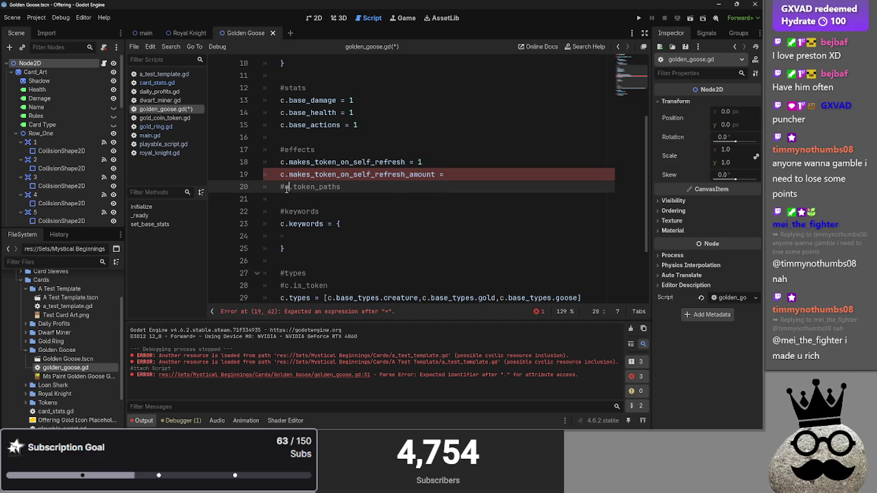
pyautogui.press('BackSpace')
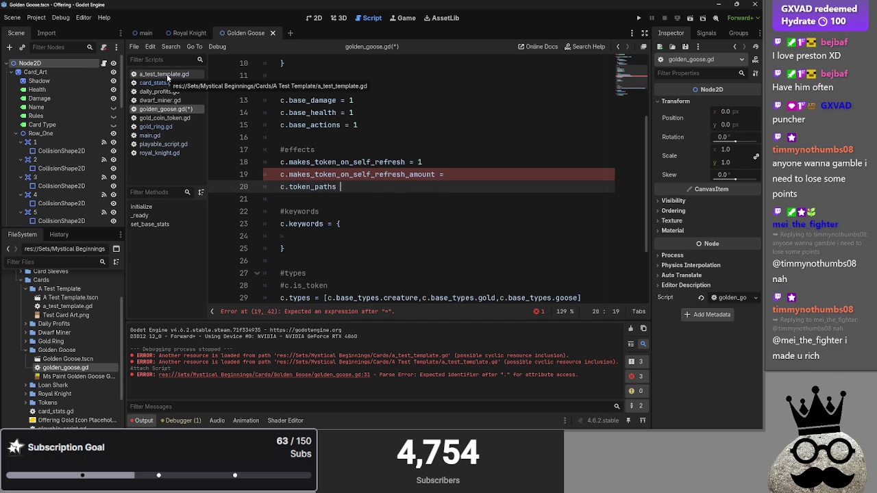
pyautogui.write('=[')
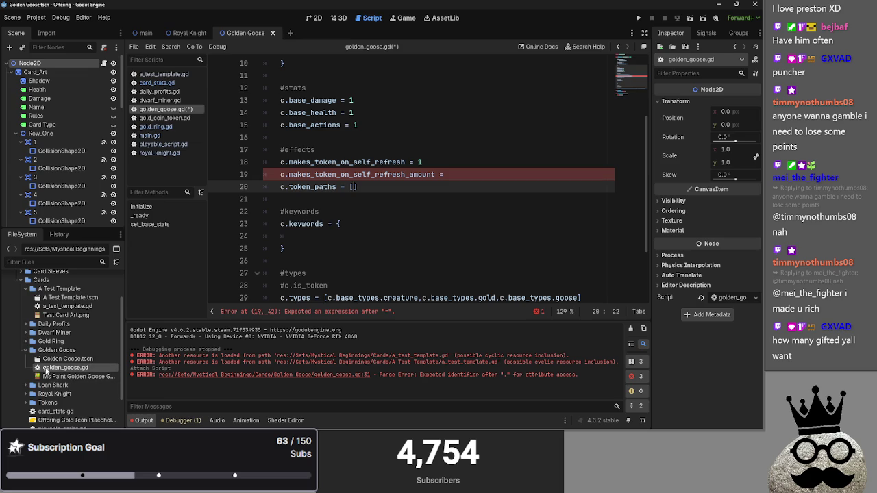
# - Insert the Tokens/Gold Egg Token/Golden Egg.tscn path into the token_paths list
pyautogui.scroll(-1, 31, 389)
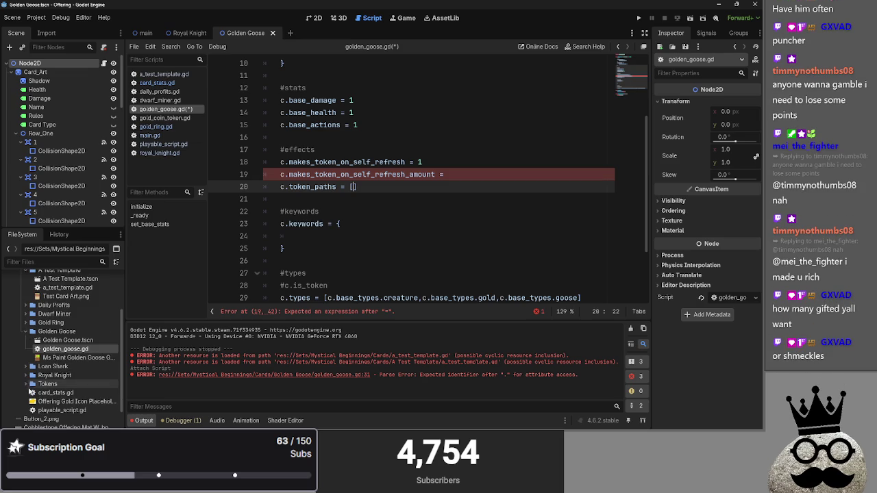
pyautogui.click(30, 384)
pyautogui.click(26, 384)
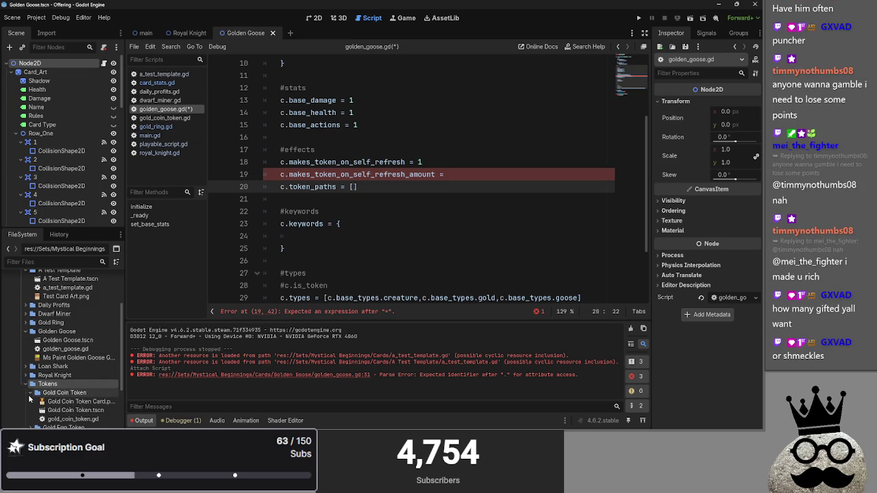
pyautogui.scroll(-1, 29, 400)
pyautogui.click(41, 399)
pyautogui.click(38, 409)
pyautogui.scroll(-1, 61, 411)
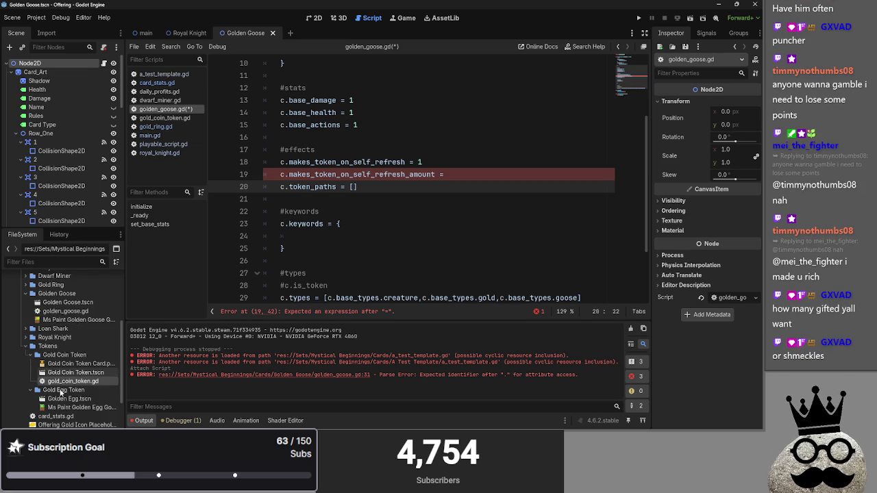
pyautogui.moveTo(68, 398)
pyautogui.mouseDown()
pyautogui.moveTo(356, 202)
pyautogui.moveTo(355, 190)
pyautogui.mouseUp()
# - Set the Golden Egg token's Card_Art texture to the Ms Paint golden egg PNG and save the scene
pyautogui.doubleClick(74, 400)
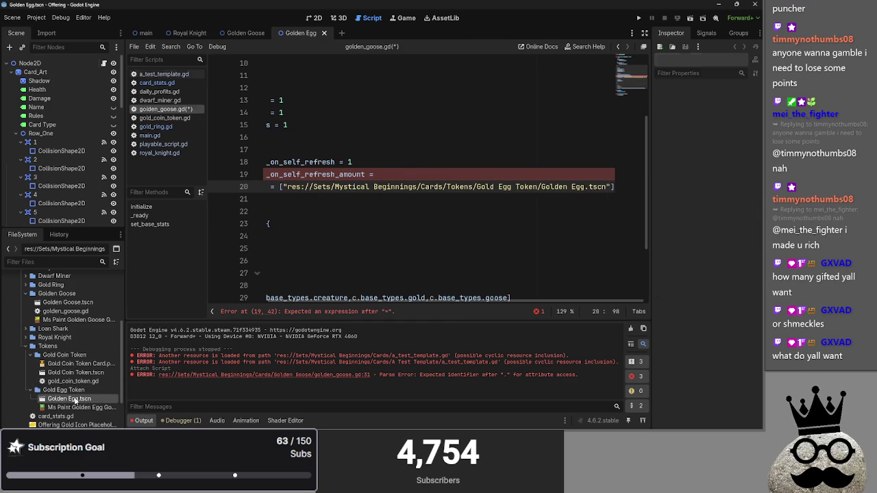
pyautogui.click(319, 18)
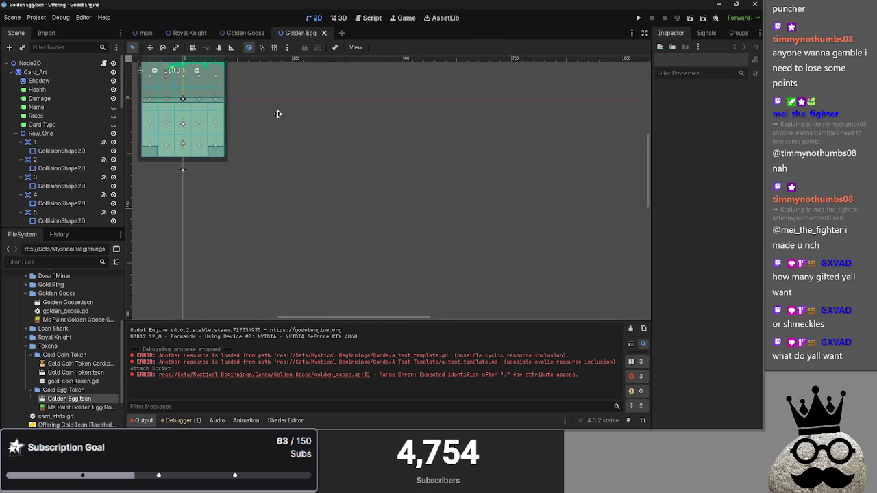
pyautogui.click(301, 180)
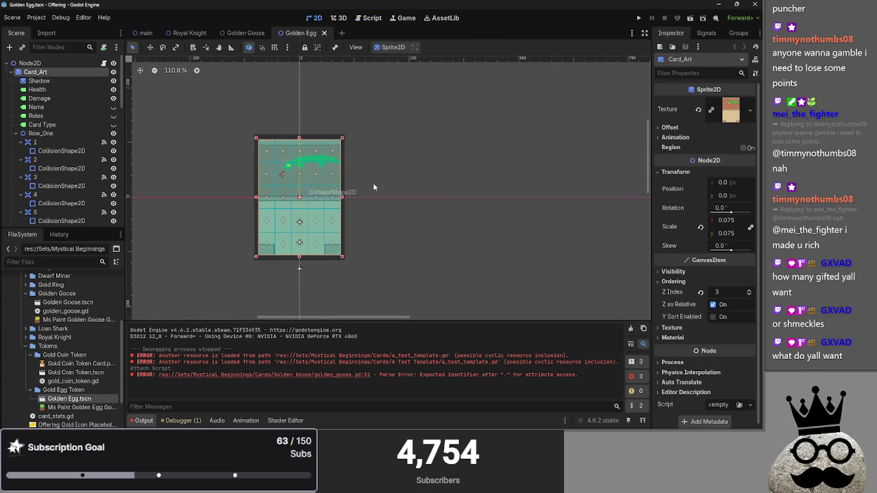
pyautogui.moveTo(79, 406); pyautogui.dragTo(730, 111)
pyautogui.click(388, 164)
pyautogui.moveTo(388, 162); pyautogui.dragTo(443, 162)
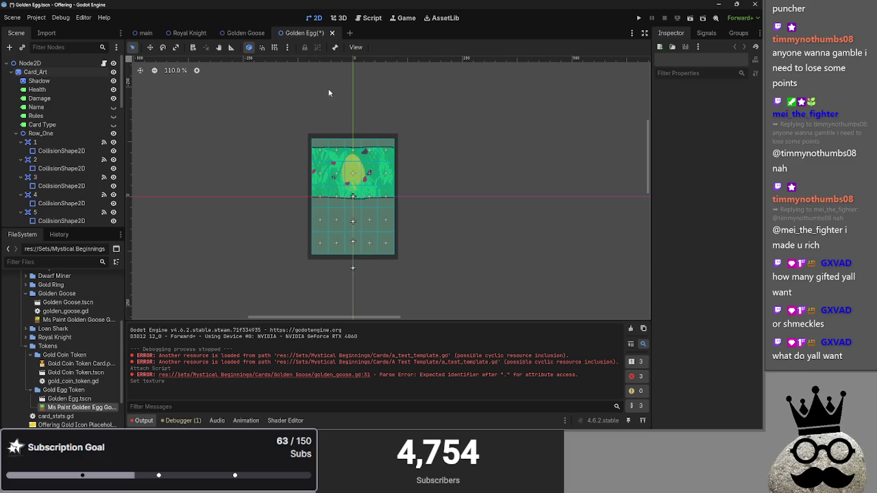
pyautogui.hotkey('ctrl', 's')
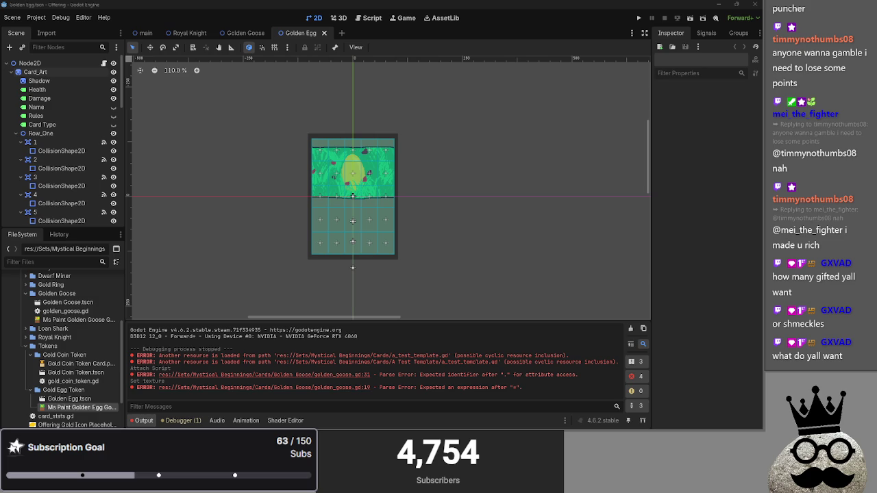
# - Type preload( before the Golden Egg path string in token_paths, checking dwarf_miner.gd for reference
pyautogui.click(378, 18)
pyautogui.moveTo(368, 303); pyautogui.dragTo(297, 302)
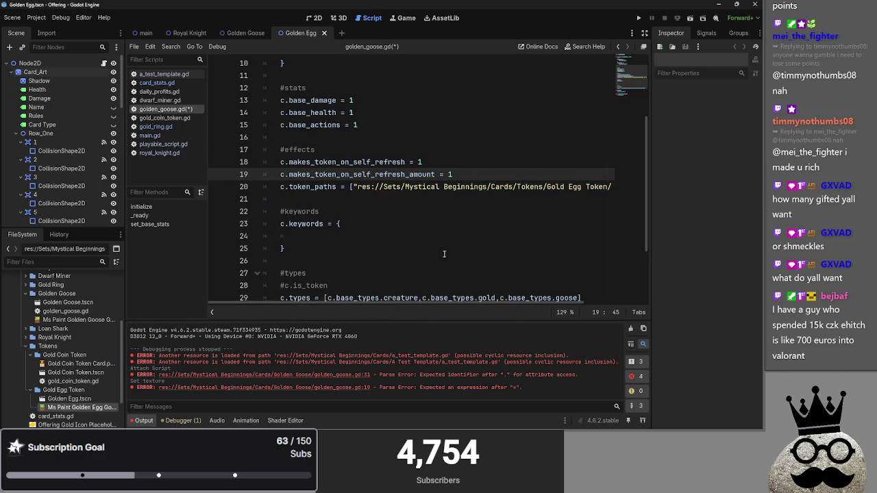
pyautogui.moveTo(439, 302)
pyautogui.mouseDown()
pyautogui.moveTo(496, 302)
pyautogui.moveTo(411, 302)
pyautogui.mouseUp()
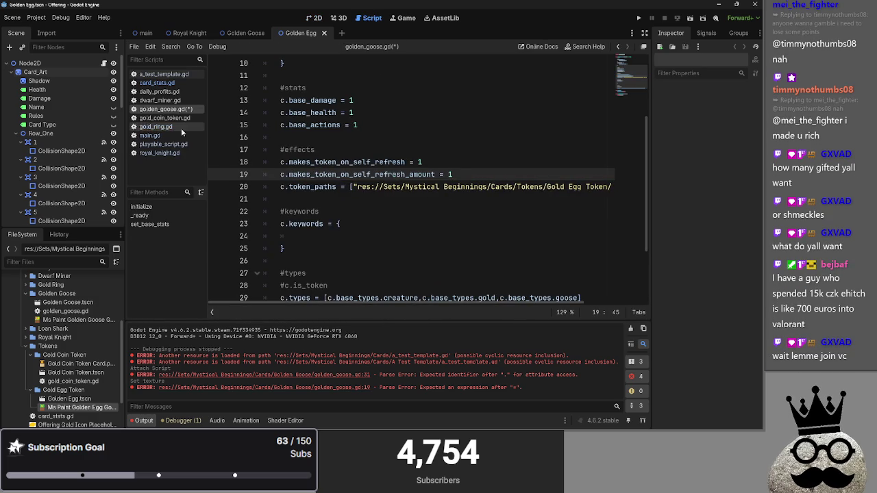
pyautogui.click(160, 100)
pyautogui.click(176, 111)
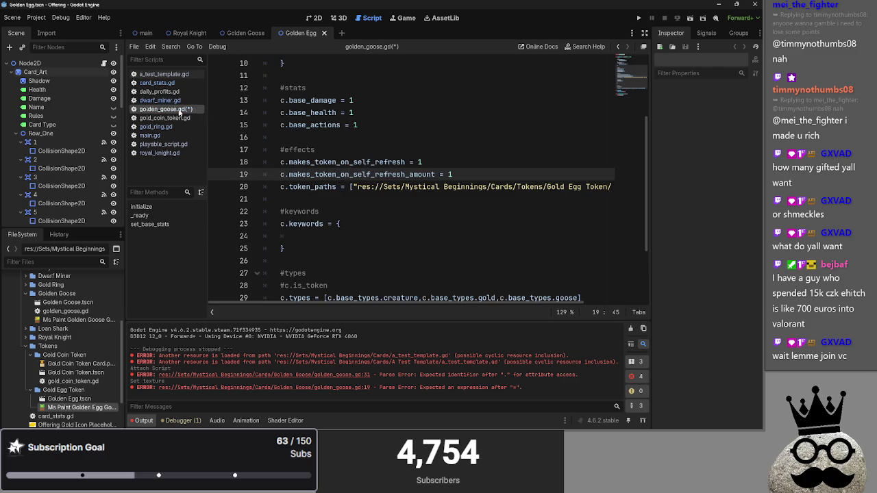
pyautogui.click(353, 186)
pyautogui.write('preload(')
pyautogui.tripleClick(377, 189)
pyautogui.moveTo(377, 189); pyautogui.dragTo(346, 187)
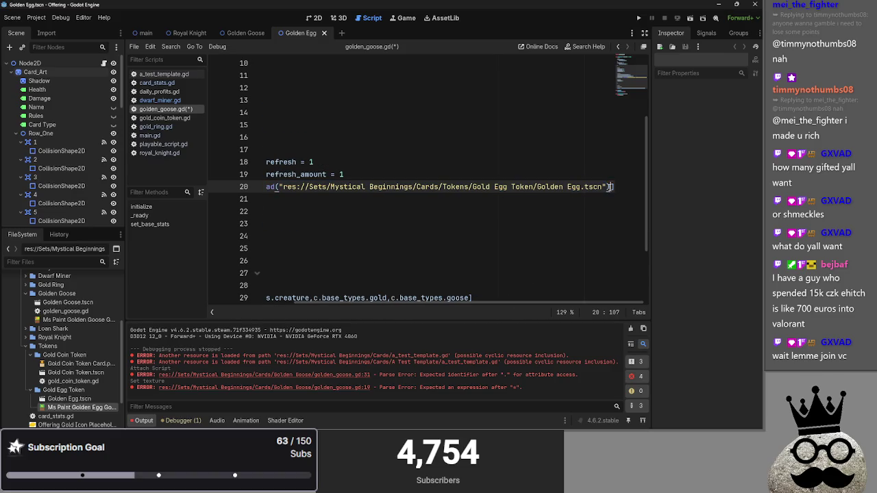
# - Open and close an empty scene, then return to golden_goose.gd's effects and types lines
pyautogui.click(341, 33)
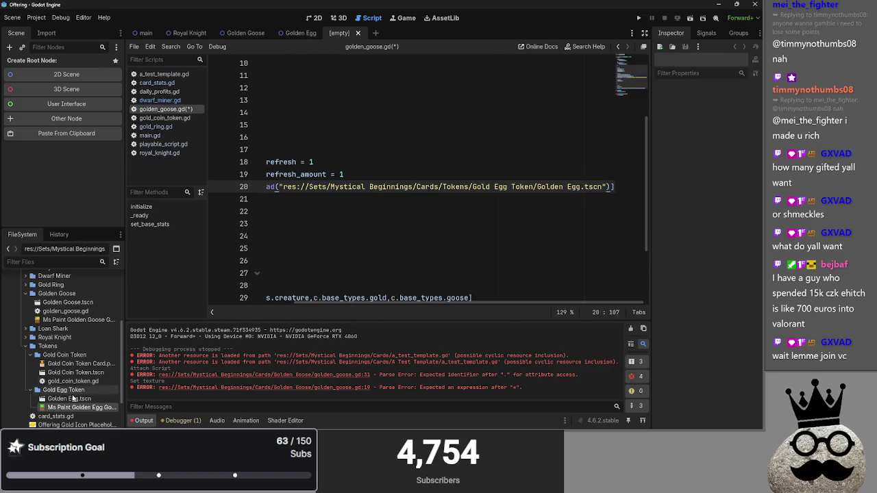
pyautogui.click(358, 33)
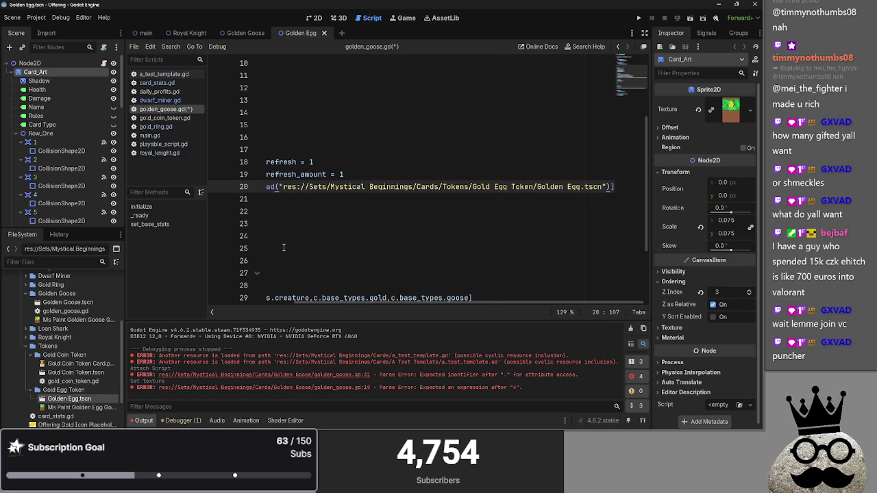
pyautogui.click(316, 21)
pyautogui.click(359, 19)
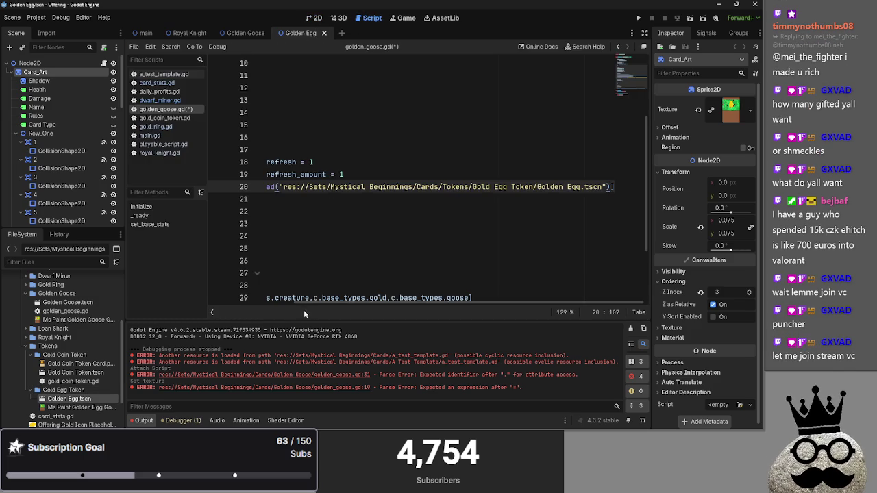
pyautogui.scroll(3, 353, 255)
pyautogui.click(354, 255)
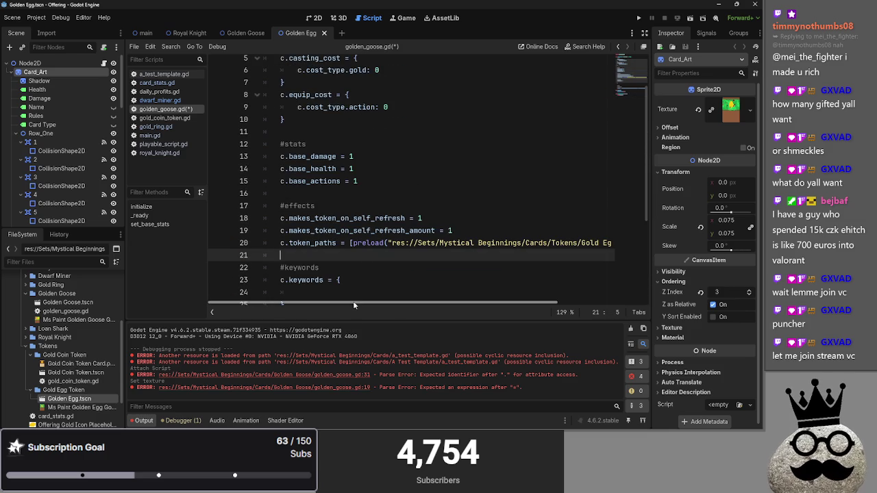
pyautogui.hscroll(3, 353, 304)
pyautogui.hscroll(-3, 354, 304)
pyautogui.scroll(2, 385, 276)
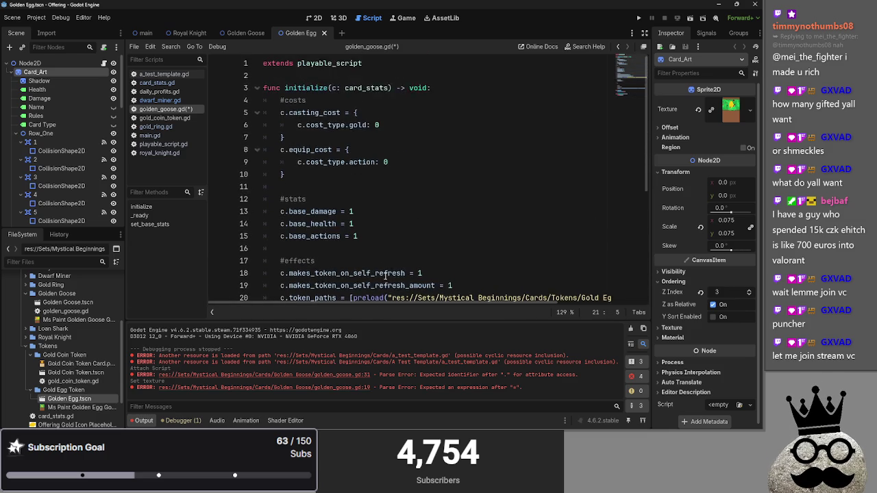
pyautogui.scroll(-2, 381, 267)
pyautogui.scroll(-3, 343, 226)
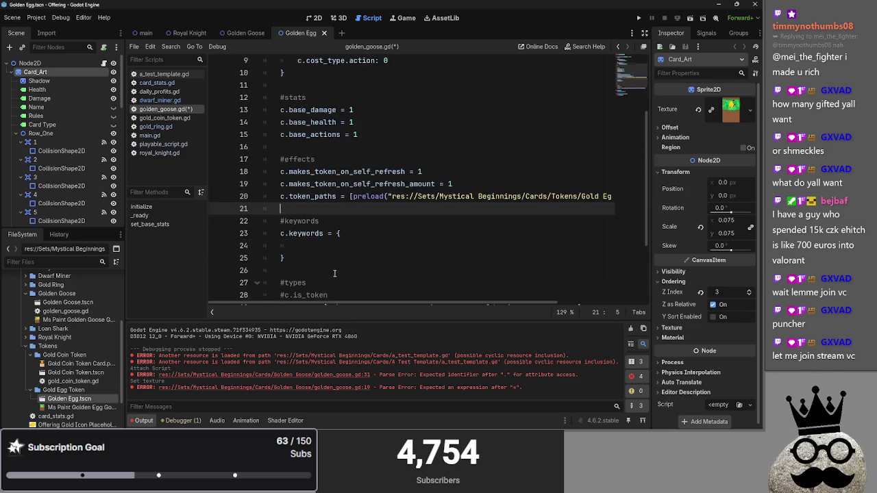
pyautogui.click(397, 198)
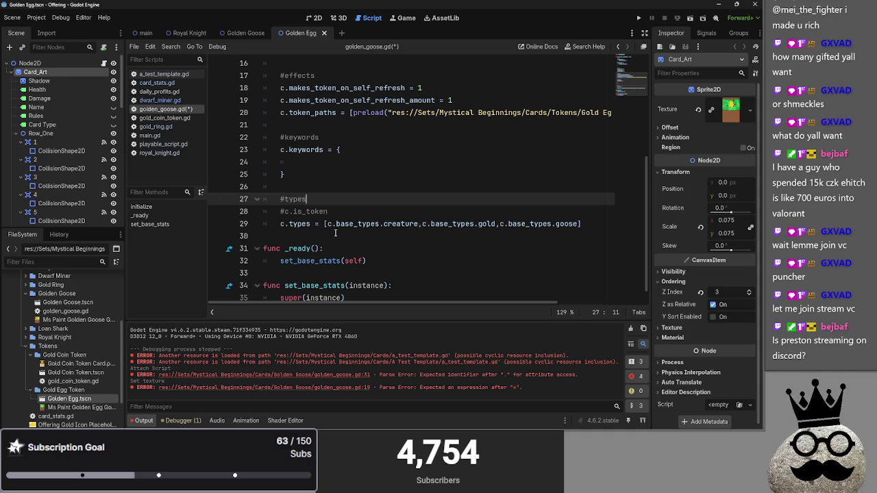
pyautogui.hotkey('alt', 'Tab')
pyautogui.hotkey('alt', 'Tab')
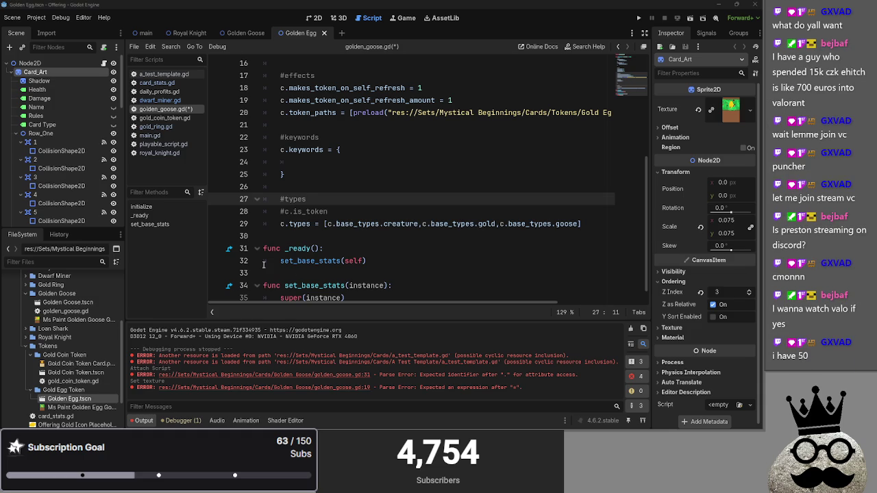
# - Edit the stats lines in golden_goose.gd, setting c.base_damage to 1
pyautogui.scroll(3, 378, 206)
pyautogui.scroll(2, 350, 250)
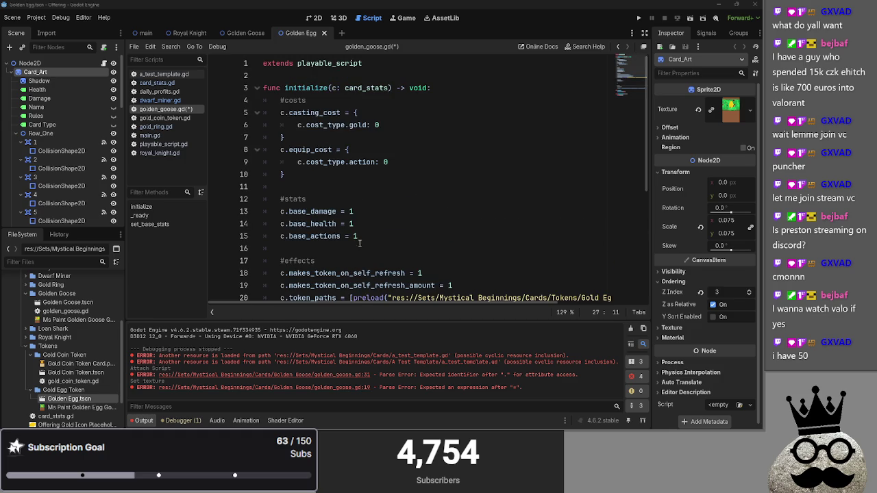
pyautogui.moveTo(388, 236)
pyautogui.mouseDown()
pyautogui.moveTo(269, 202)
pyautogui.moveTo(385, 235)
pyautogui.moveTo(271, 200)
pyautogui.moveTo(366, 231)
pyautogui.mouseUp()
pyautogui.click(348, 211)
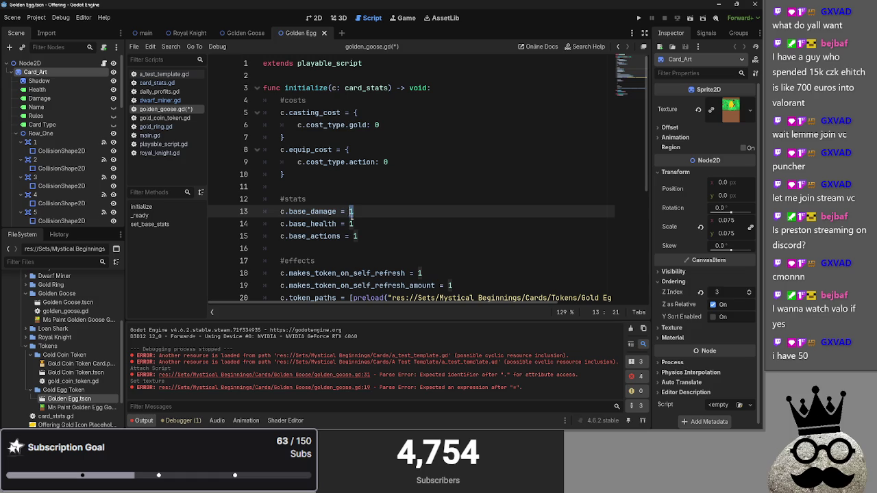
pyautogui.click(370, 224)
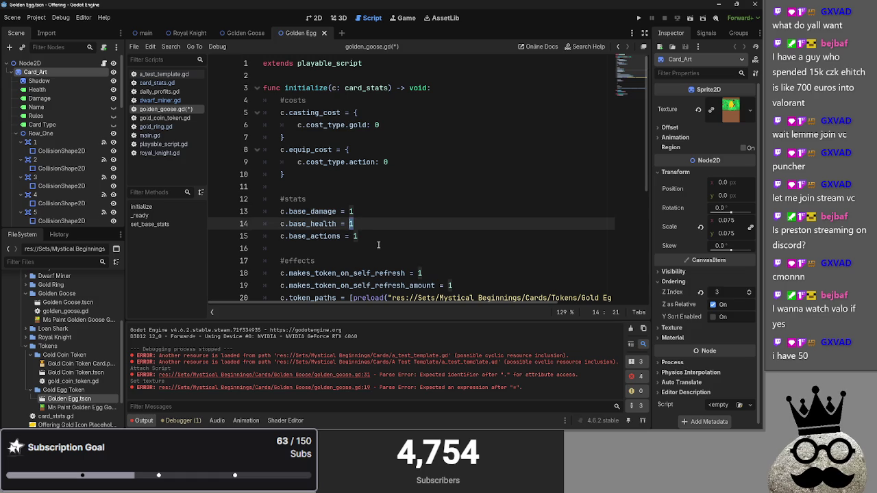
pyautogui.write('4')
pyautogui.press('Up')
pyautogui.hotkey('shift', 'Left')
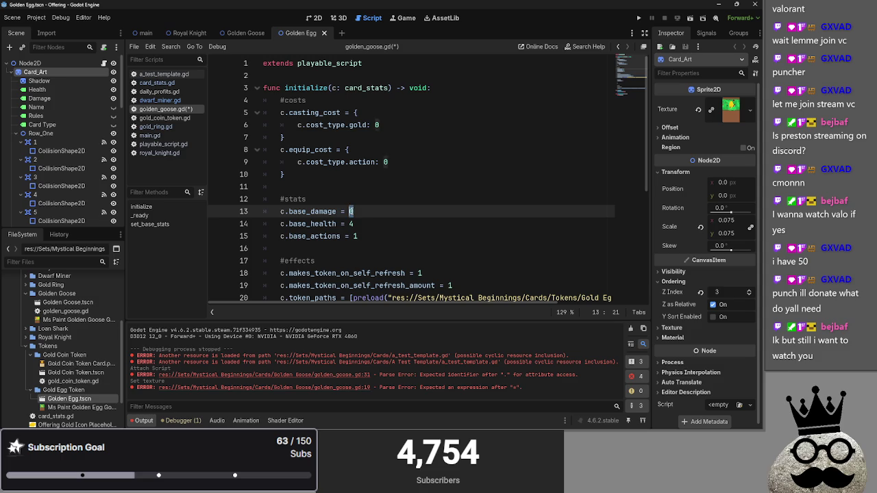
pyautogui.hotkey('ctrl', 'space')
pyautogui.click(335, 198)
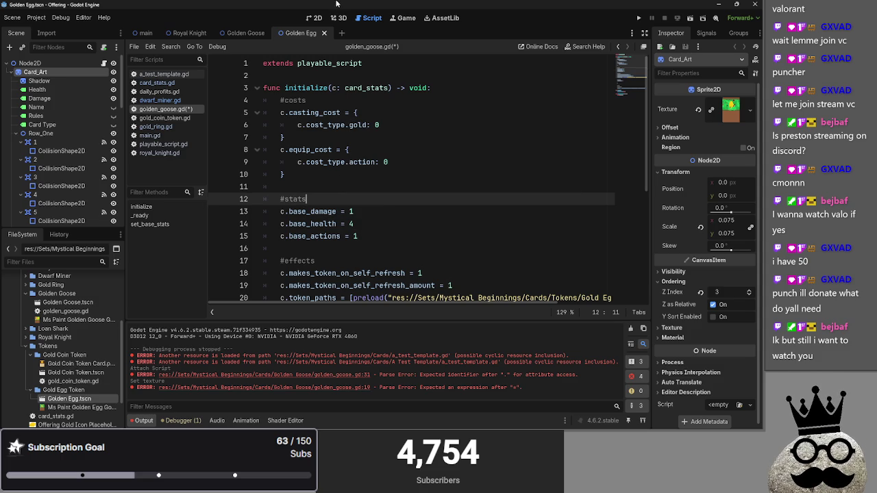
# - Delete the equip_cost block so only the gold casting cost remains
pyautogui.click(312, 20)
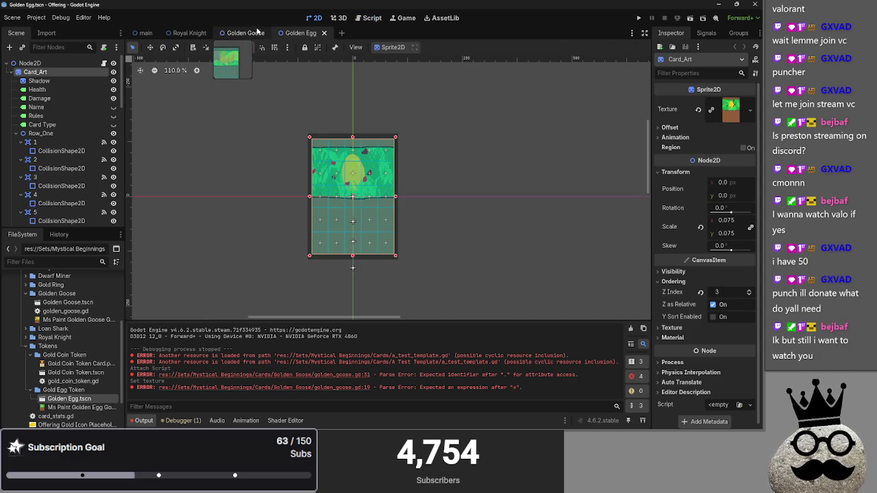
pyautogui.click(373, 19)
pyautogui.click(363, 212)
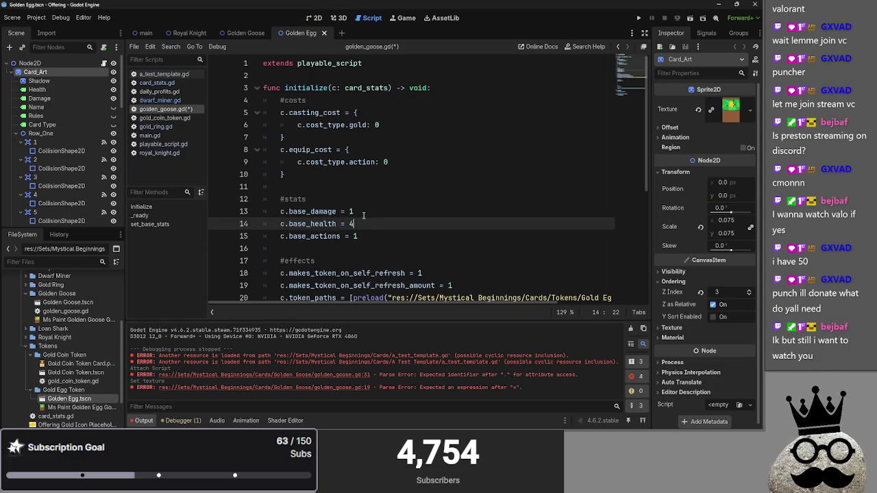
pyautogui.click(370, 225)
pyautogui.click(372, 237)
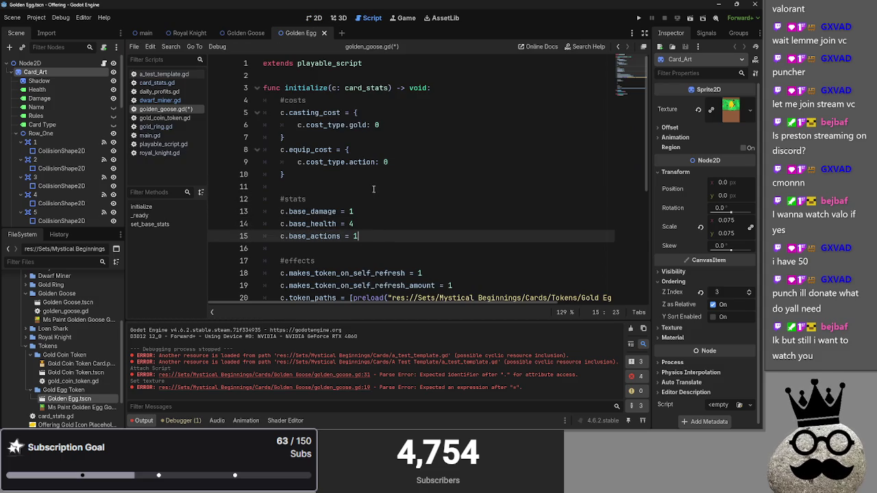
pyautogui.click(375, 186)
pyautogui.click(363, 174)
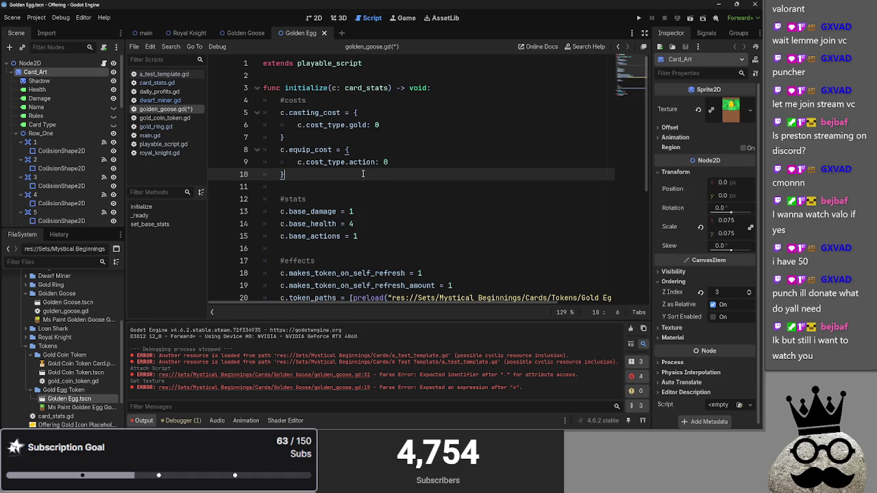
pyautogui.click(347, 133)
pyautogui.moveTo(284, 174)
pyautogui.mouseDown()
pyautogui.moveTo(298, 161)
pyautogui.moveTo(264, 149)
pyautogui.mouseUp()
pyautogui.press('BackSpace')
pyautogui.press('BackSpace')
pyautogui.click(394, 124)
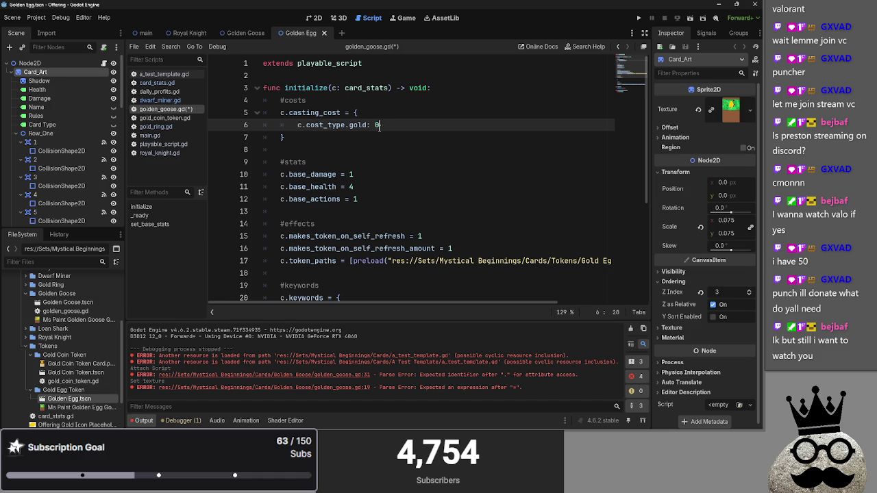
pyautogui.tripleClick(377, 125)
# - Replace the 0 after c.cost_type.gold on line 6 with 2
pyautogui.click(377, 126)
pyautogui.click(397, 148)
pyautogui.hotkey('alt', 'Tab')
pyautogui.hotkey('alt', 'Tab')
pyautogui.hotkey('alt', 'Tab')
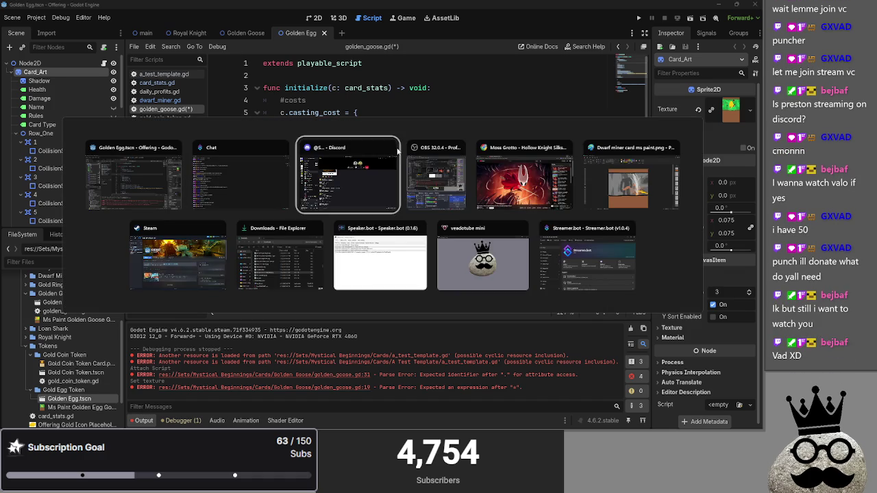
pyautogui.hotkey('alt', 'Tab')
pyautogui.hotkey('alt', 'Tab')
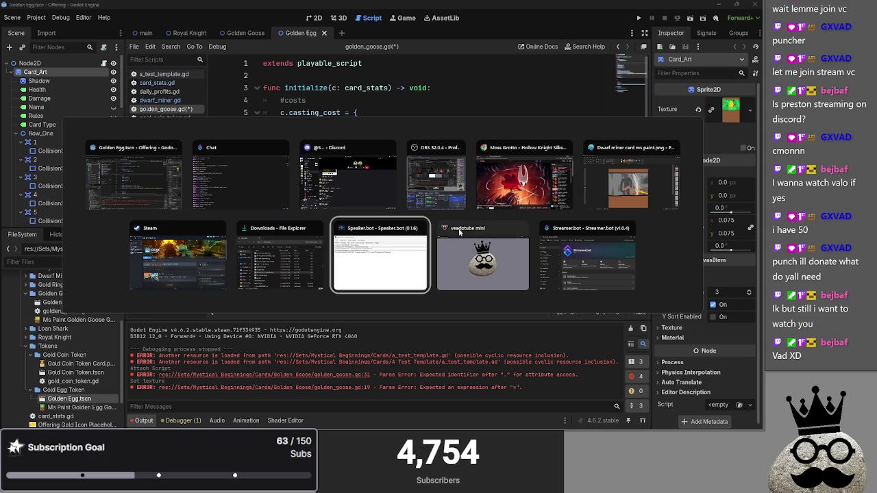
pyautogui.click(490, 163)
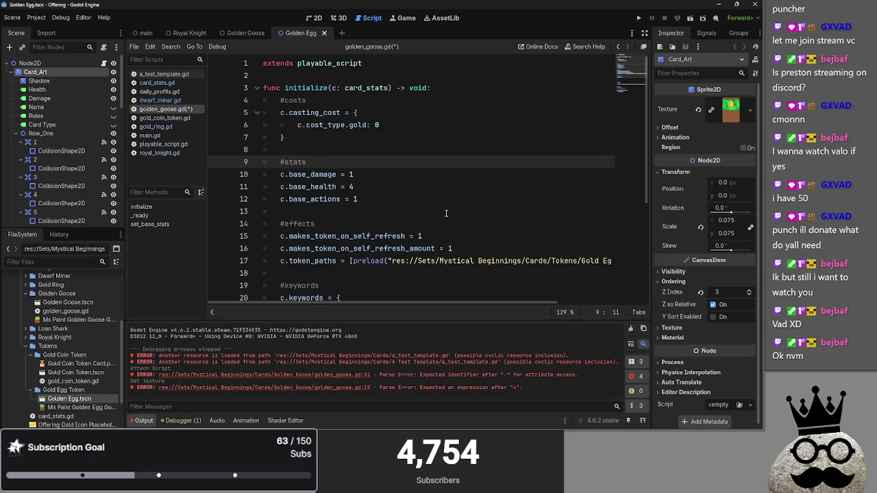
pyautogui.click(384, 181)
pyautogui.click(354, 160)
pyautogui.click(377, 129)
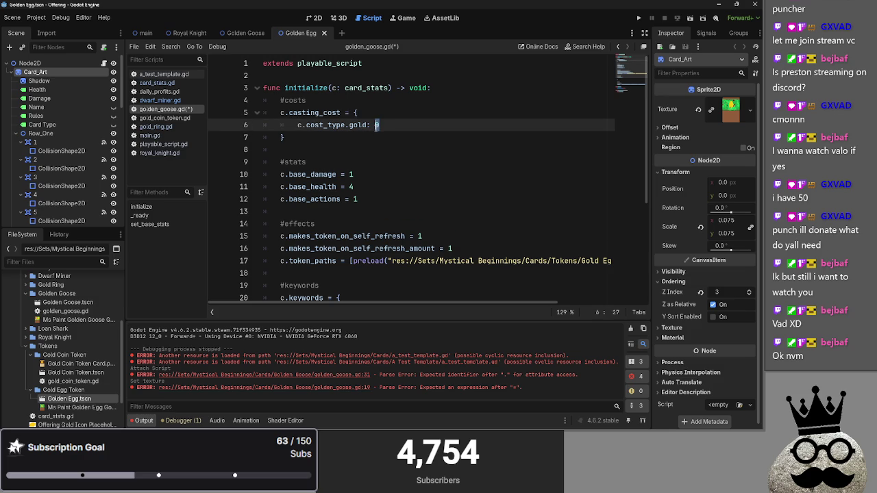
pyautogui.click(376, 125)
pyautogui.click(379, 126)
pyautogui.click(385, 125)
pyautogui.click(382, 132)
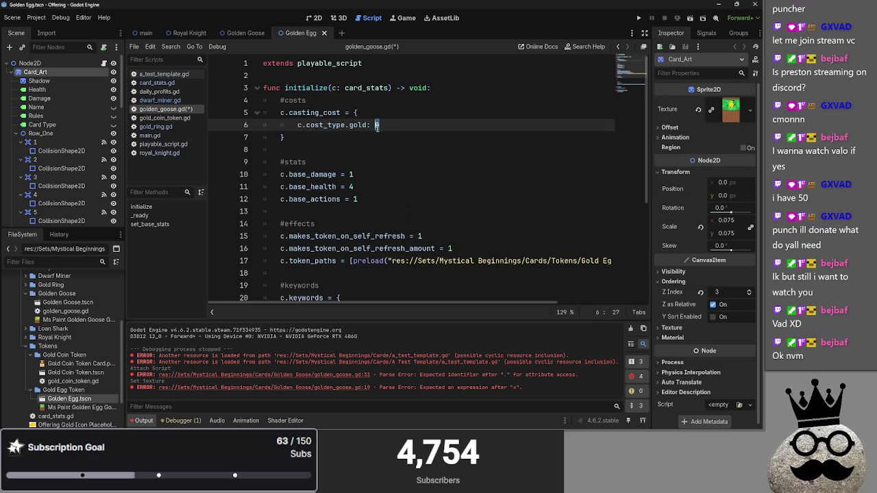
pyautogui.click(376, 125)
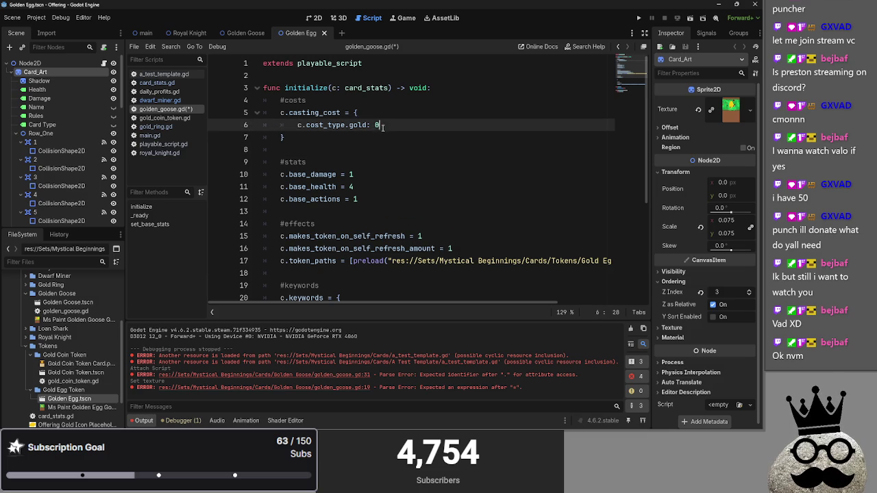
pyautogui.click(384, 126)
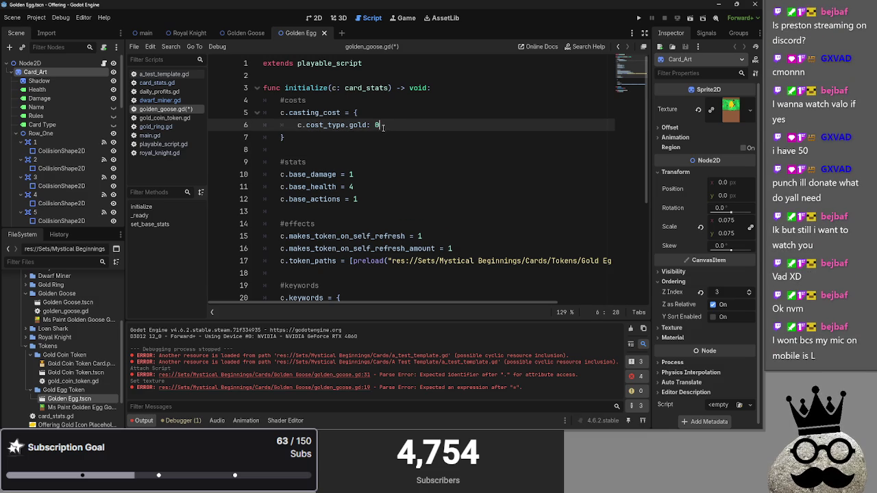
pyautogui.click(378, 140)
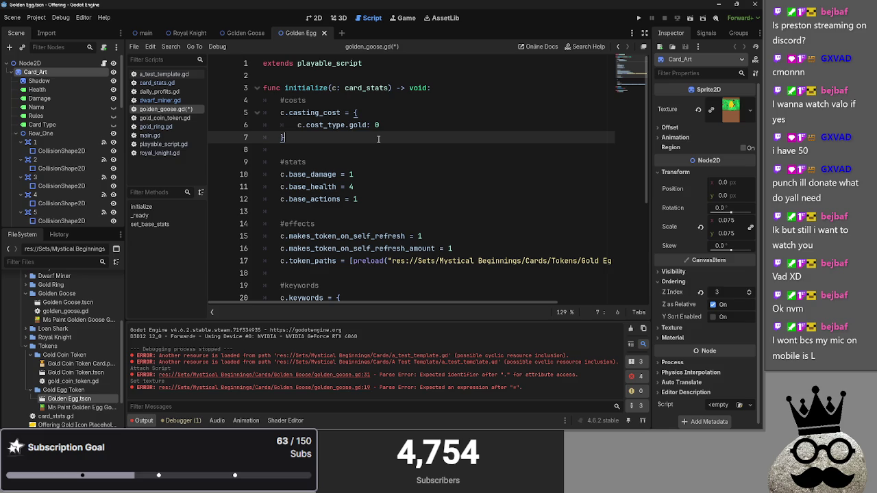
pyautogui.click(383, 126)
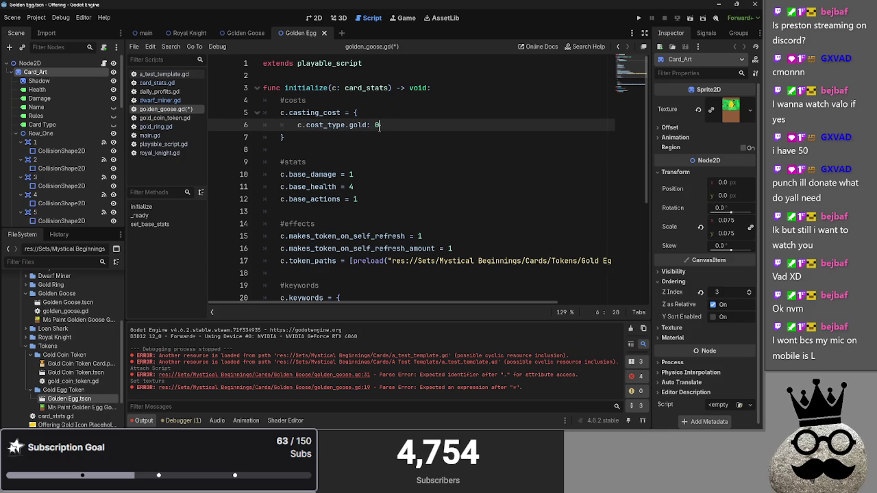
pyautogui.write('1')
pyautogui.doubleClick(375, 126)
pyautogui.write('2')
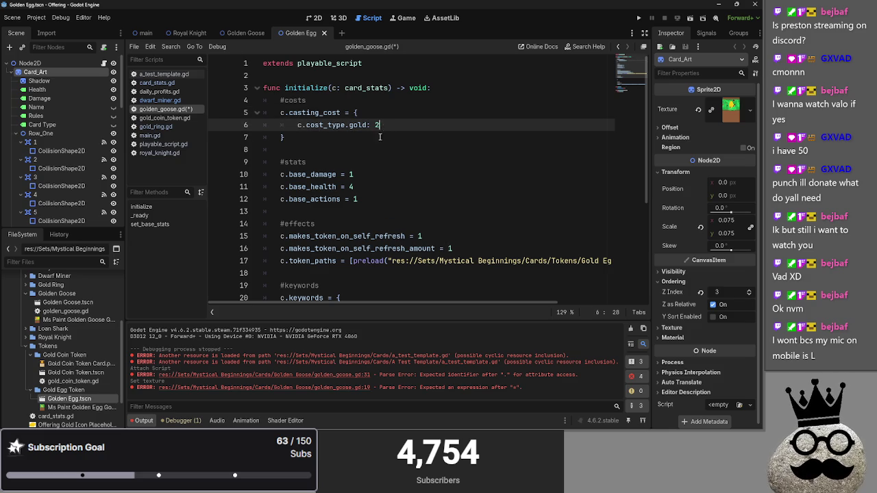
pyautogui.click(379, 136)
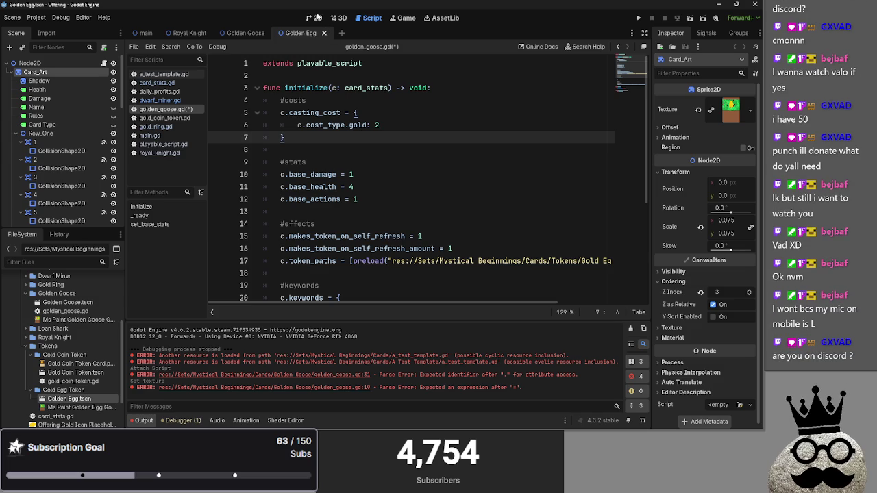
# - Retype the gold cost as 2 and check the card sprite in the 2D view
pyautogui.click(316, 18)
pyautogui.click(370, 18)
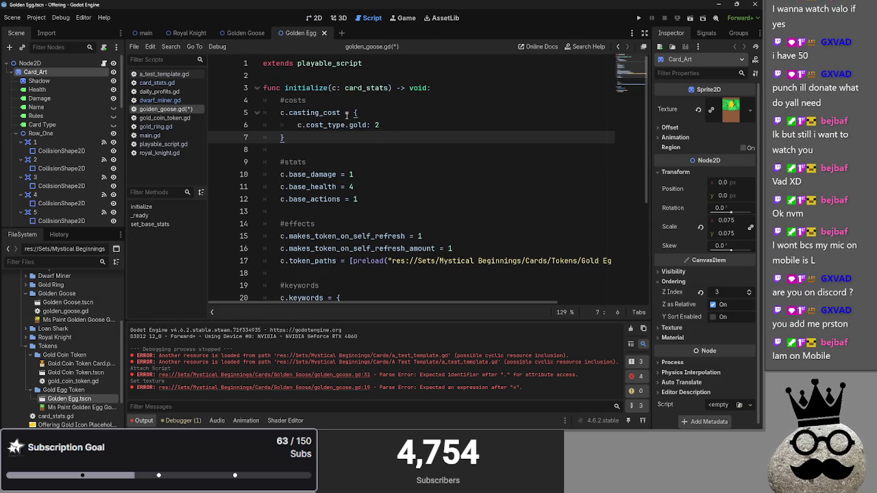
pyautogui.click(378, 125)
pyautogui.press('BackSpace')
pyautogui.write('2')
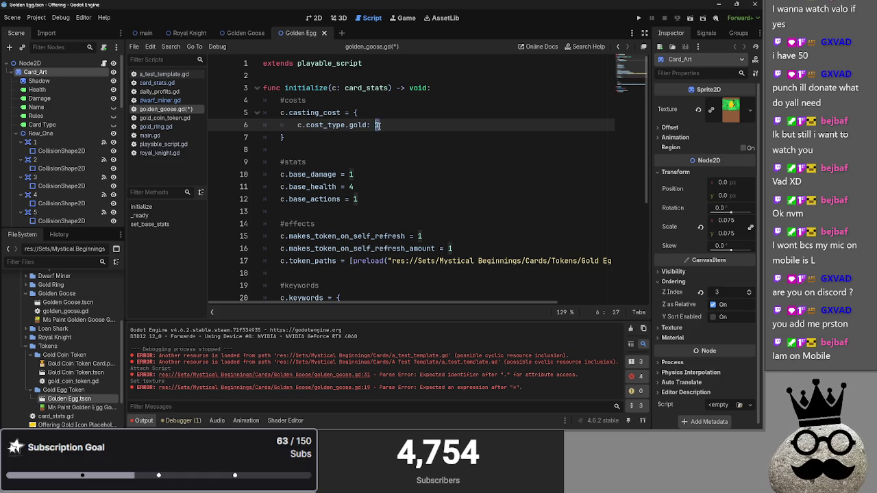
pyautogui.click(405, 113)
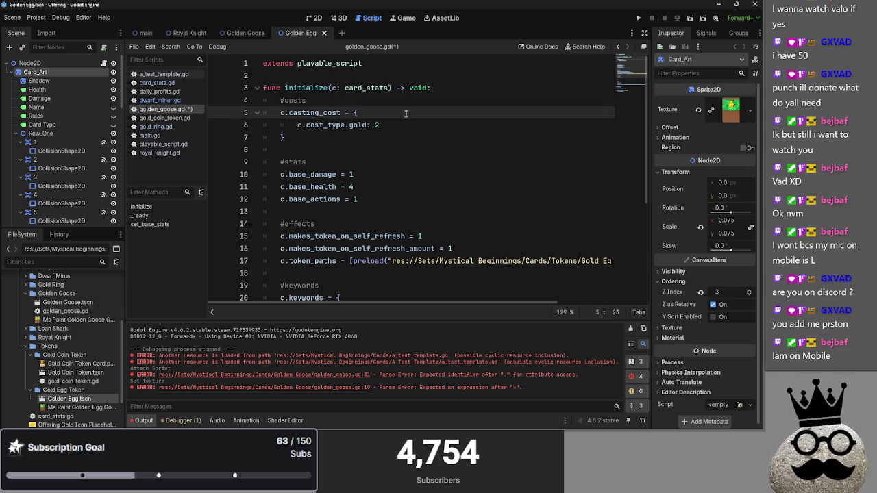
pyautogui.hotkey('alt', 'Tab')
pyautogui.hotkey('alt', 'Tab')
pyautogui.hotkey('alt', 'Tab')
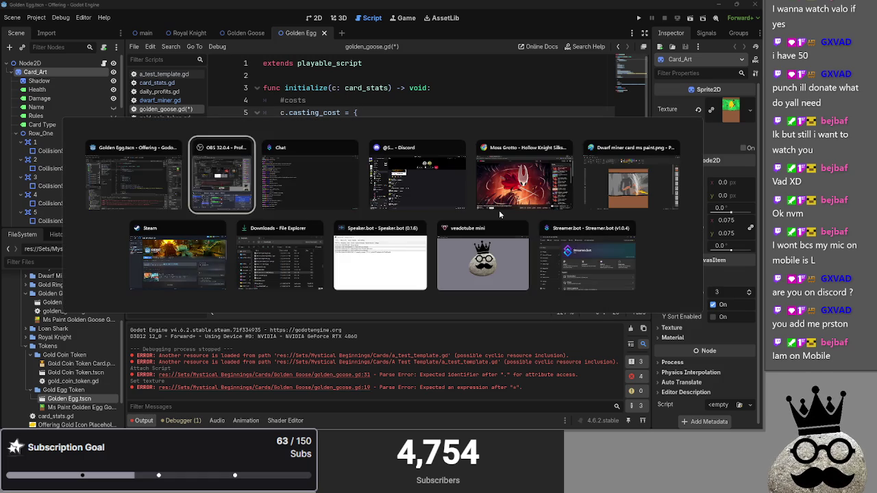
pyautogui.press('Escape')
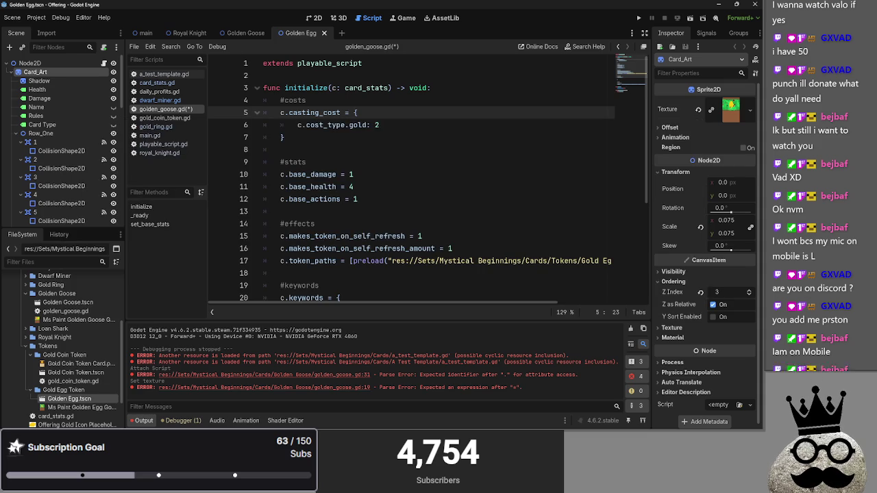
pyautogui.click(398, 149)
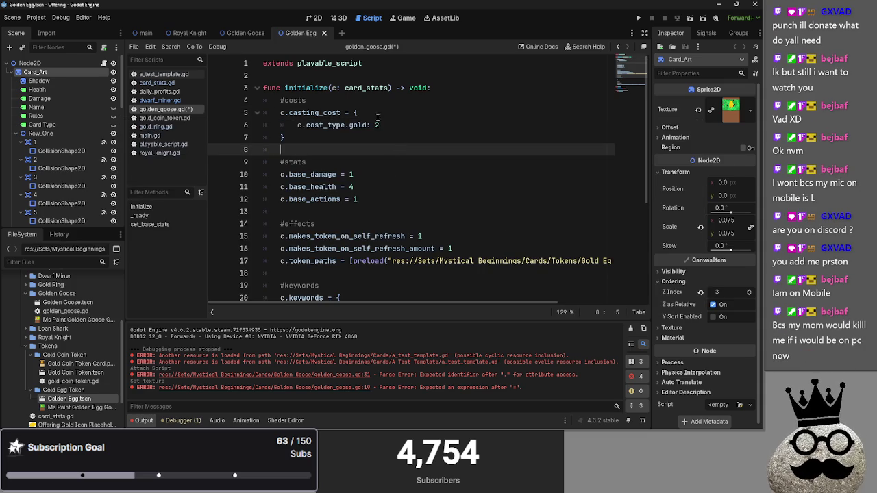
pyautogui.click(315, 18)
pyautogui.click(365, 18)
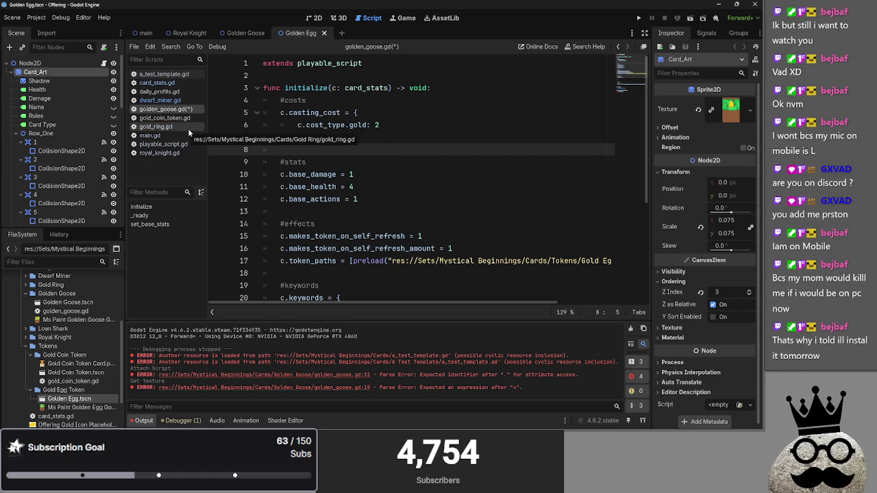
# - Delete the empty #keywords block from golden_goose.gd
pyautogui.press('Down')
pyautogui.press('Down')
pyautogui.press('Down')
pyautogui.scroll(-2, 411, 185)
pyautogui.click(443, 166)
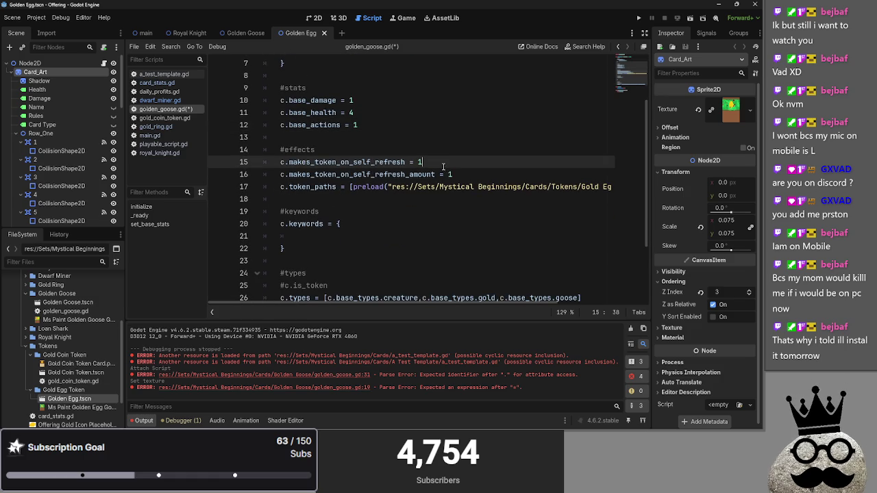
pyautogui.click(467, 172)
pyautogui.scroll(-1, 438, 205)
pyautogui.click(370, 212)
pyautogui.moveTo(362, 218); pyautogui.dragTo(264, 174)
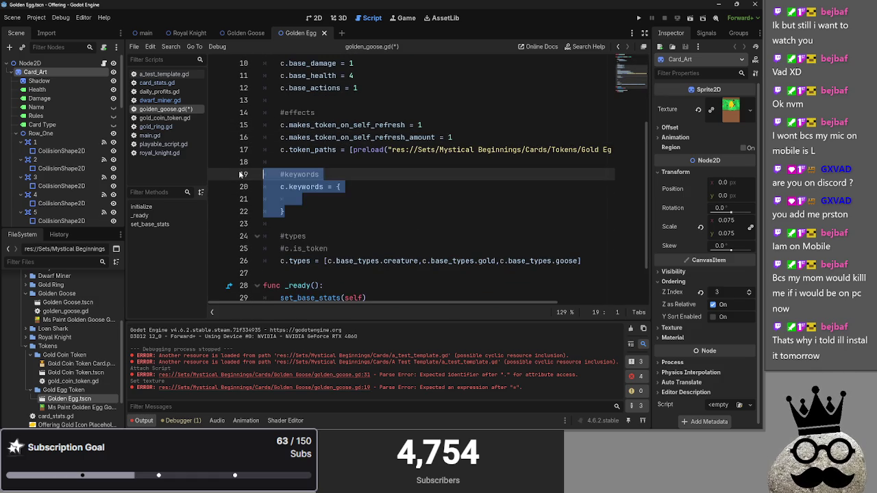
pyautogui.press('BackSpace')
pyautogui.press('BackSpace')
pyautogui.press('BackSpace')
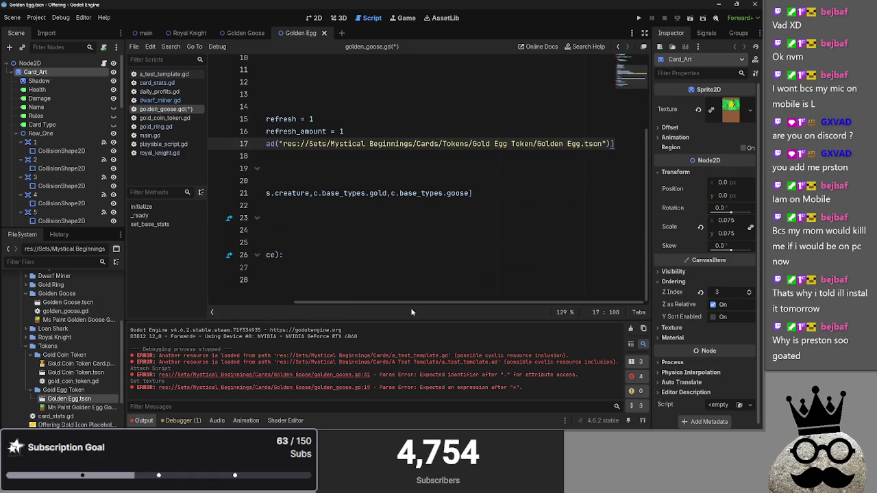
pyautogui.press('Up')
pyautogui.press('Up')
pyautogui.press('Up')
pyautogui.scroll(3, 424, 178)
# - Test-run the game, stop it, and open the main scene
pyautogui.click(650, 17)
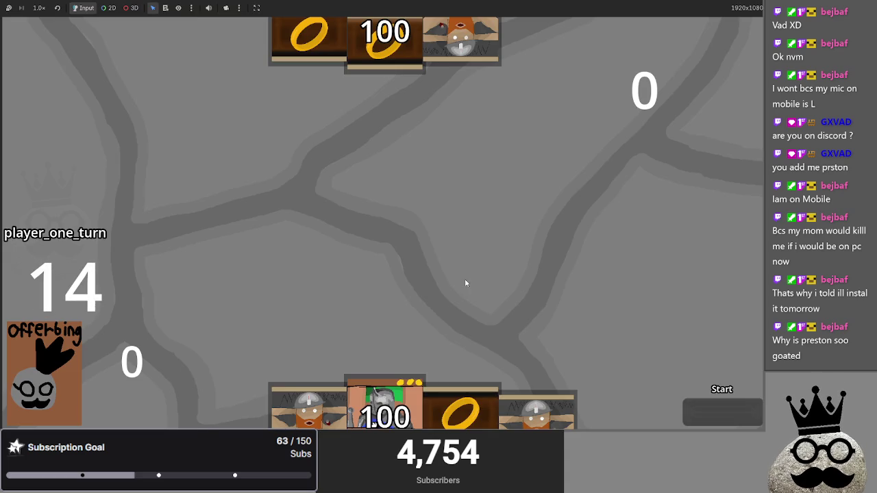
pyautogui.press('F8')
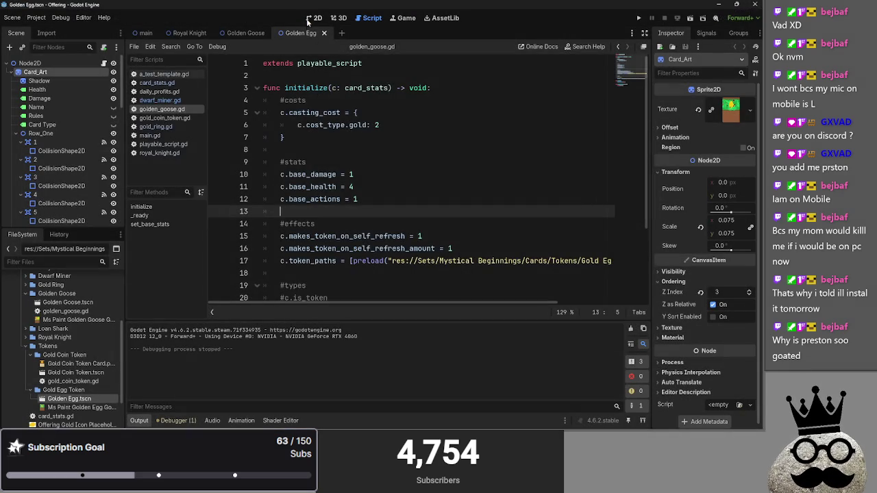
pyautogui.click(313, 19)
pyautogui.click(145, 33)
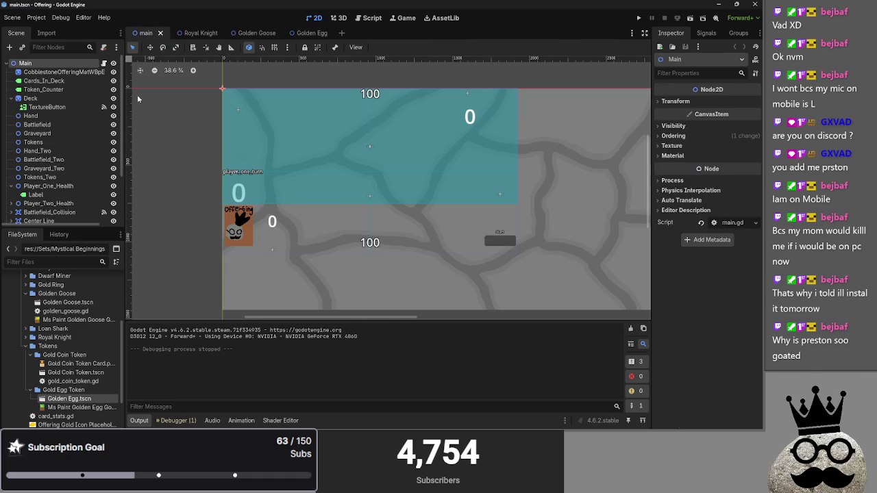
# - Open main.gd from the Script editor's script list
pyautogui.click(361, 18)
pyautogui.click(150, 135)
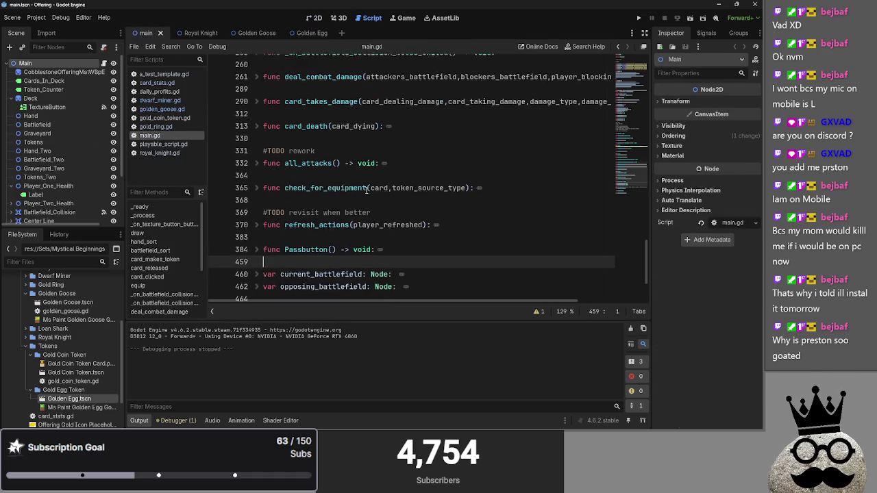
pyautogui.scroll(20, 369, 233)
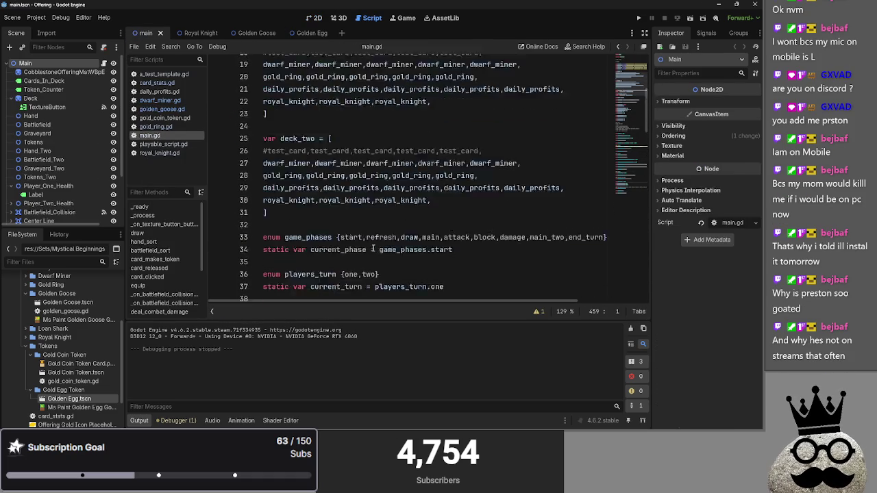
pyautogui.scroll(2, 373, 248)
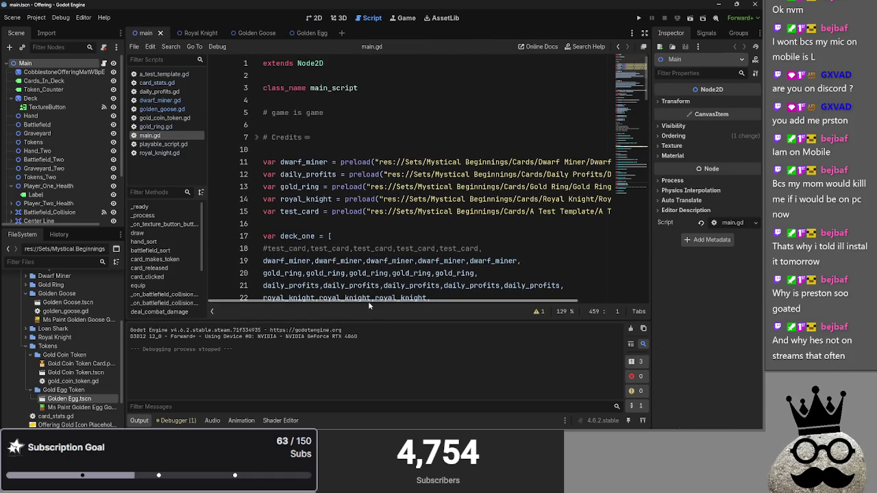
pyautogui.moveTo(369, 302)
pyautogui.mouseDown()
pyautogui.moveTo(461, 306)
pyautogui.moveTo(258, 305)
pyautogui.mouseUp()
pyautogui.scroll(-3, 308, 287)
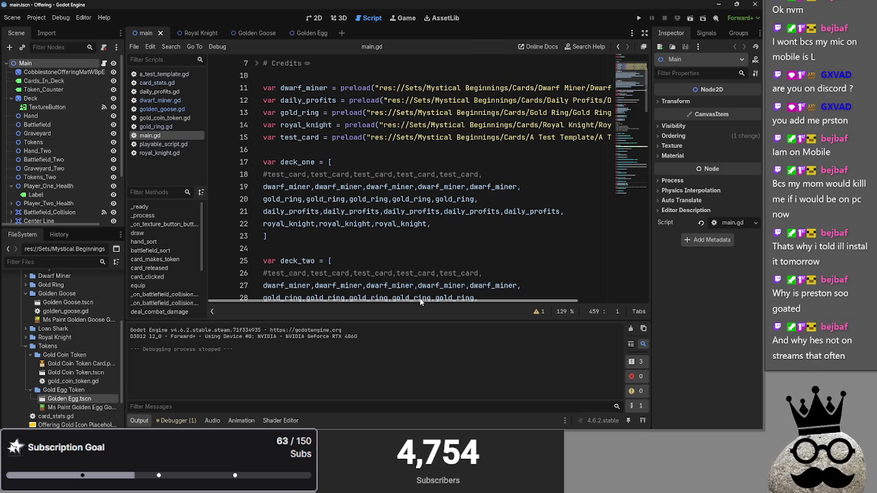
pyautogui.moveTo(420, 302)
pyautogui.mouseDown()
pyautogui.moveTo(504, 302)
pyautogui.moveTo(535, 282)
pyautogui.moveTo(548, 288)
pyautogui.mouseUp()
# - Insert an empty line 15 after the royal_knight preload
pyautogui.click(602, 125)
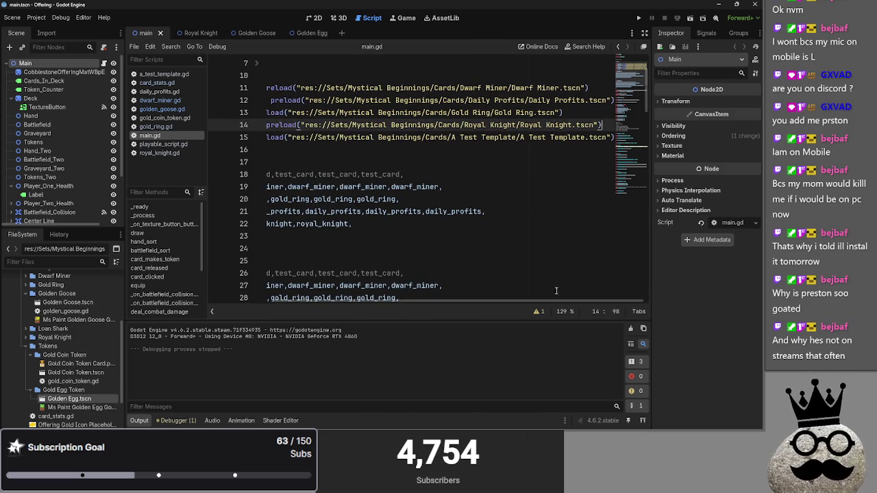
pyautogui.press('Return')
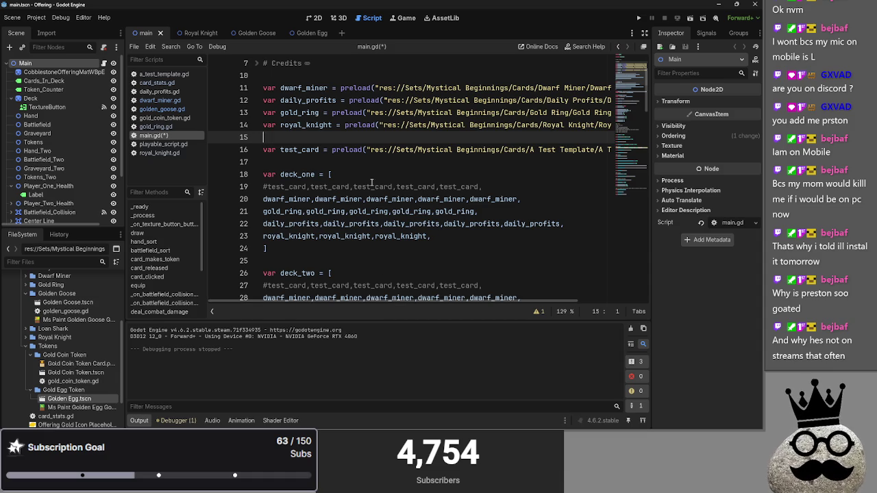
pyautogui.scroll(-5, 356, 172)
pyautogui.scroll(4, 354, 103)
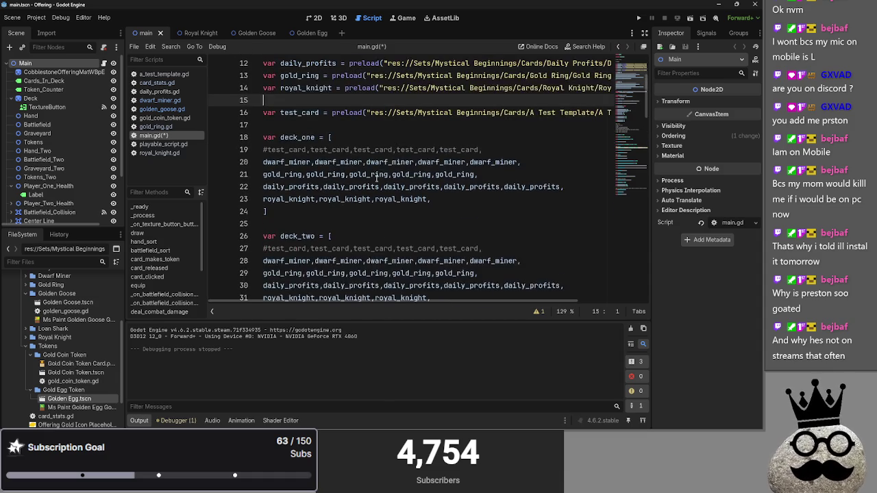
pyautogui.scroll(2, 354, 102)
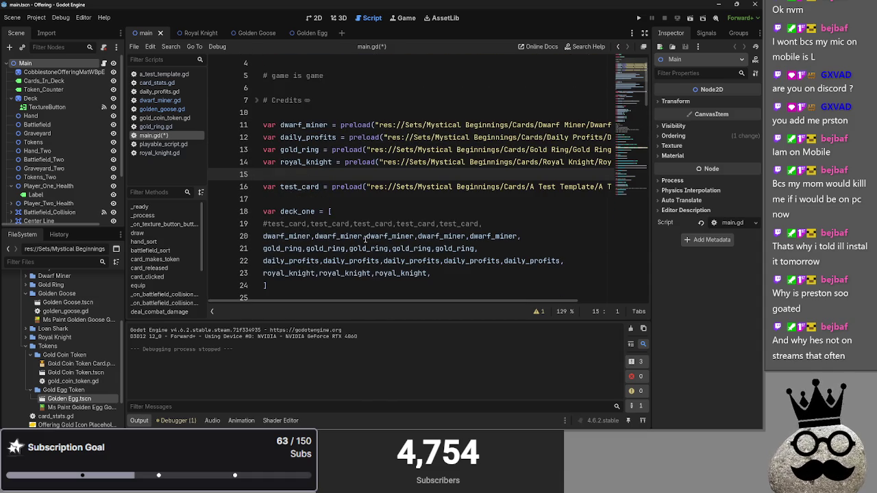
# - Write 'var golden_goose = preload()' with the Golden Goose.tscn path dropped in, then run the game
pyautogui.write('var golden_goose')
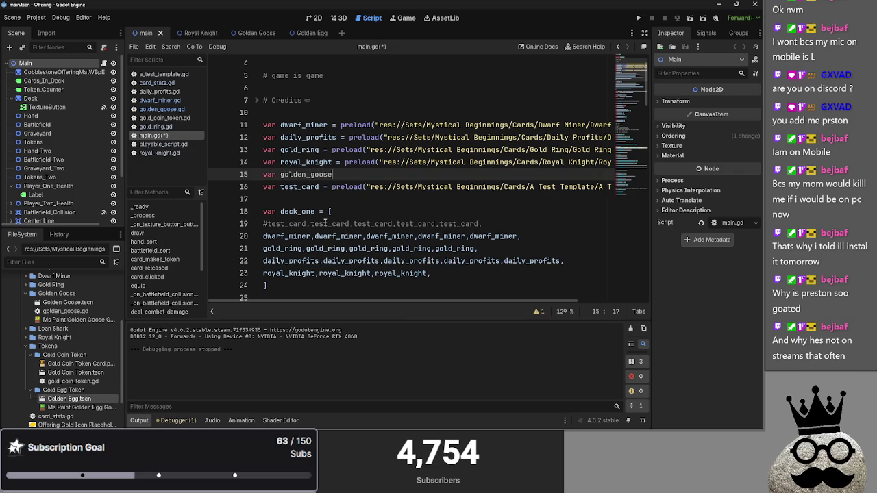
pyautogui.write(' = preload(')
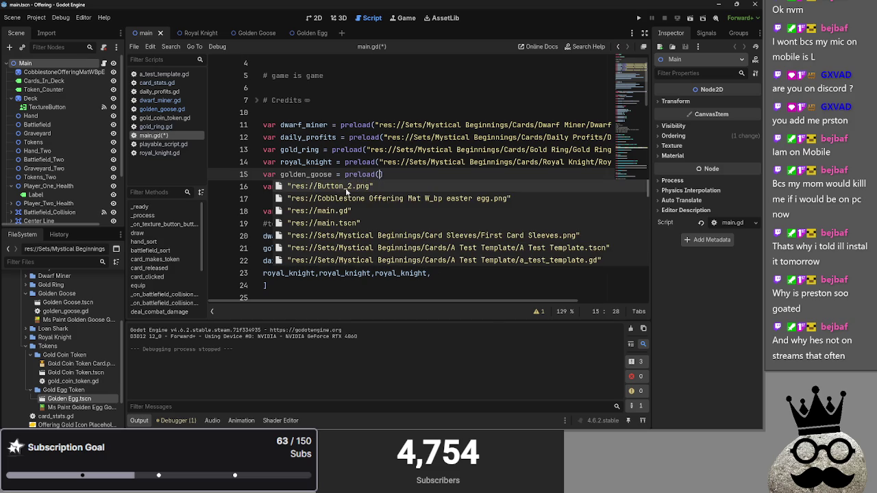
pyautogui.scroll(-3, 342, 205)
pyautogui.scroll(3, 342, 205)
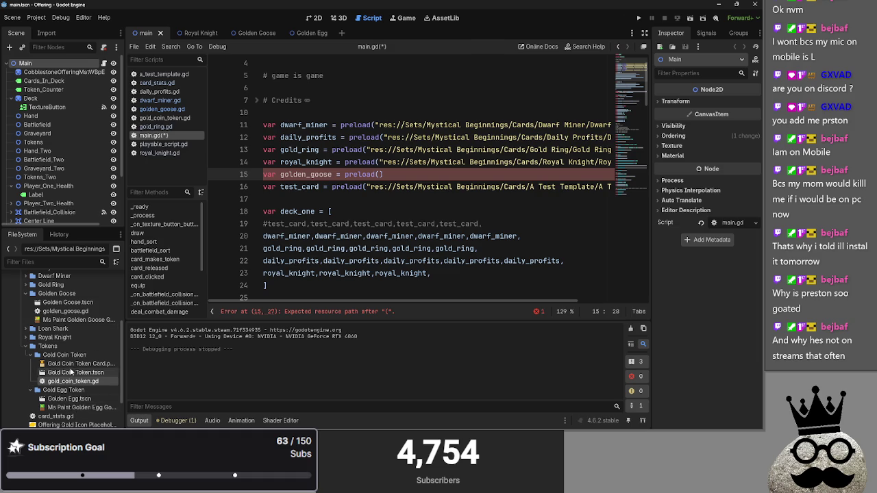
pyautogui.moveTo(68, 302)
pyautogui.mouseDown()
pyautogui.moveTo(195, 285)
pyautogui.moveTo(379, 174)
pyautogui.mouseUp()
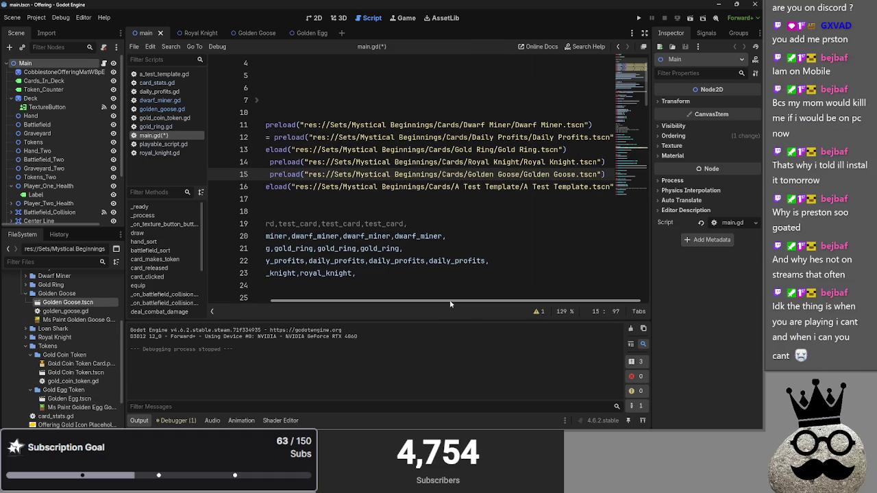
pyautogui.moveTo(450, 303); pyautogui.dragTo(386, 303)
pyautogui.click(417, 187)
pyautogui.click(639, 18)
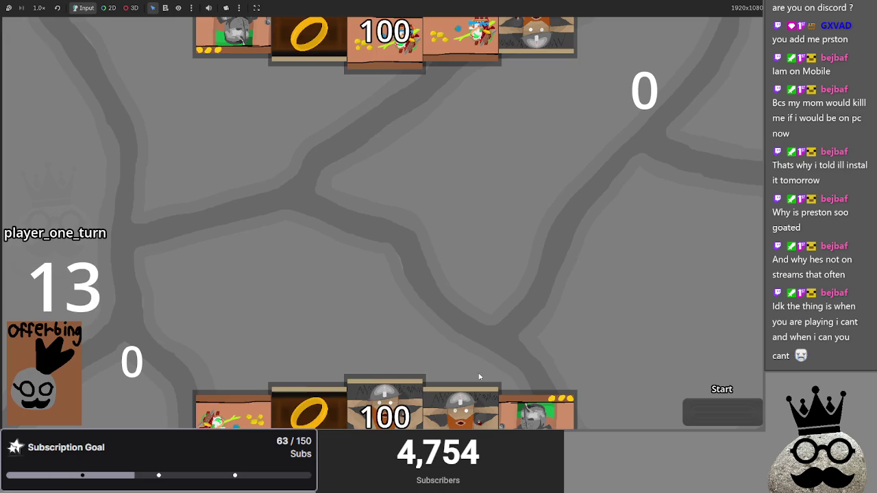
pyautogui.click(387, 388)
pyautogui.click(389, 387)
pyautogui.click(390, 387)
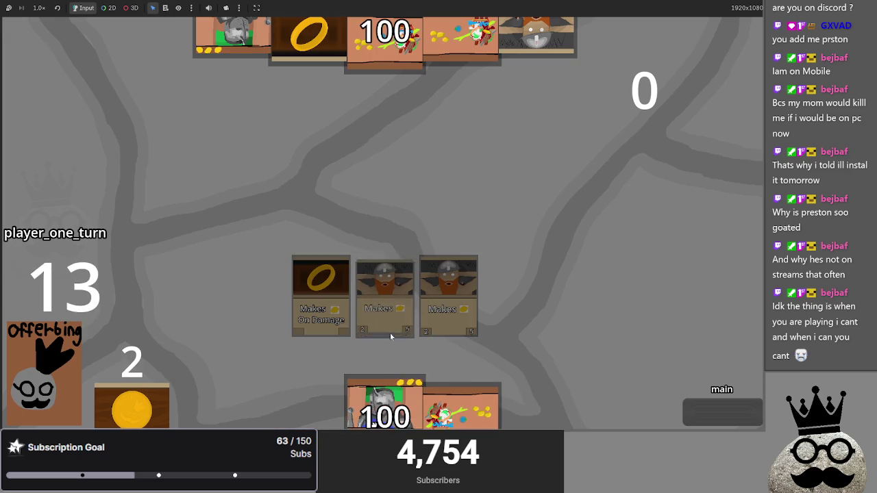
pyautogui.click(415, 343)
pyautogui.click(411, 401)
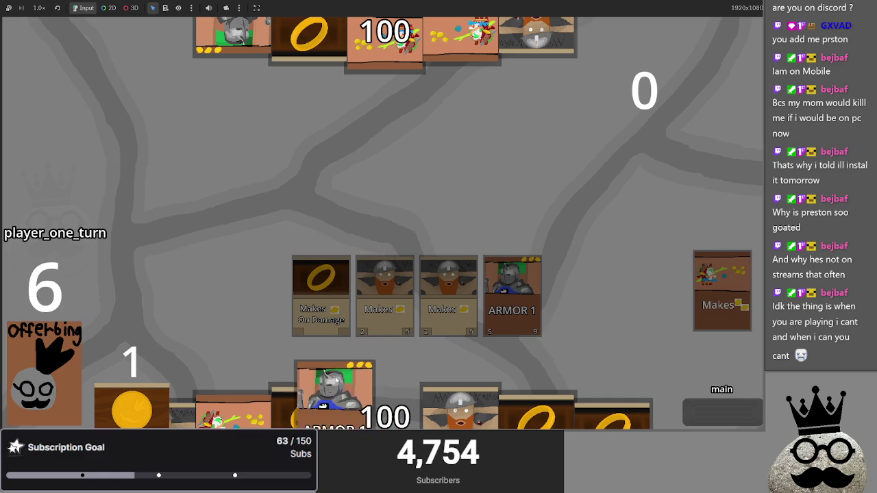
pyautogui.click(325, 390)
pyautogui.click(462, 394)
pyautogui.click(462, 393)
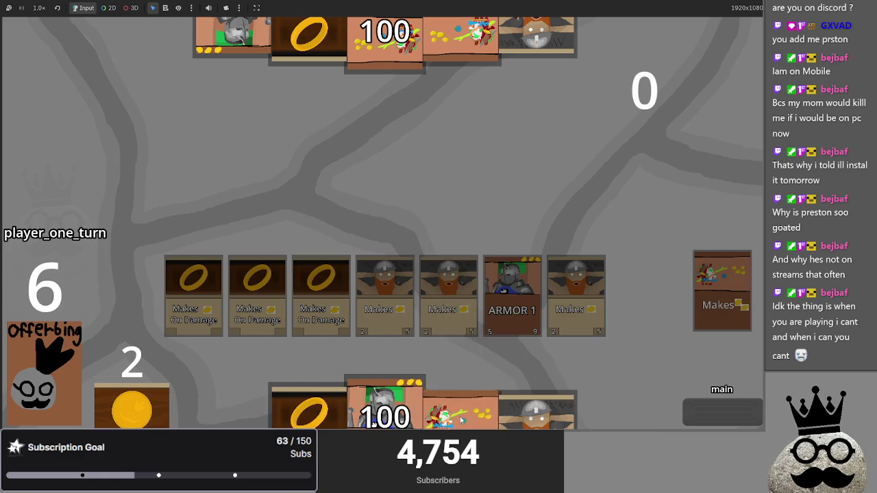
pyautogui.click(463, 394)
pyautogui.click(460, 396)
pyautogui.click(456, 397)
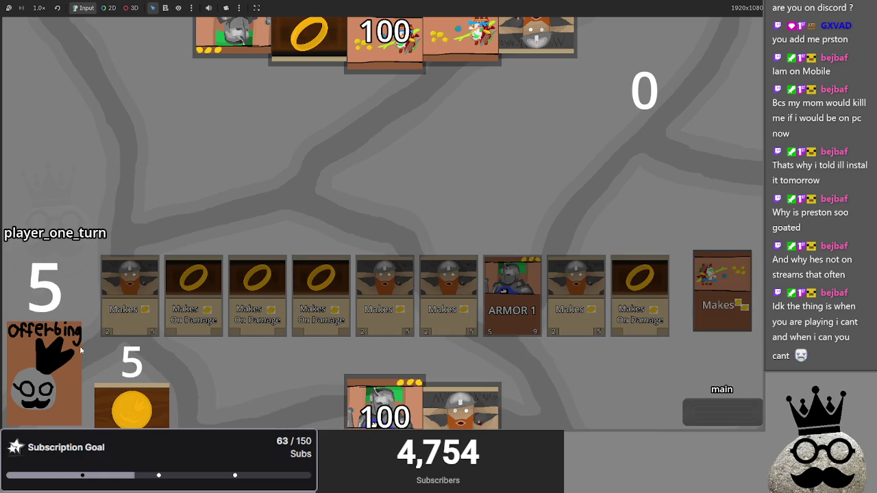
pyautogui.click(472, 424)
pyautogui.click(472, 424)
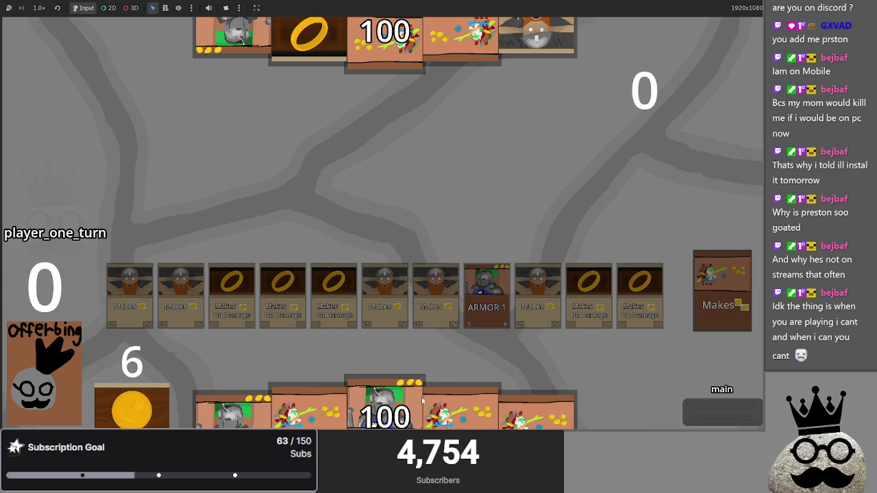
pyautogui.click(464, 404)
pyautogui.click(463, 403)
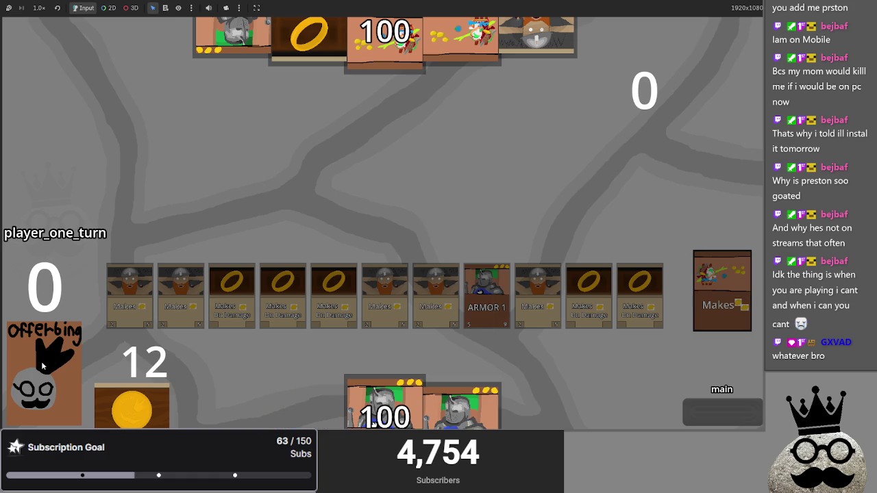
pyautogui.press('F8')
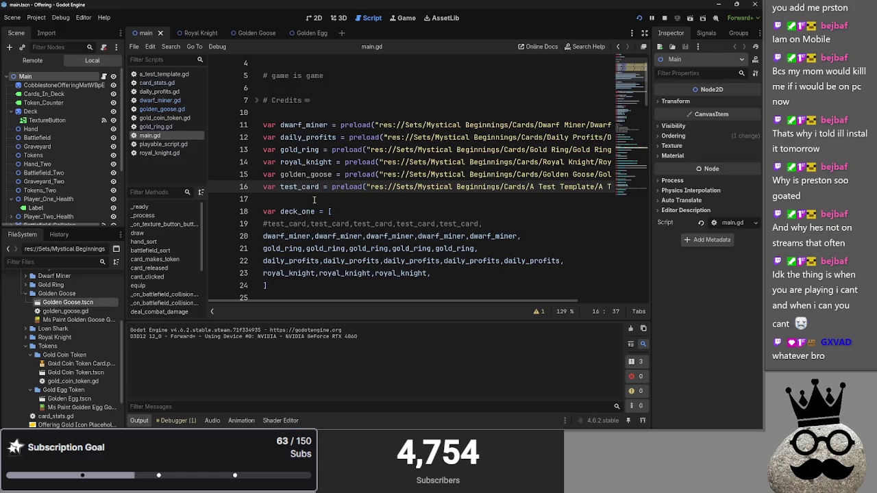
# - Add two golden_goose entries on a new line at the end of deck_one
pyautogui.doubleClick(306, 174)
pyautogui.hotkey('ctrl', 'c')
pyautogui.click(563, 271)
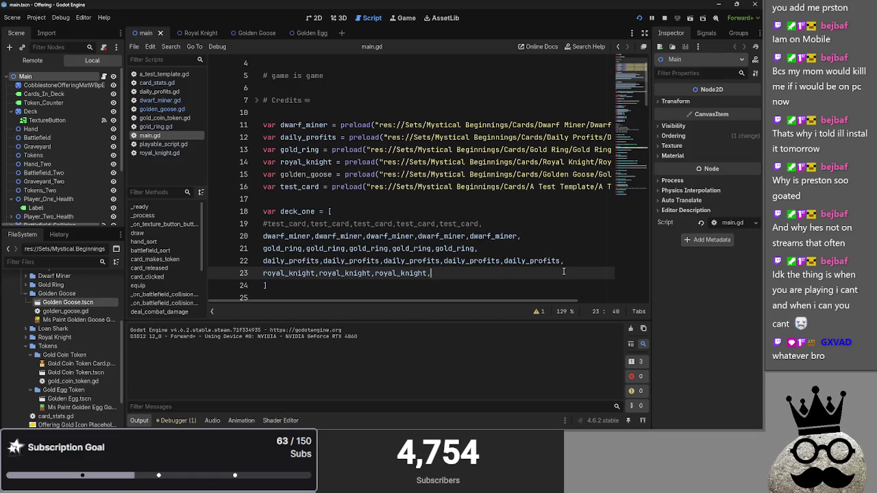
pyautogui.press('Return')
pyautogui.hotkey('ctrl', 'v')
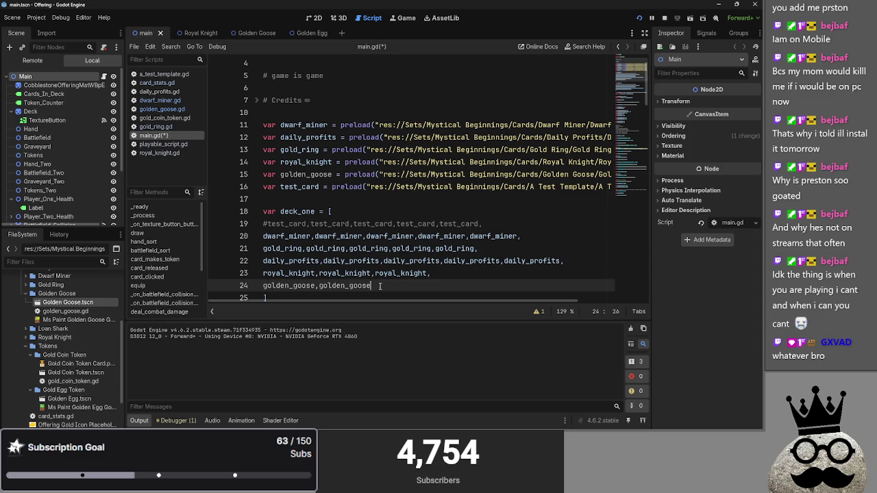
pyautogui.hotkey('shift', 'Home')
pyautogui.hotkey('ctrl', 'c')
# - Paste the golden_goose entries into deck_two, add trailing commas in both decks, and run
pyautogui.scroll(-5, 461, 237)
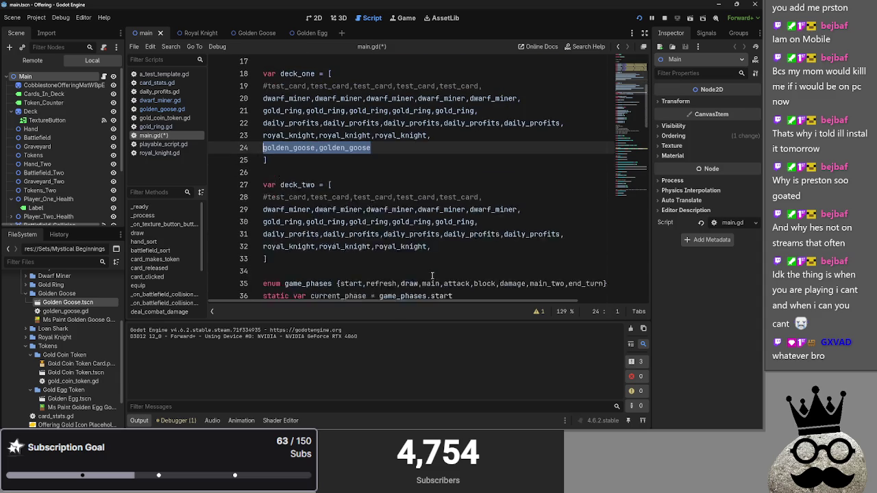
pyautogui.click(461, 236)
pyautogui.press('Return')
pyautogui.hotkey('ctrl', 'v')
pyautogui.click(466, 235)
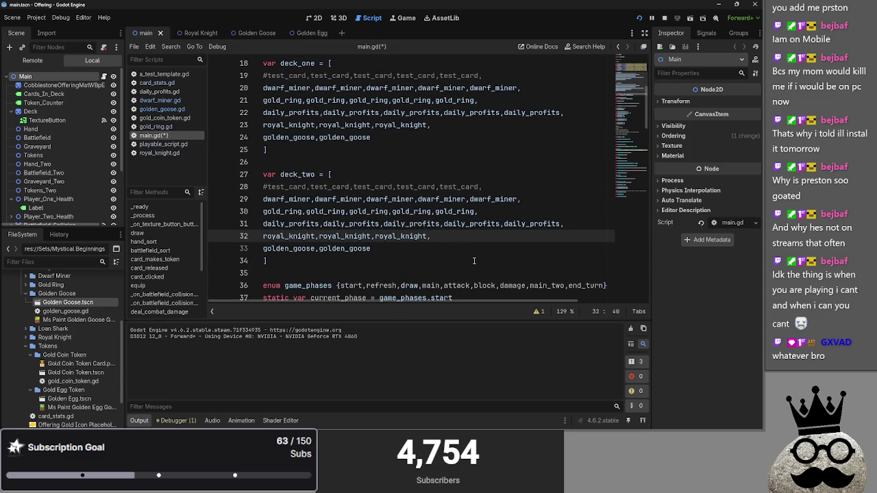
pyautogui.click(399, 247)
pyautogui.write(',')
pyautogui.click(402, 137)
pyautogui.write(',')
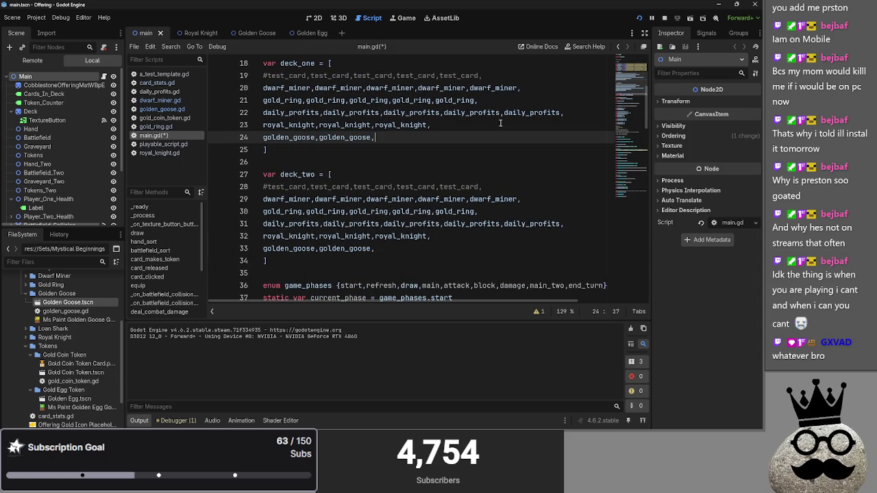
pyautogui.press('F5')
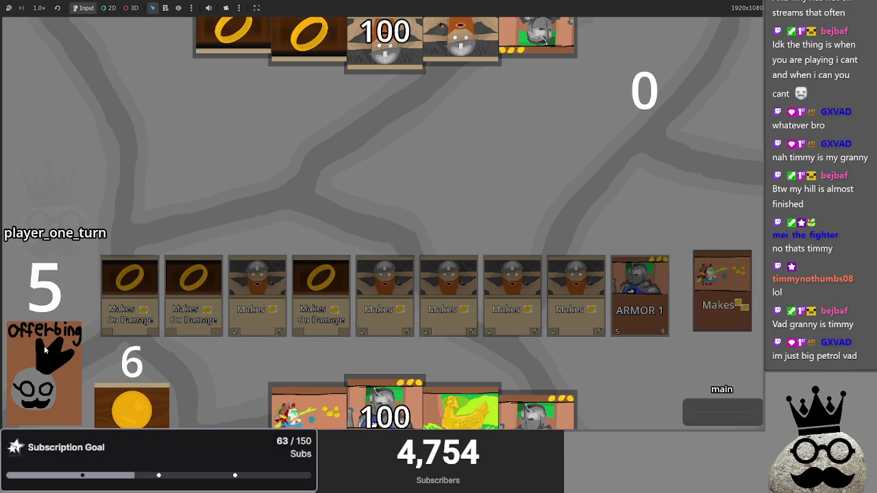
# - Drag a Golden Goose card from the hand onto the board row
pyautogui.moveTo(461, 411); pyautogui.dragTo(464, 246)
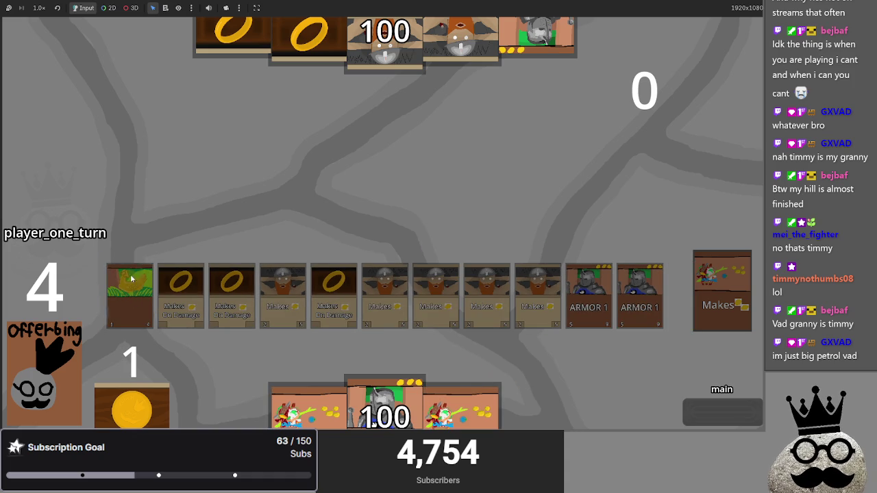
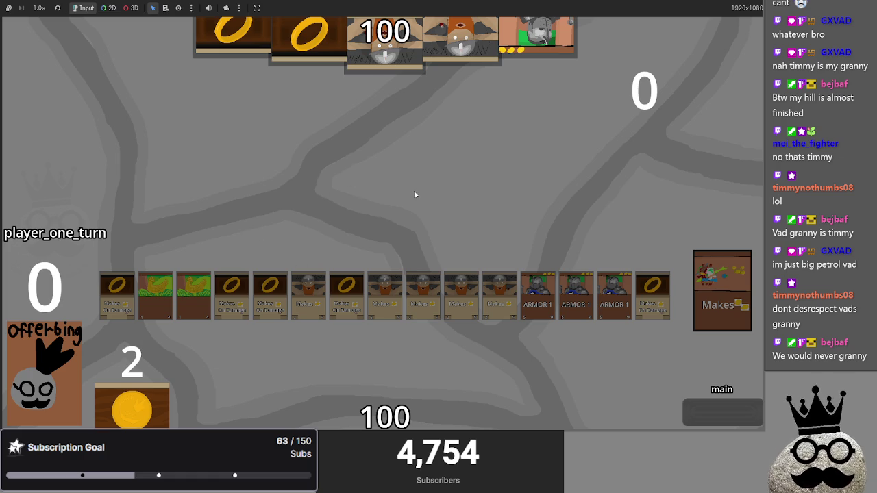
# - Stop the running playtest and scroll main.gd back up to its preloads
pyautogui.press('F8')
pyautogui.scroll(2, 390, 138)
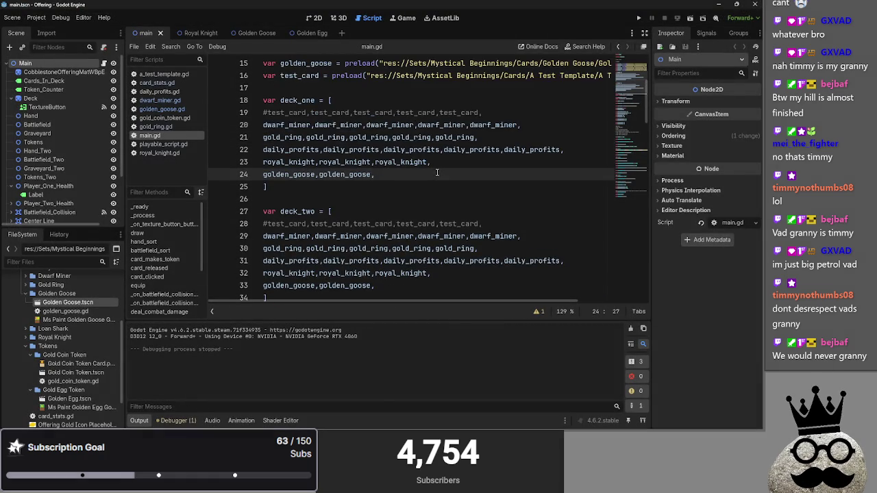
pyautogui.scroll(3, 460, 196)
pyautogui.moveTo(398, 300)
pyautogui.mouseDown()
pyautogui.moveTo(413, 300)
pyautogui.moveTo(326, 299)
pyautogui.mouseUp()
pyautogui.scroll(2, 295, 171)
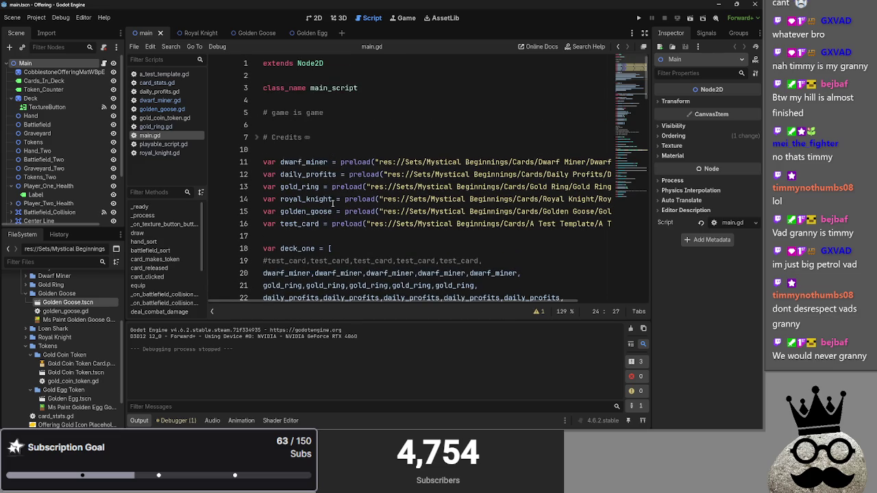
# - Review the dwarf_miner, daily_profits, gold_ring and test_card preload lines
pyautogui.click(286, 162)
pyautogui.click(310, 162)
pyautogui.click(338, 175)
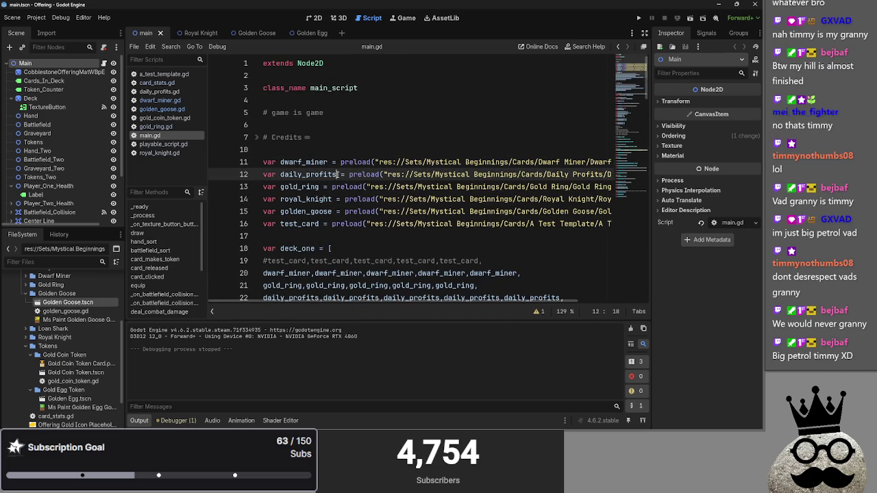
pyautogui.click(319, 187)
pyautogui.click(331, 199)
pyautogui.click(319, 189)
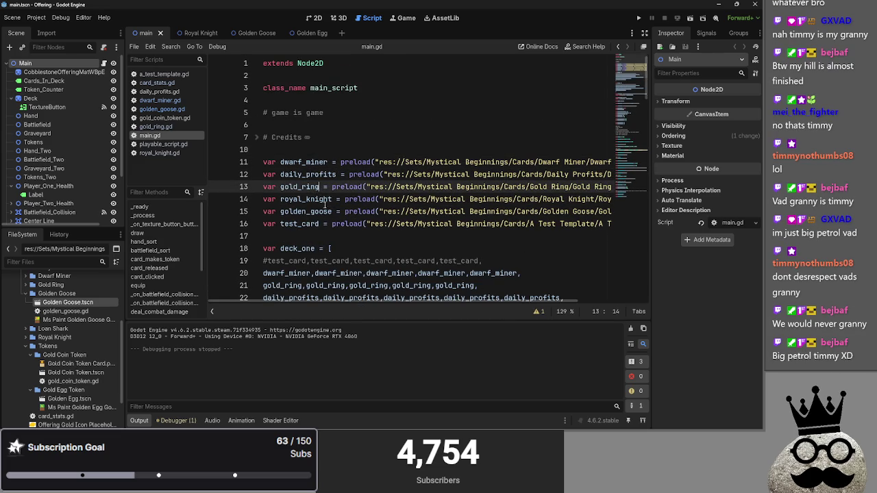
pyautogui.click(332, 211)
pyautogui.click(320, 224)
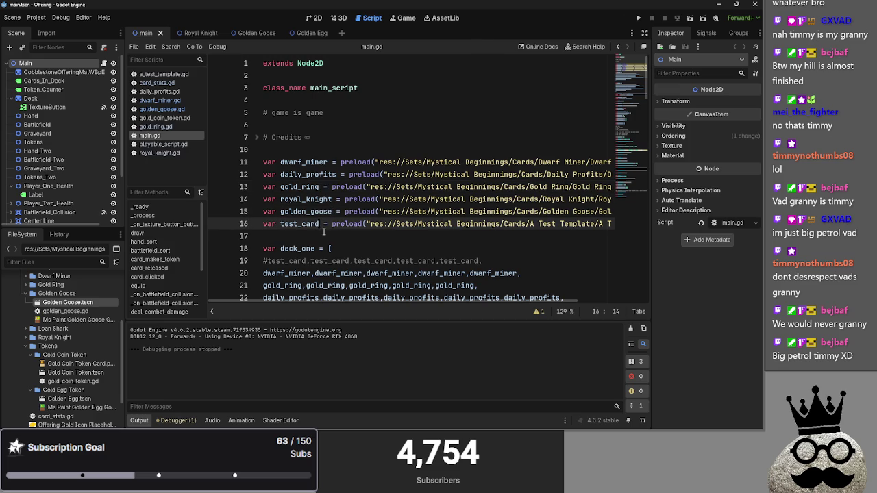
pyautogui.click(316, 236)
# - Step through deck_one's gold_ring, daily_profits and dwarf_miner entries, then bring up the Golden Egg scene
pyautogui.scroll(-5, 334, 274)
pyautogui.scroll(2, 335, 274)
pyautogui.scroll(-4, 334, 274)
pyautogui.scroll(3, 334, 274)
pyautogui.scroll(3, 342, 250)
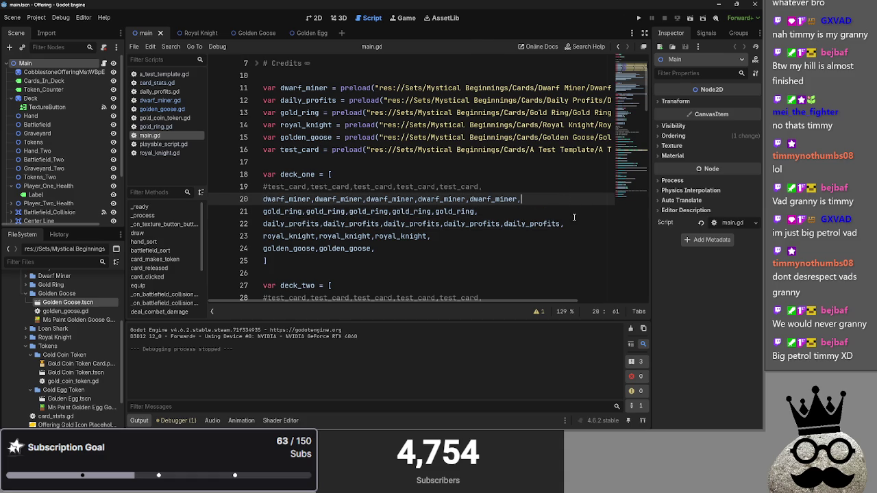
pyautogui.click(576, 211)
pyautogui.click(571, 220)
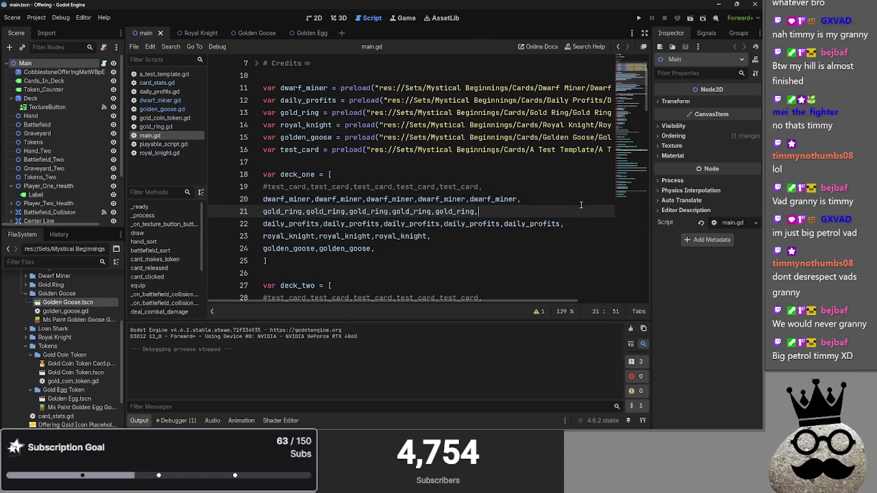
pyautogui.click(594, 225)
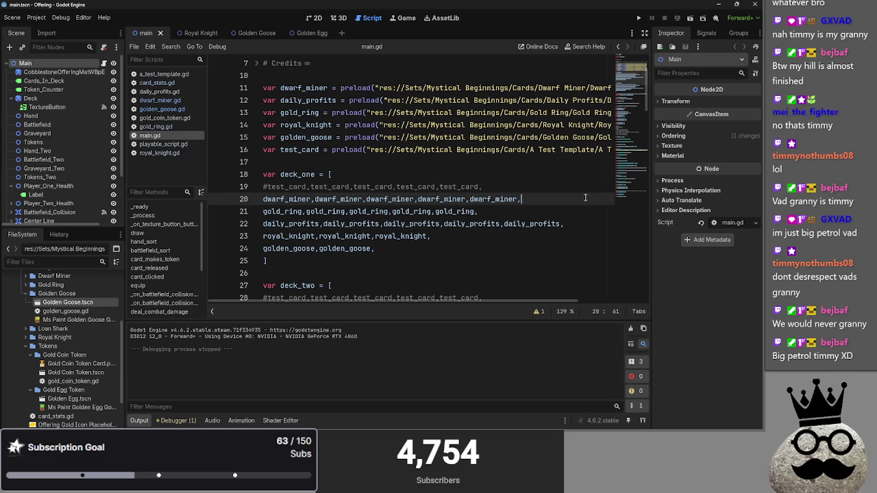
pyautogui.click(590, 209)
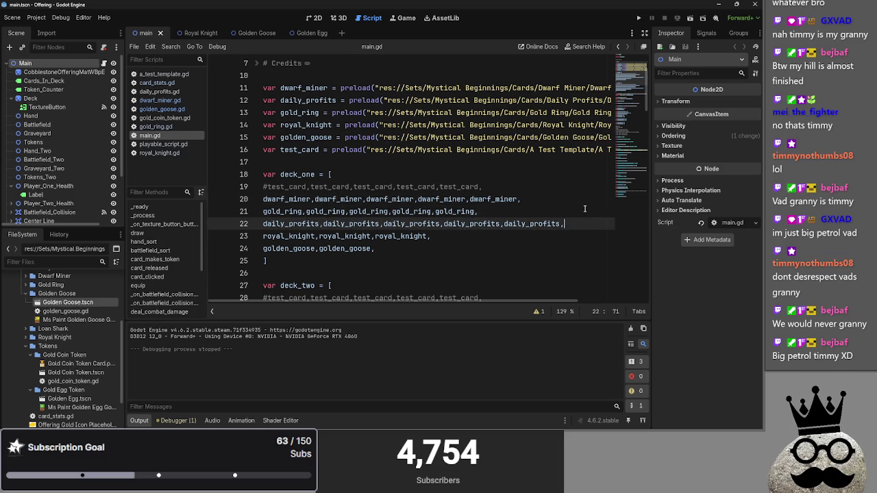
pyautogui.press('Up')
pyautogui.press('Up')
pyautogui.press('Down')
pyautogui.press('Up')
pyautogui.press('Up')
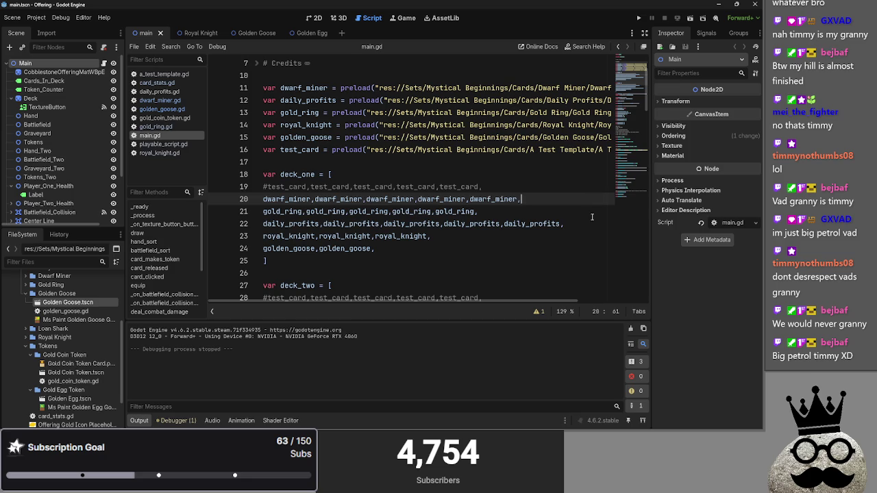
pyautogui.press('Down')
pyautogui.press('Down')
pyautogui.press('Up')
pyautogui.press('Up')
pyautogui.press('Down')
pyautogui.press('Down')
pyautogui.press('Up')
pyautogui.press('Up')
pyautogui.press('Down')
pyautogui.press('Down')
pyautogui.press('Up')
pyautogui.press('Up')
pyautogui.press('Down')
pyautogui.press('Down')
pyautogui.press('Up')
pyautogui.press('Up')
pyautogui.press('Down')
pyautogui.press('Down')
pyautogui.press('Up')
pyautogui.press('Down')
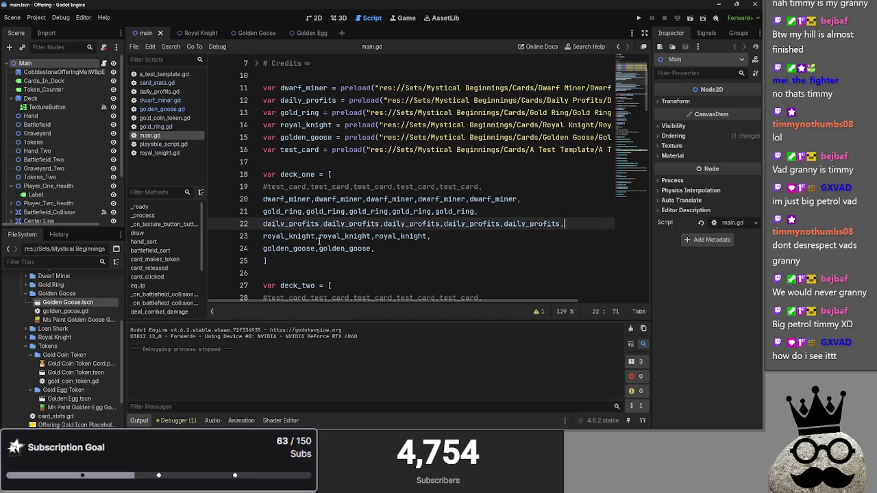
pyautogui.click(312, 32)
# - Replace the Golden Egg root node's test template script with a new golden_egg.gd script
pyautogui.click(313, 18)
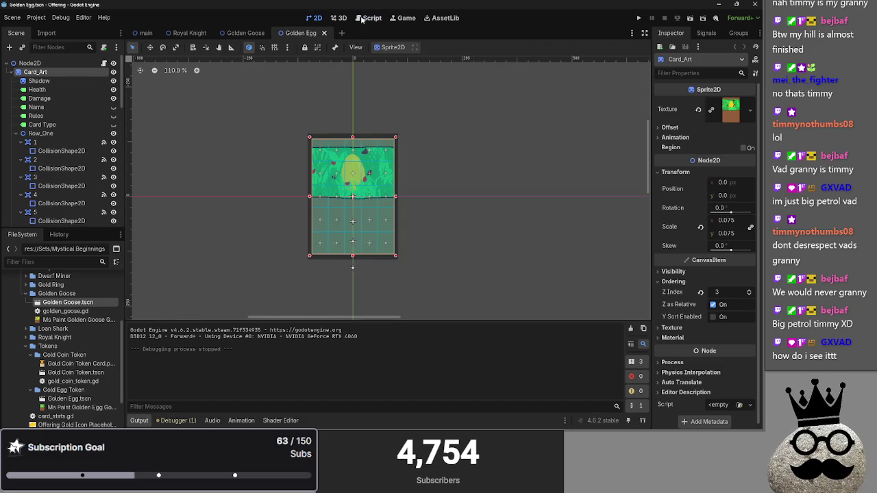
pyautogui.click(357, 18)
pyautogui.click(103, 63)
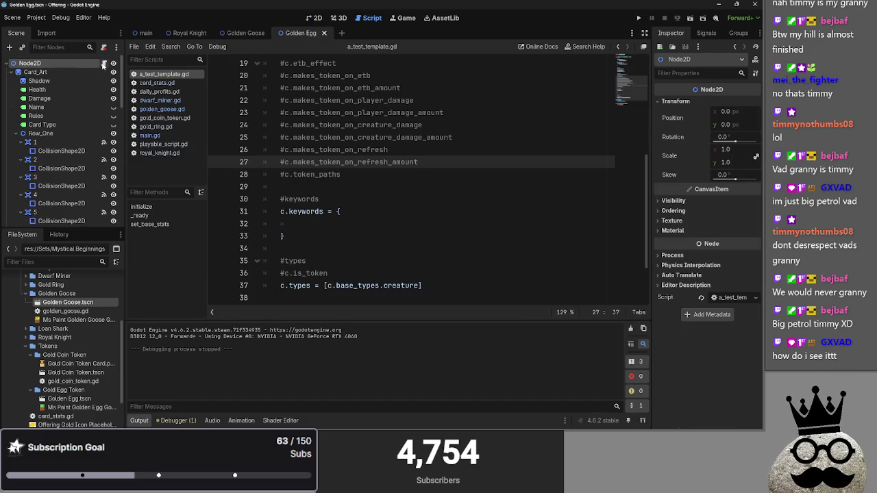
pyautogui.rightClick(104, 63)
pyautogui.click(130, 150)
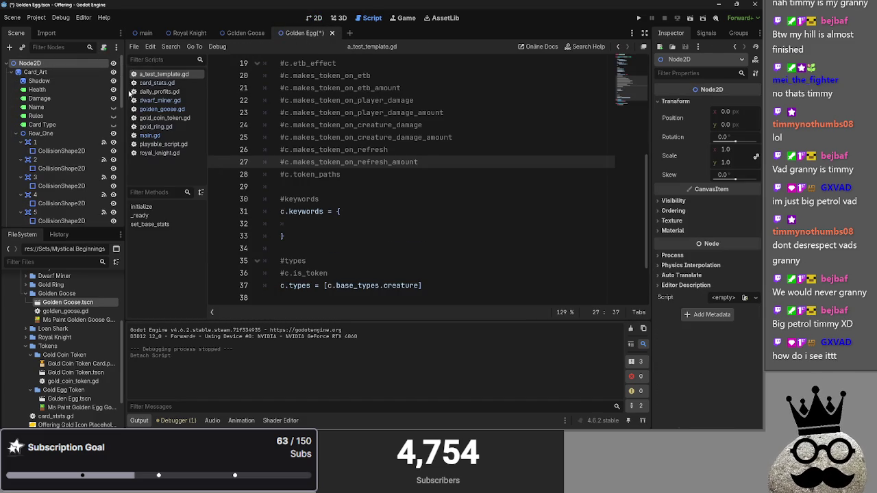
pyautogui.click(104, 46)
pyautogui.click(344, 290)
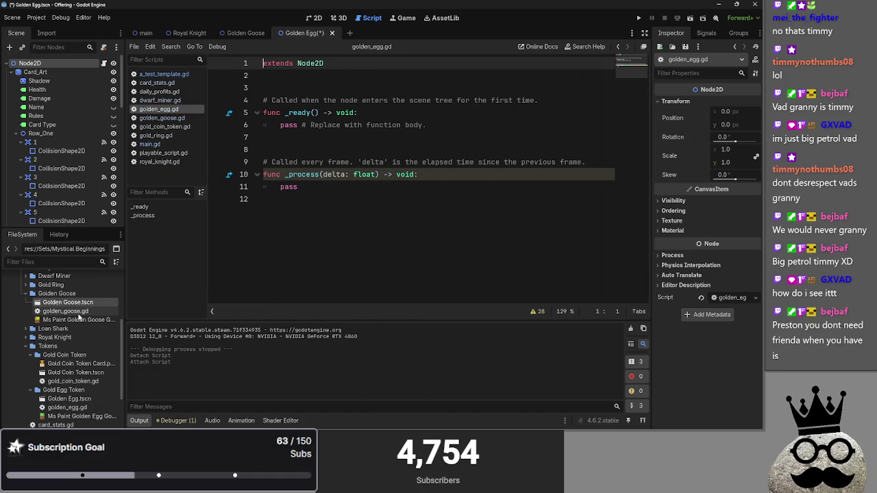
# - Locate golden_egg.gd in the files, copy all of a_test_template.gd, and open golden_egg.gd
pyautogui.scroll(-1, 79, 317)
pyautogui.click(68, 381)
pyautogui.click(85, 389)
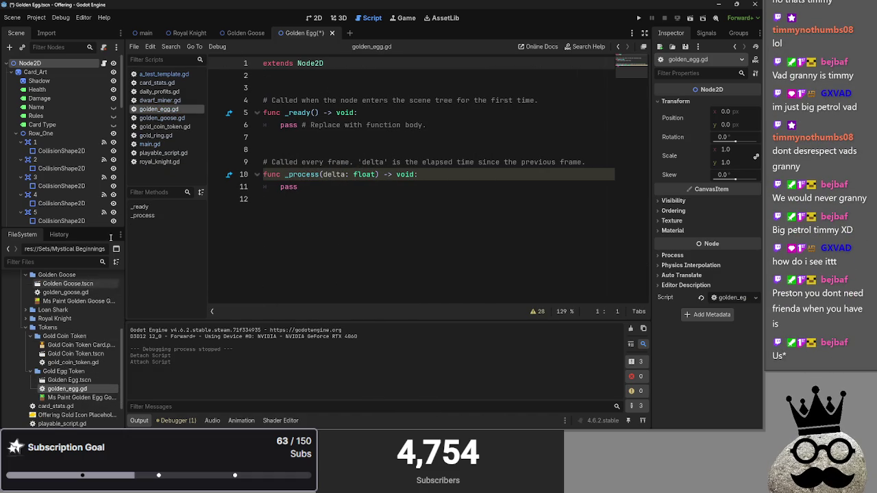
pyautogui.click(164, 73)
pyautogui.hotkey('ctrl', 'a')
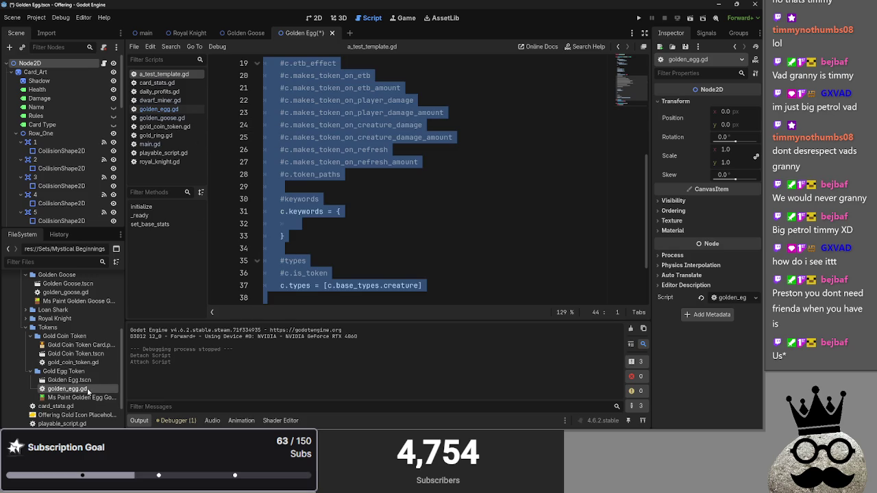
pyautogui.doubleClick(87, 390)
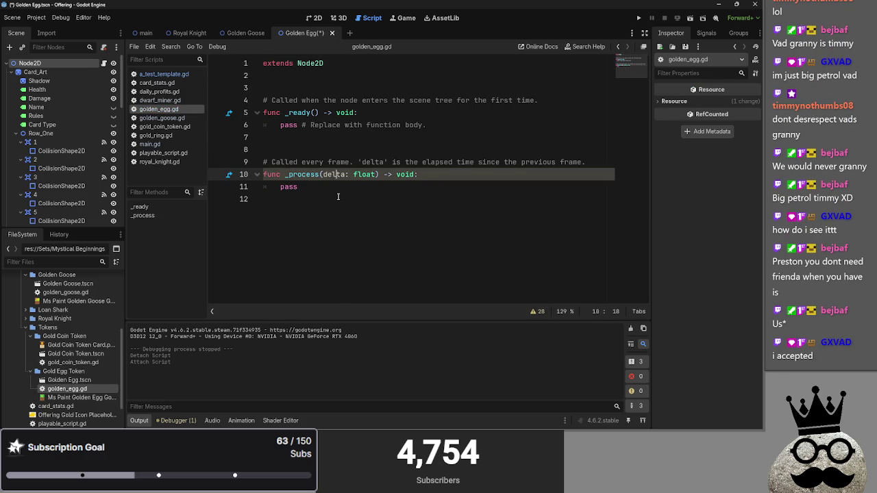
# - Paste the template code into golden_egg.gd and delete its costs and equip cost blocks
pyautogui.hotkey('ctrl', 'a')
pyautogui.hotkey('ctrl', 'v')
pyautogui.scroll(8, 370, 135)
pyautogui.moveTo(371, 135)
pyautogui.mouseDown()
pyautogui.moveTo(385, 123)
pyautogui.moveTo(265, 101)
pyautogui.mouseUp()
pyautogui.moveTo(301, 174); pyautogui.dragTo(280, 101)
pyautogui.press('Delete')
pyautogui.press('Delete')
pyautogui.press('BackSpace')
pyautogui.press('BackSpace')
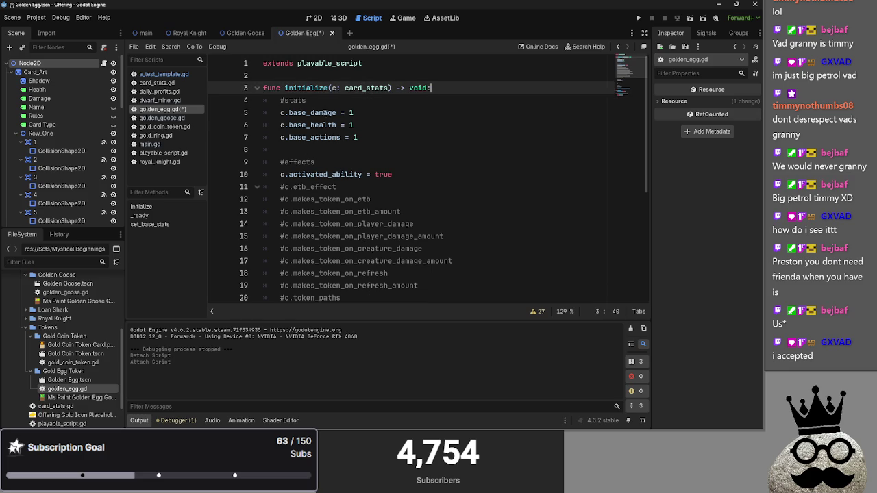
# - Delete the stats block, checking gold_coin_token.gd for reference
pyautogui.click(366, 114)
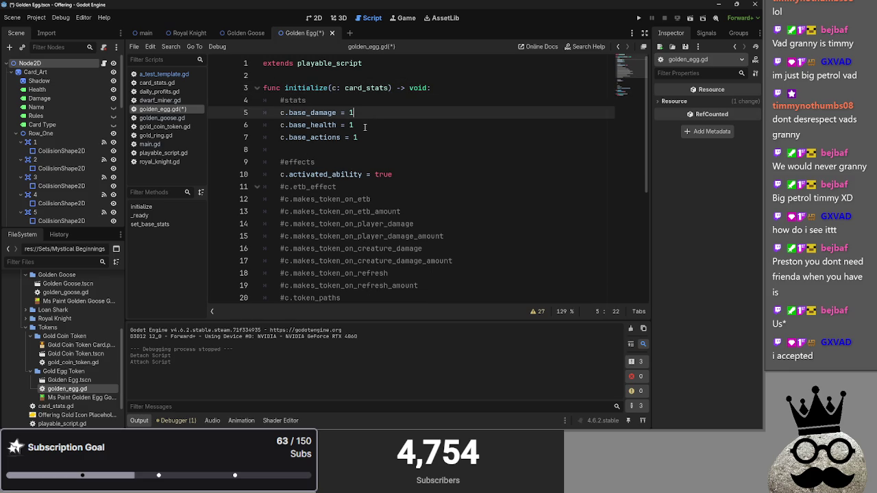
pyautogui.moveTo(357, 113)
pyautogui.mouseDown()
pyautogui.moveTo(268, 101)
pyautogui.moveTo(280, 113)
pyautogui.moveTo(239, 103)
pyautogui.mouseUp()
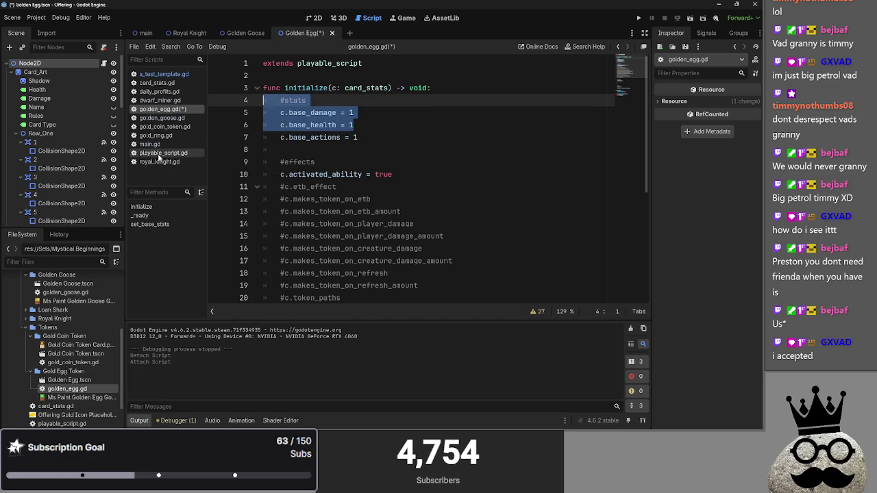
pyautogui.click(164, 128)
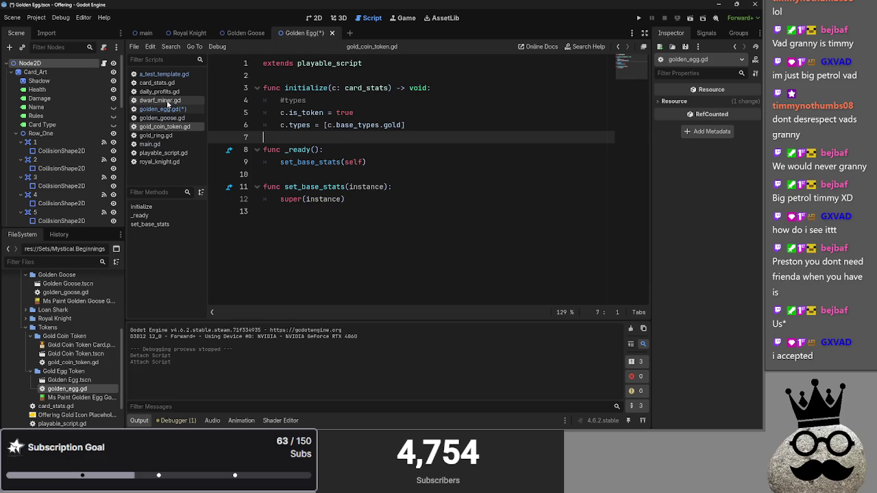
pyautogui.click(166, 109)
pyautogui.moveTo(264, 100); pyautogui.dragTo(265, 149)
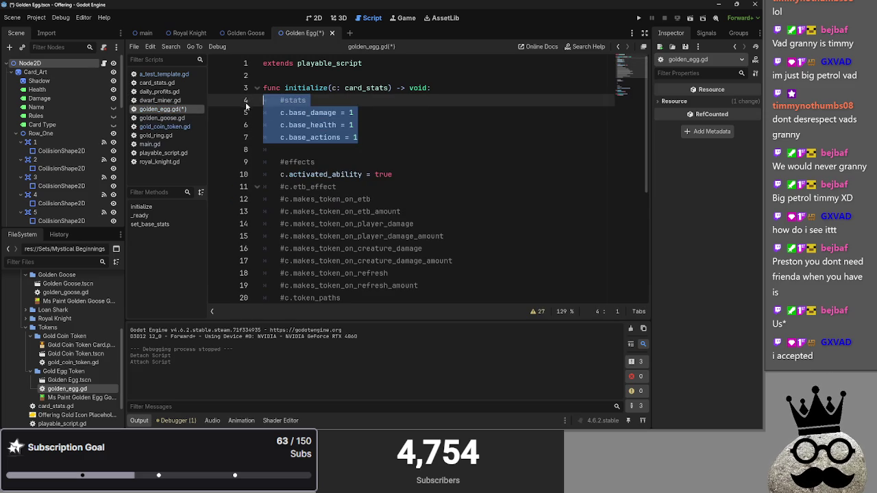
pyautogui.press('BackSpace')
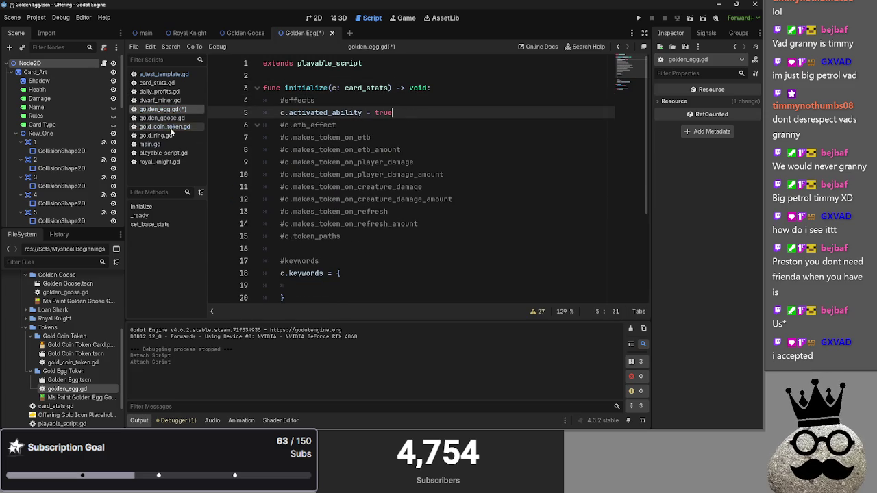
# - Compare against the token setup in gold_ring.gd, main.gd, golden_goose.gd and gold_coin_token.gd
pyautogui.click(156, 136)
pyautogui.click(162, 143)
pyautogui.click(161, 117)
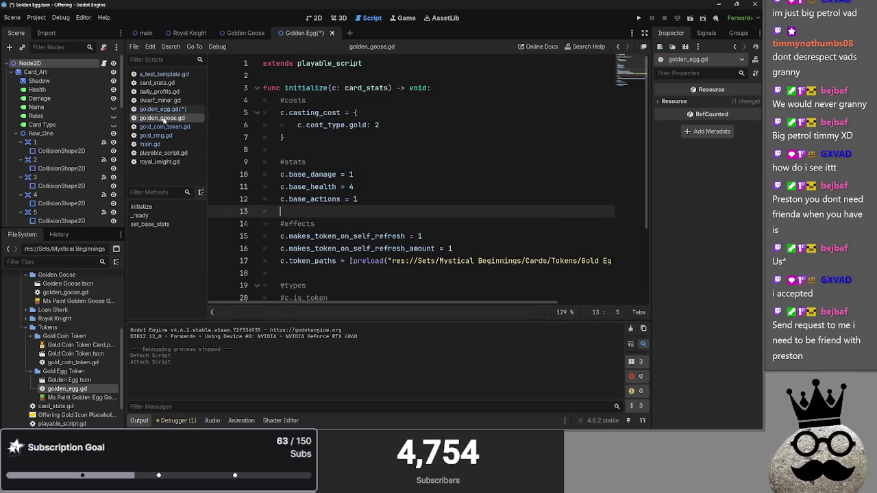
pyautogui.click(164, 127)
pyautogui.moveTo(320, 135); pyautogui.dragTo(236, 88)
pyautogui.click(307, 137)
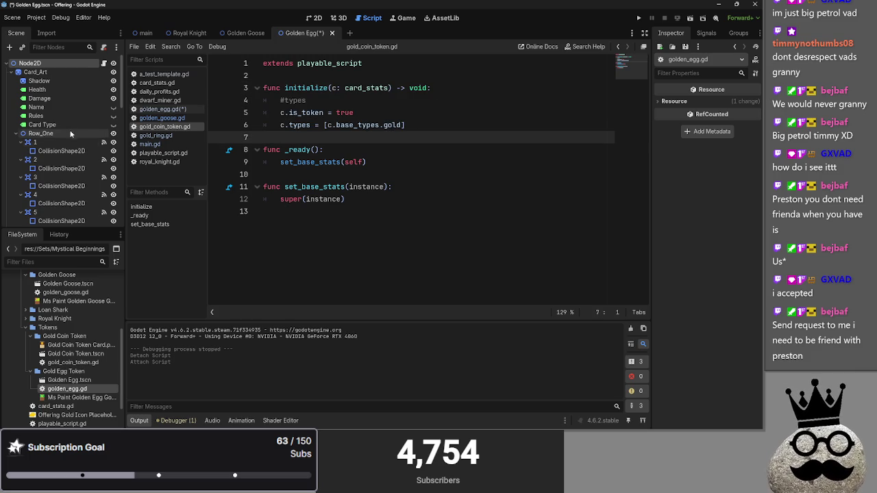
pyautogui.click(172, 110)
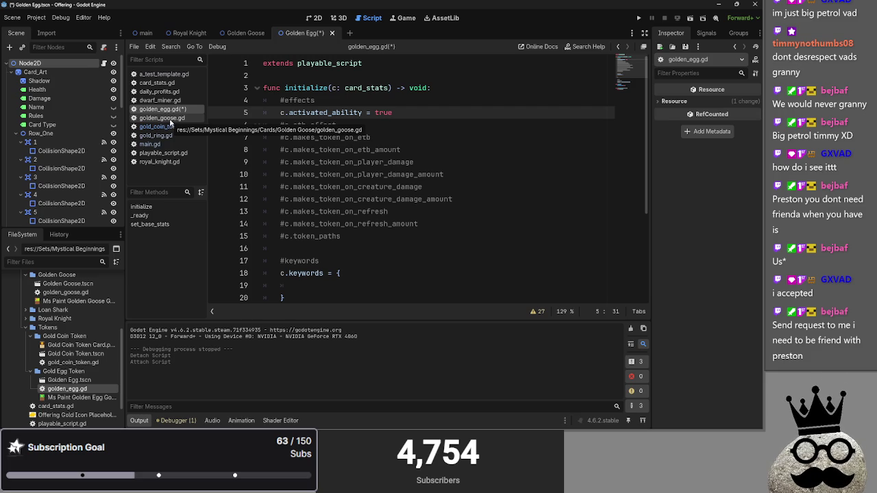
# - Try deleting the effects block in golden_egg.gd, then undo the deletion
pyautogui.moveTo(359, 240)
pyautogui.mouseDown()
pyautogui.moveTo(267, 174)
pyautogui.moveTo(252, 101)
pyautogui.mouseUp()
pyautogui.press('BackSpace')
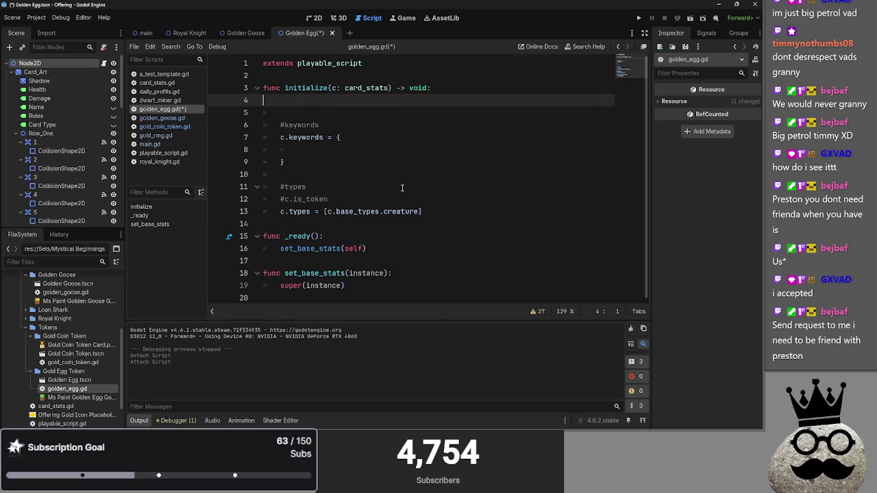
pyautogui.press('Left')
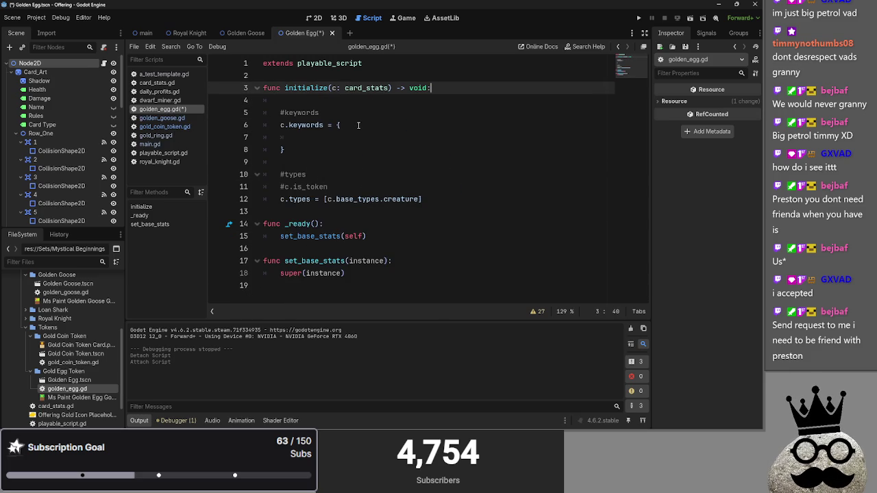
pyautogui.hotkey('ctrl', 'z')
pyautogui.click(367, 235)
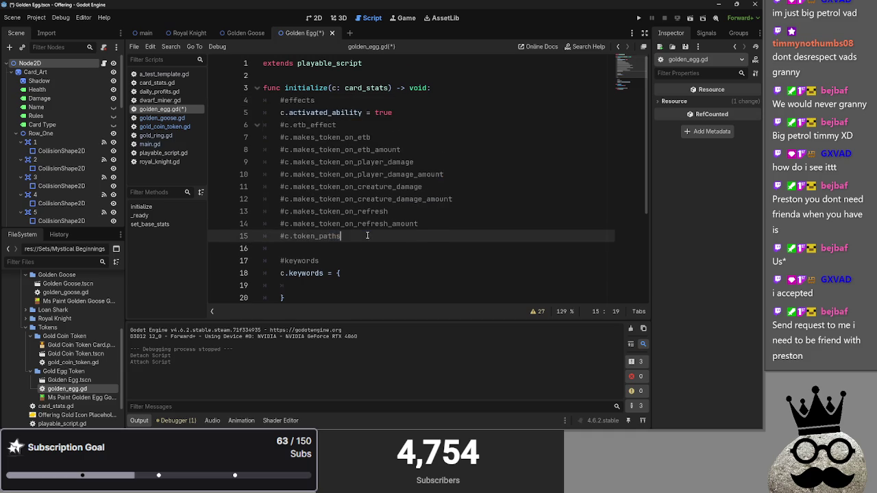
pyautogui.scroll(-2, 367, 235)
# - Uncomment c.is_token and set it to true, and change the types to gold and c.base_types.egg
pyautogui.click(285, 261)
pyautogui.press('BackSpace')
pyautogui.click(375, 264)
pyautogui.write('= true')
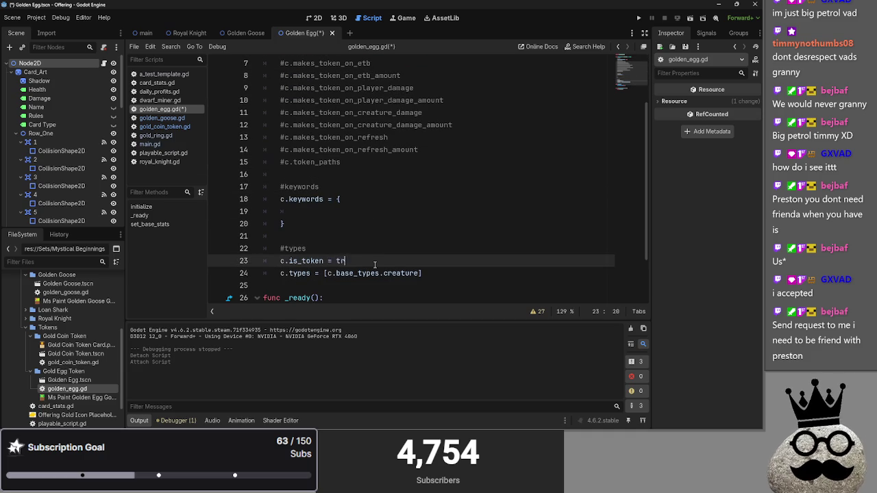
pyautogui.click(409, 273)
pyautogui.doubleClick(409, 273)
pyautogui.write('gold,c')
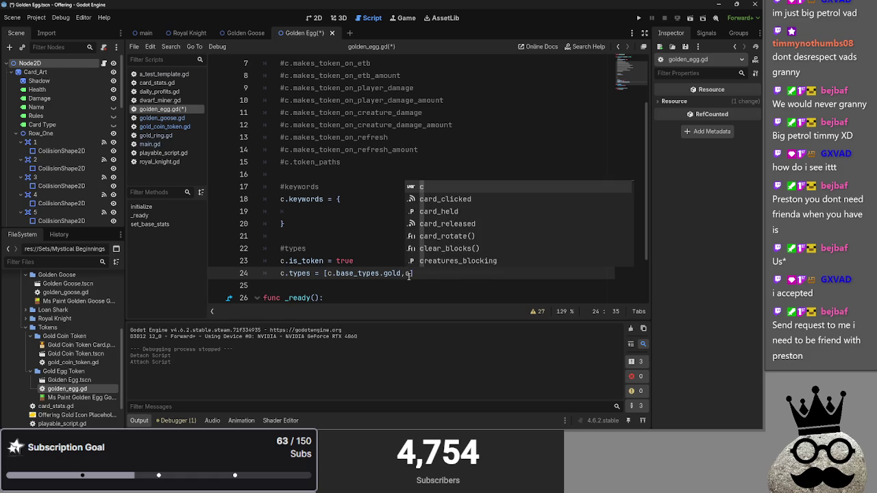
pyautogui.write('.base_types.egg')
# - Delete the unused commented effects and keywords lines, then check a_test_template.gd's code
pyautogui.moveTo(332, 237)
pyautogui.mouseDown()
pyautogui.moveTo(288, 76)
pyautogui.moveTo(264, 100)
pyautogui.mouseUp()
pyautogui.press('BackSpace')
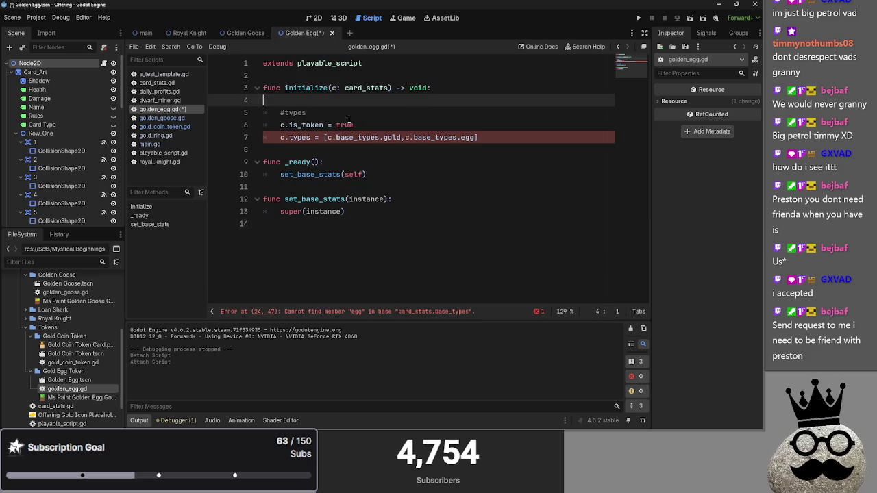
pyautogui.press('BackSpace')
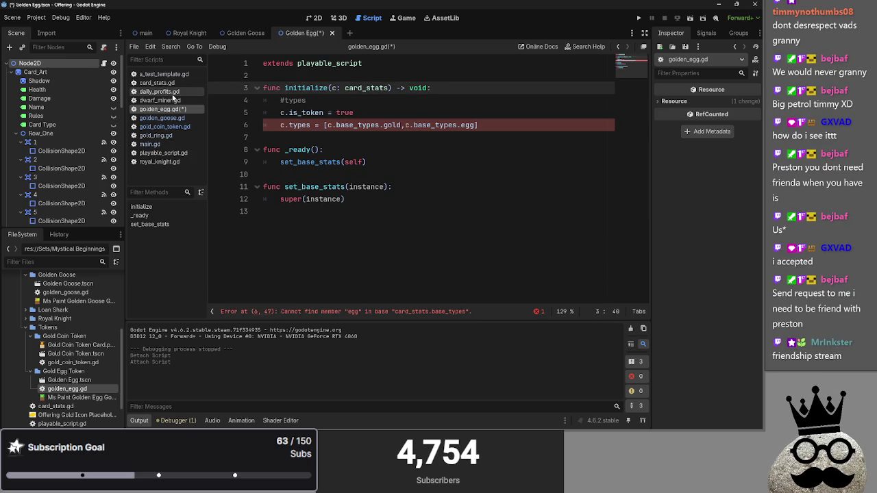
pyautogui.click(164, 73)
pyautogui.hotkey('ctrl', 'a')
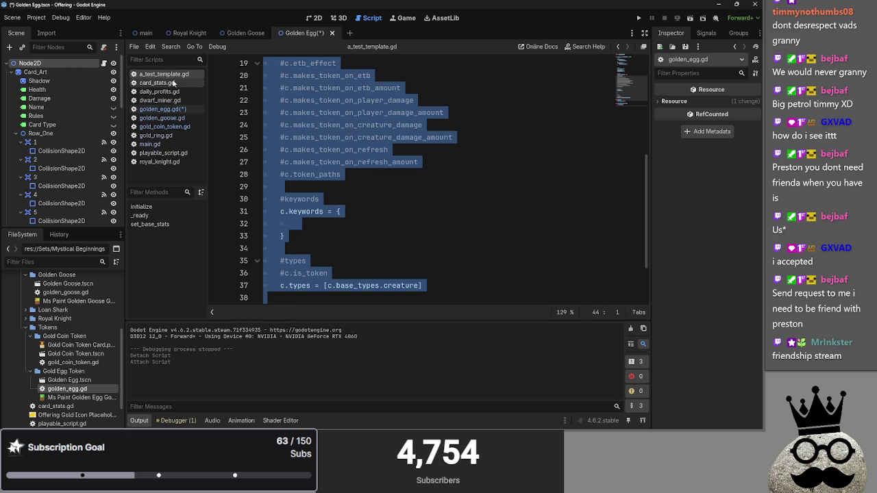
pyautogui.hotkey('ctrl', 'z')
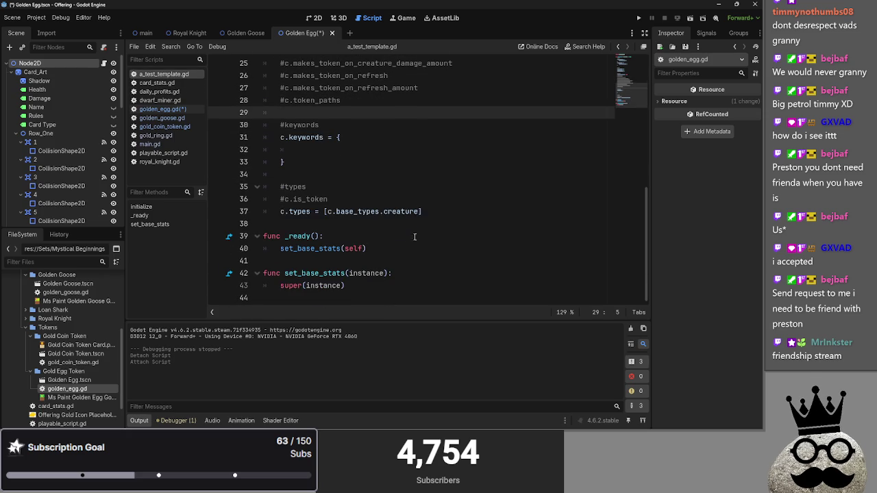
pyautogui.click(150, 144)
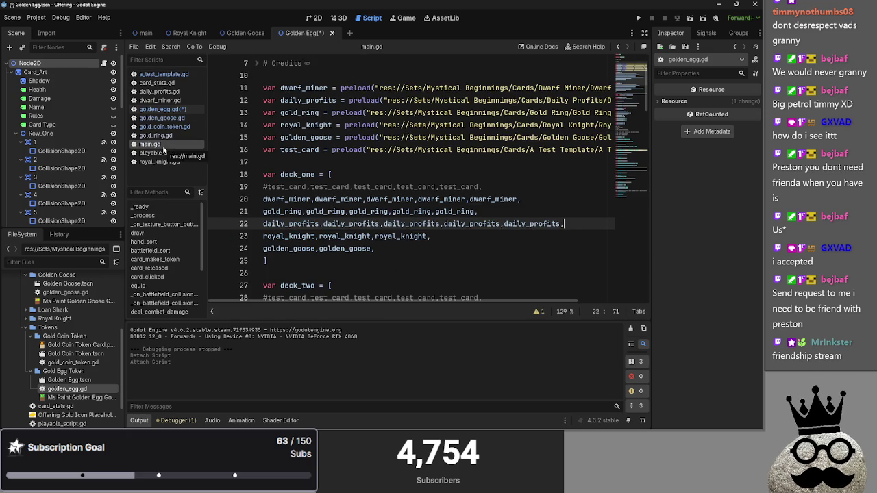
# - Review the royal_knight and golden_goose entries in main.gd's deck_one
pyautogui.scroll(-1, 399, 232)
pyautogui.scroll(2, 399, 232)
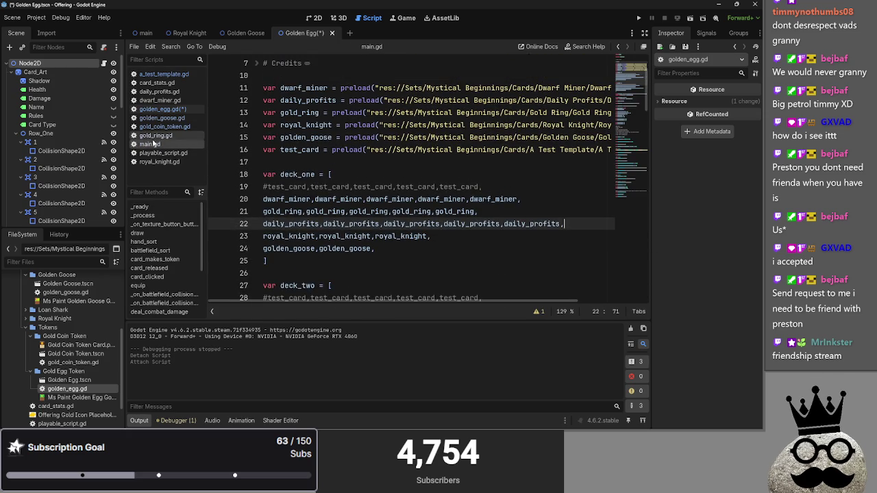
pyautogui.hotkey('alt', 'Tab')
pyautogui.hotkey('alt', 'Tab')
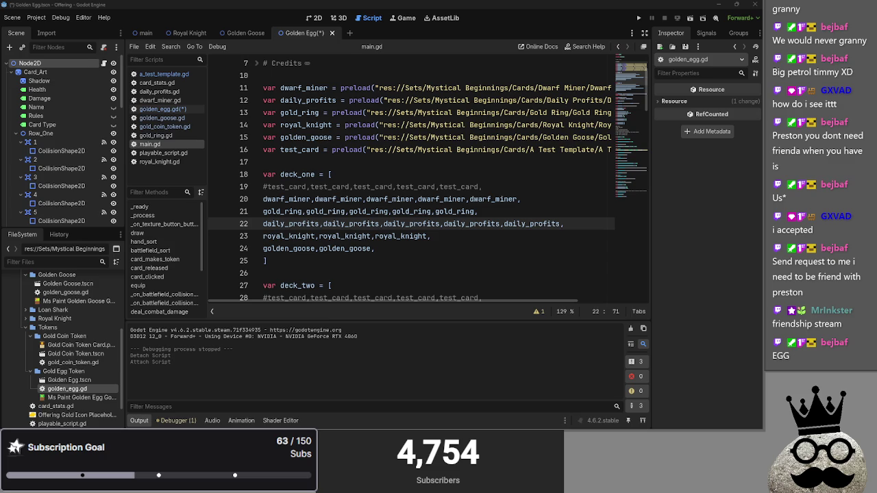
pyautogui.click(438, 236)
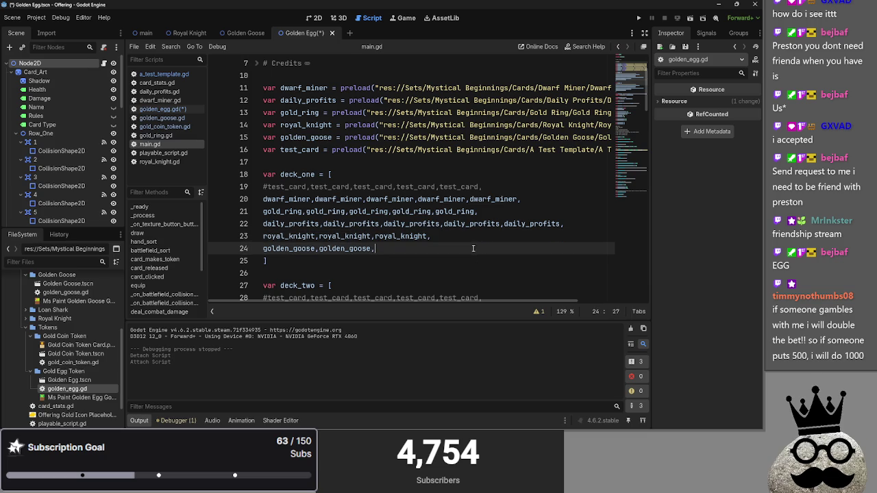
pyautogui.click(474, 244)
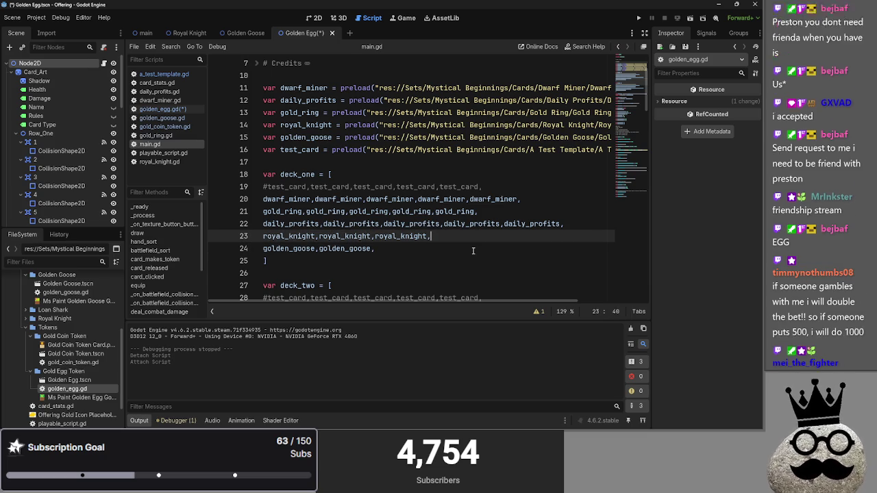
pyautogui.click(470, 236)
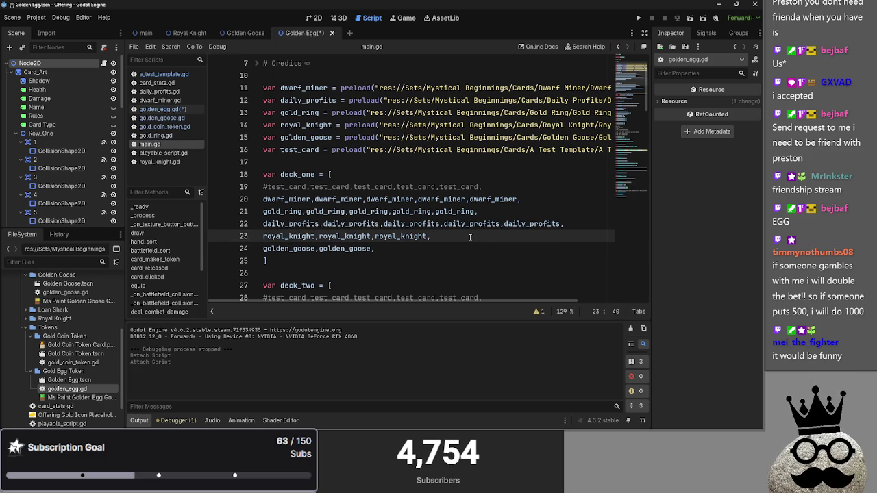
pyautogui.press('Down')
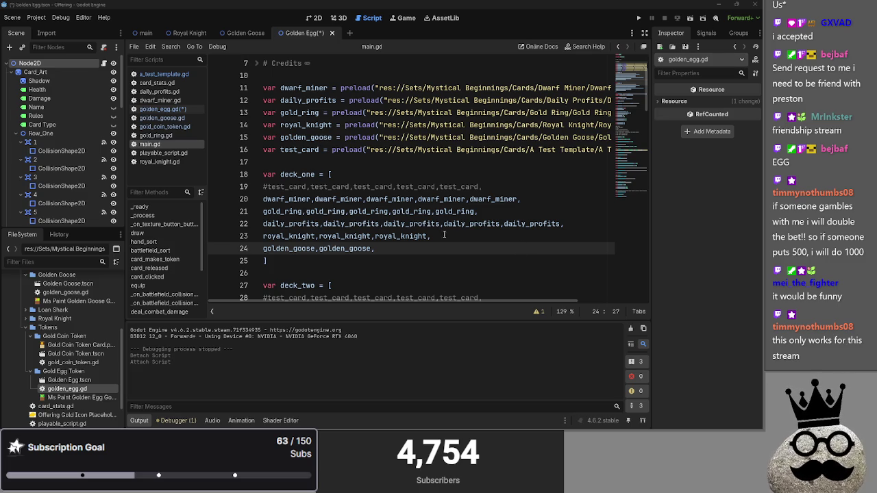
# - Check the deck two list, then save golden_egg.gd with Ctrl+S
pyautogui.scroll(-2, 416, 252)
pyautogui.scroll(-4, 417, 252)
pyautogui.click(463, 187)
pyautogui.click(405, 174)
pyautogui.scroll(-2, 445, 226)
pyautogui.scroll(10, 480, 267)
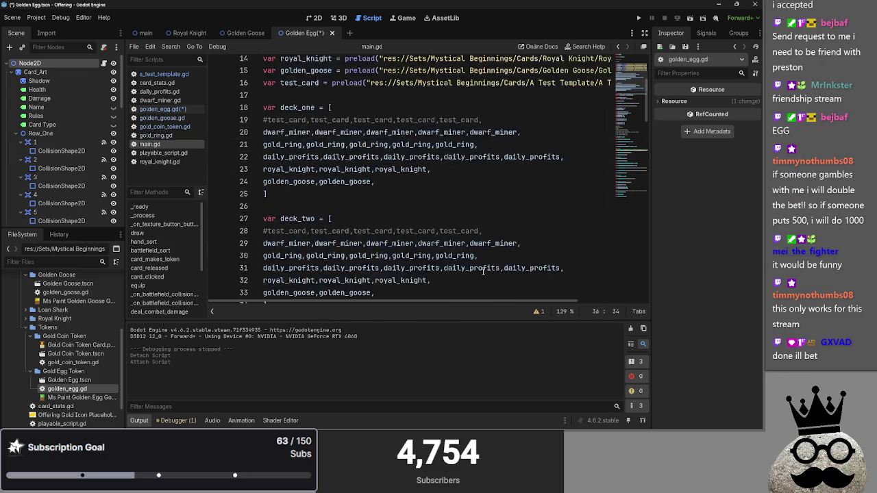
pyautogui.scroll(1, 482, 272)
pyautogui.scroll(-2, 482, 273)
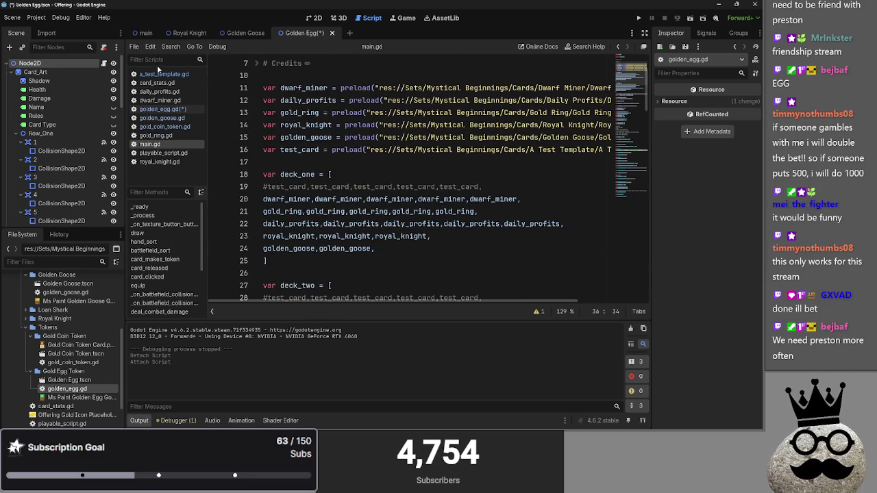
pyautogui.click(196, 111)
pyautogui.hotkey('ctrl', 's')
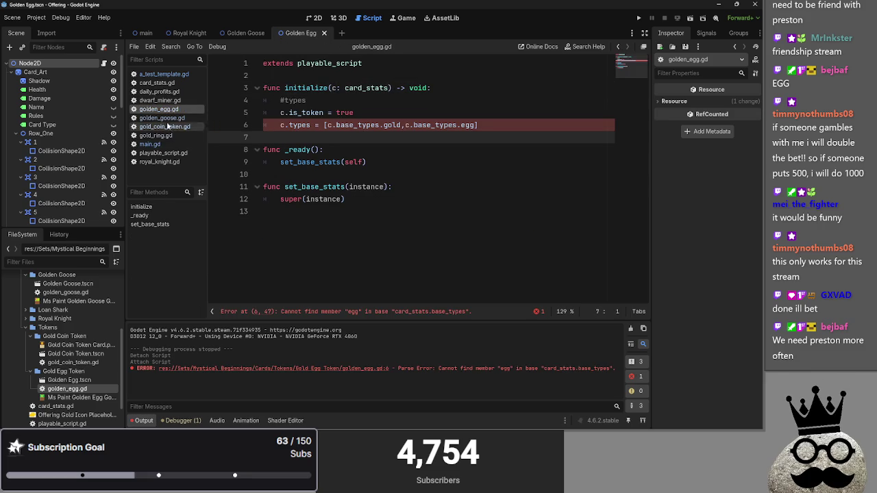
pyautogui.click(159, 153)
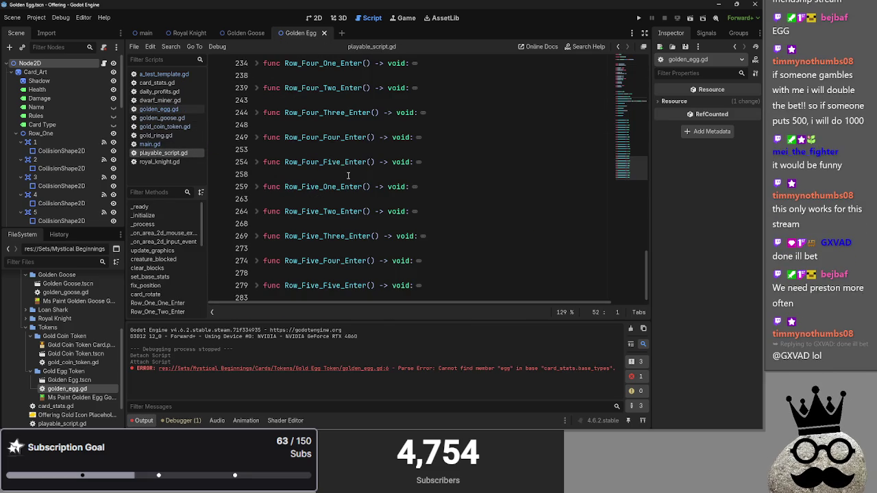
pyautogui.click(165, 83)
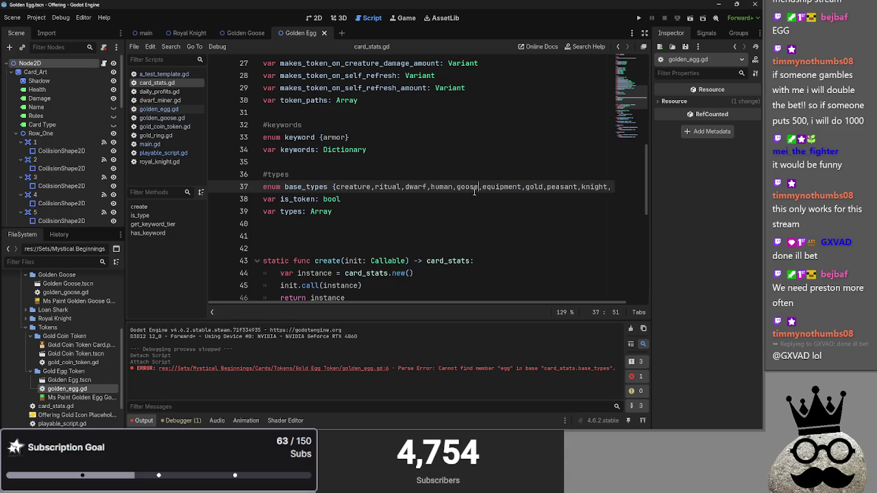
pyautogui.moveTo(442, 282); pyautogui.dragTo(470, 312)
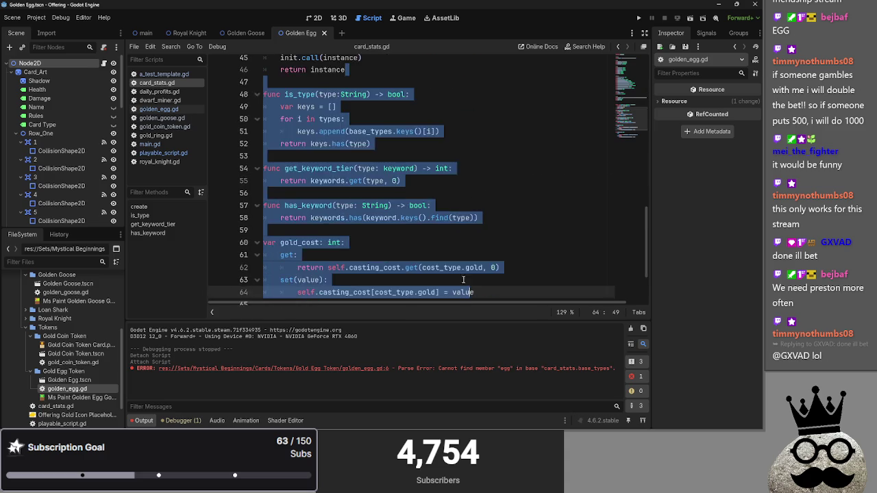
pyautogui.scroll(8, 470, 312)
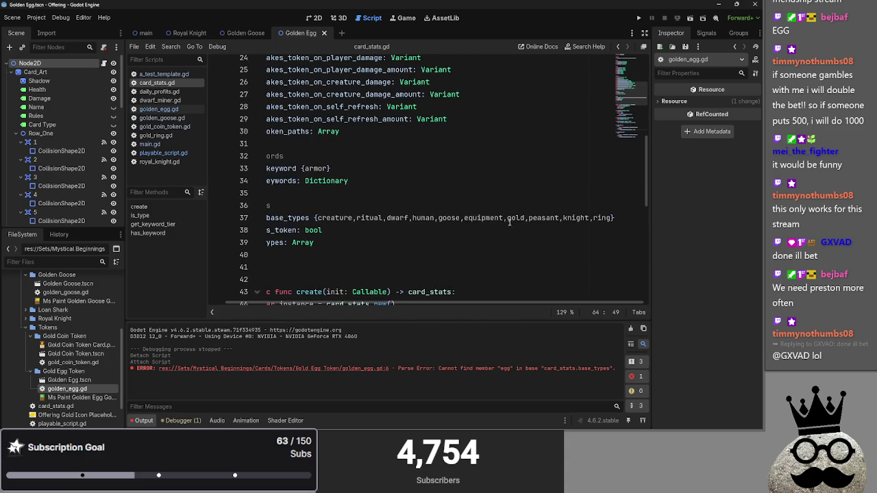
pyautogui.click(507, 218)
pyautogui.write('egg,')
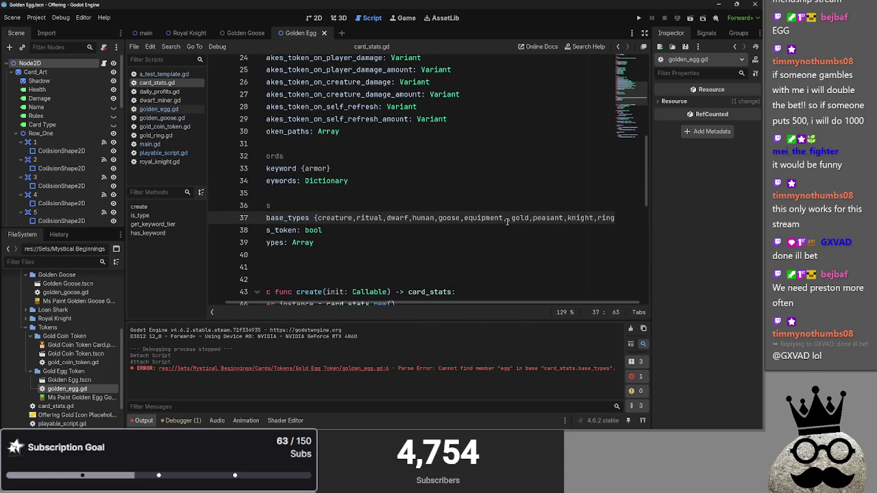
pyautogui.click(522, 239)
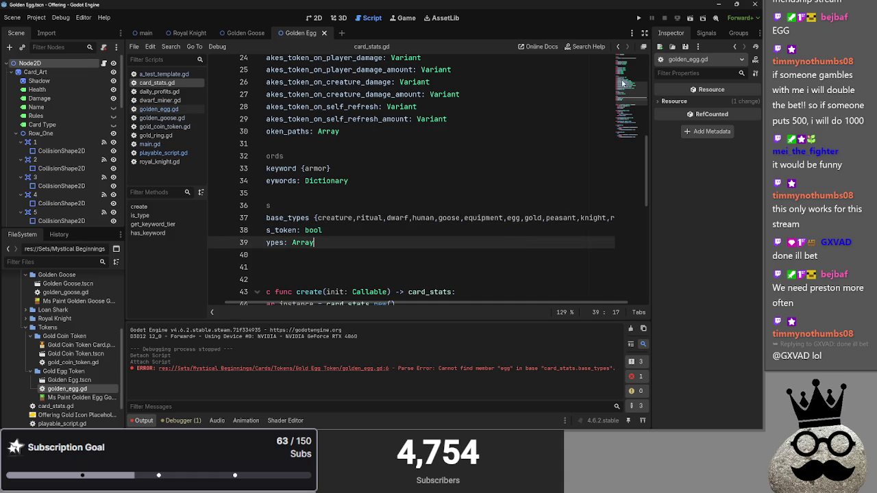
pyautogui.click(520, 129)
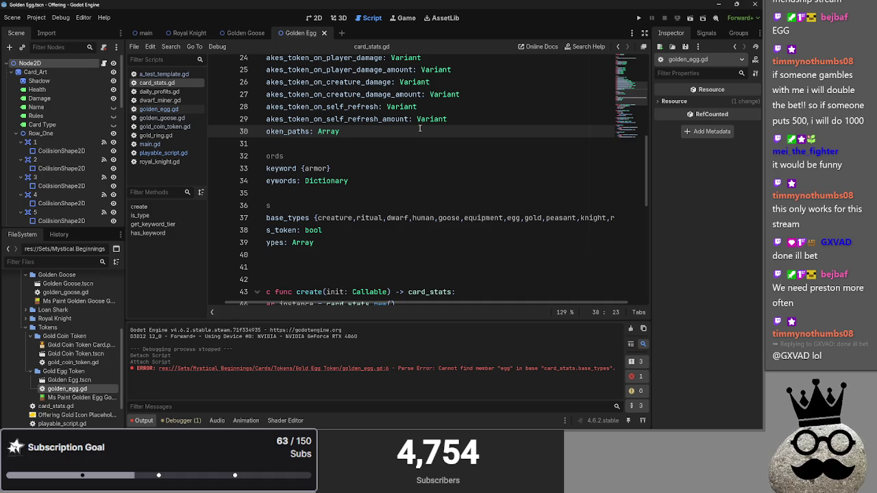
pyautogui.scroll(3, 375, 153)
pyautogui.hscroll(-2, 357, 243)
pyautogui.scroll(-1, 363, 252)
pyautogui.scroll(-2, 363, 252)
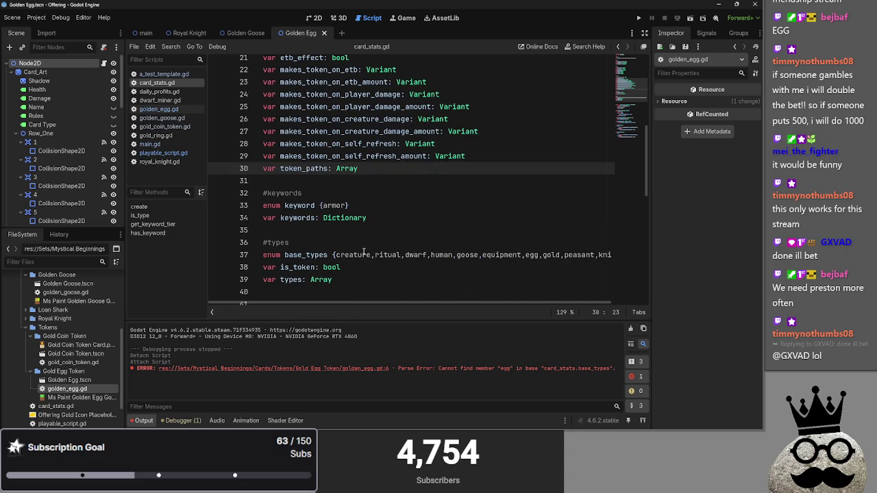
pyautogui.scroll(-3, 397, 274)
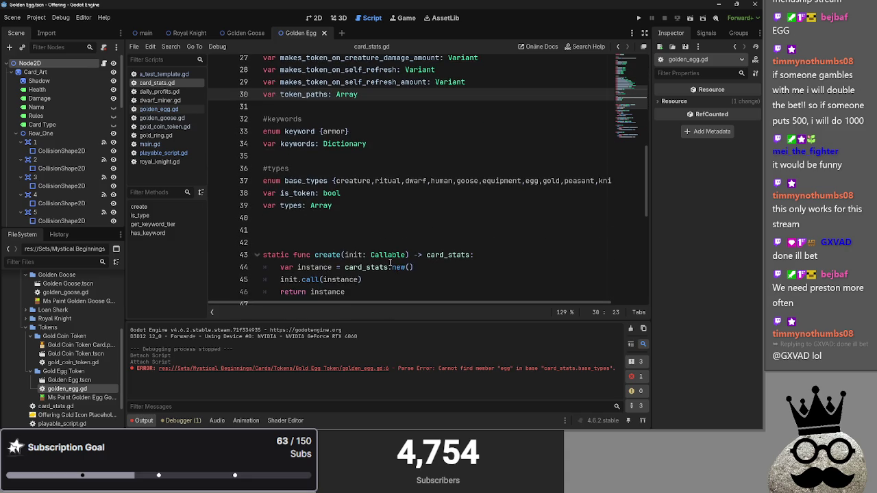
pyautogui.scroll(-5, 390, 262)
pyautogui.click(344, 181)
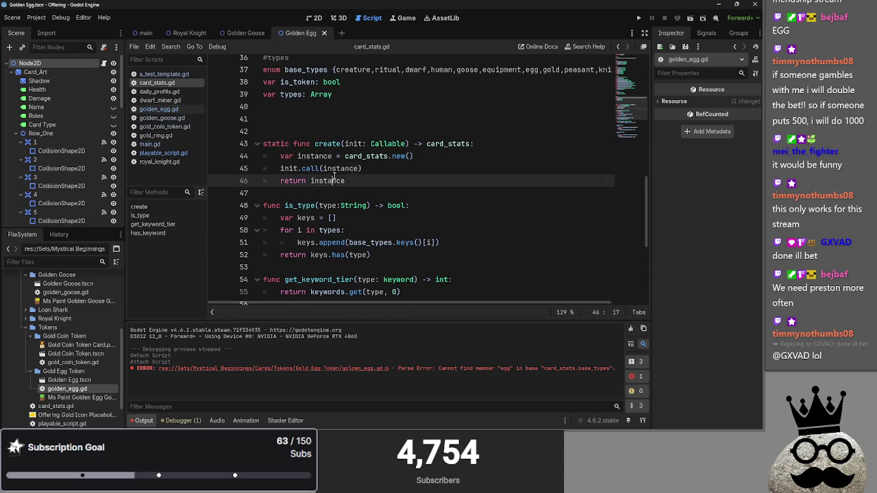
pyautogui.scroll(-4, 281, 181)
pyautogui.scroll(10, 376, 282)
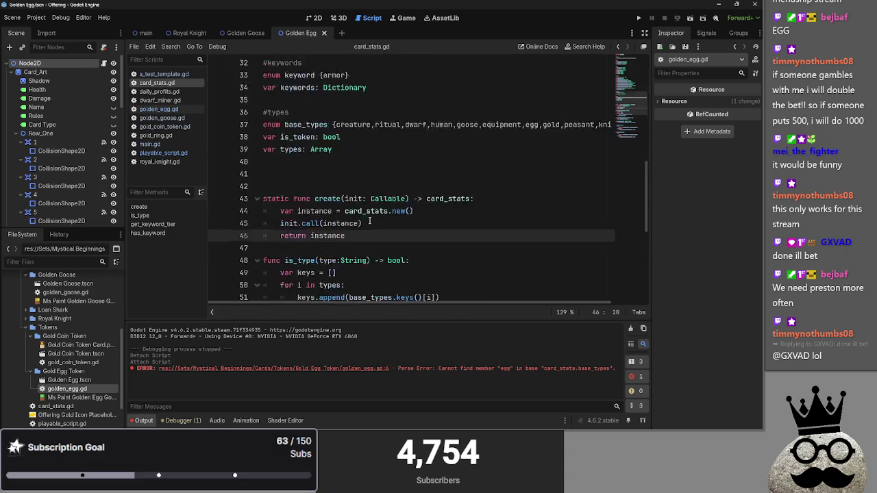
pyautogui.click(376, 282)
pyautogui.scroll(-2, 376, 282)
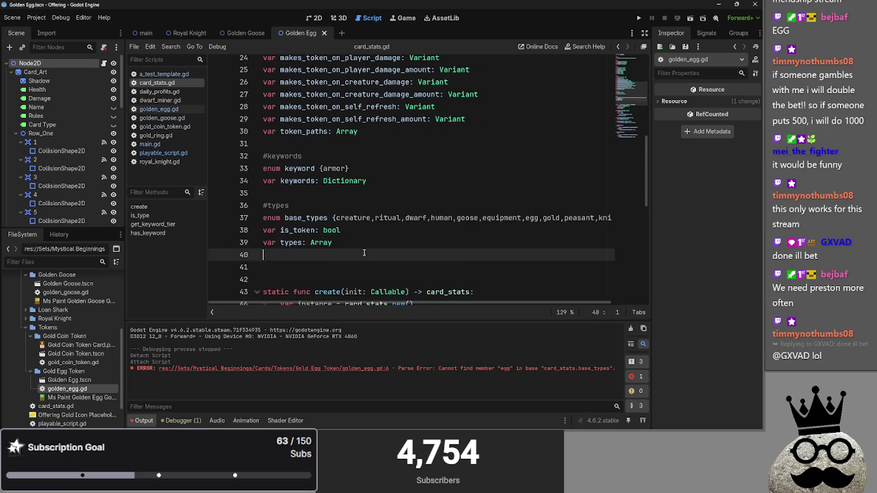
pyautogui.click(362, 269)
pyautogui.scroll(5, 362, 270)
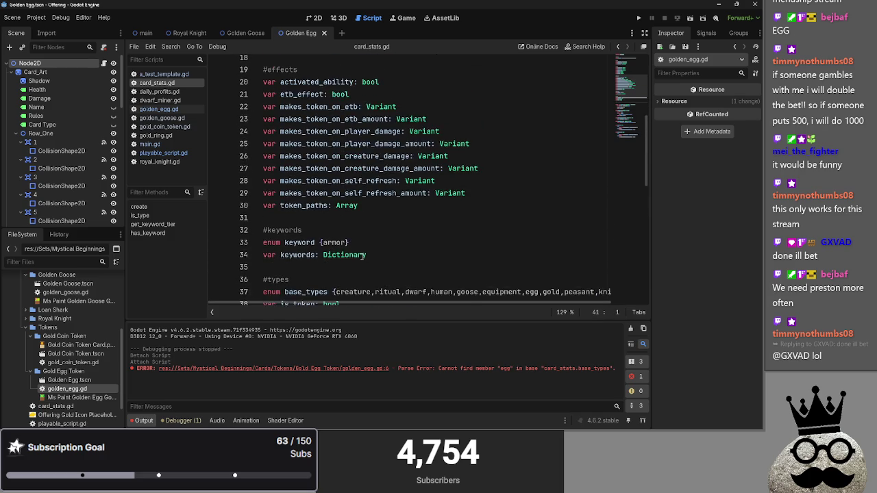
pyautogui.scroll(-6, 362, 256)
pyautogui.scroll(9, 361, 256)
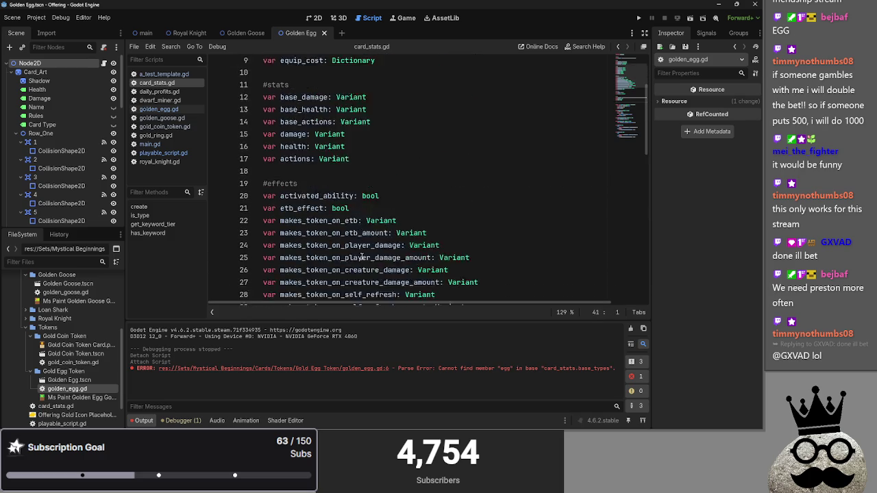
pyautogui.scroll(-7, 361, 256)
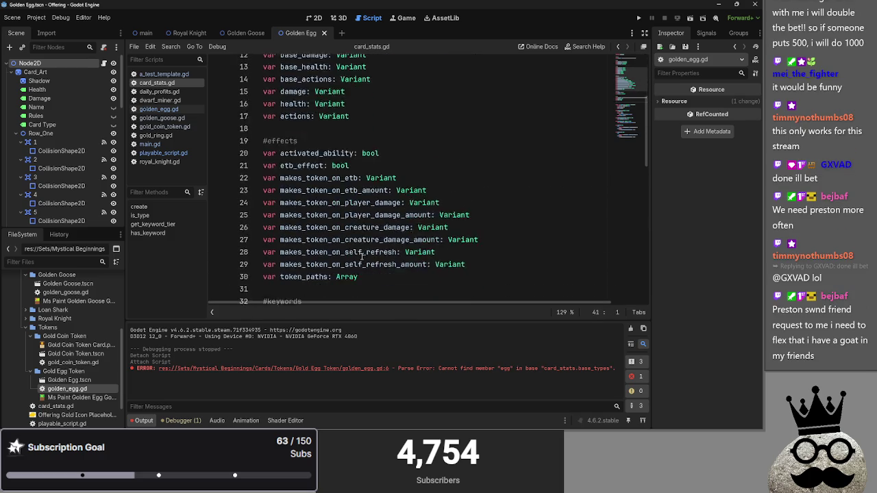
pyautogui.scroll(7, 361, 256)
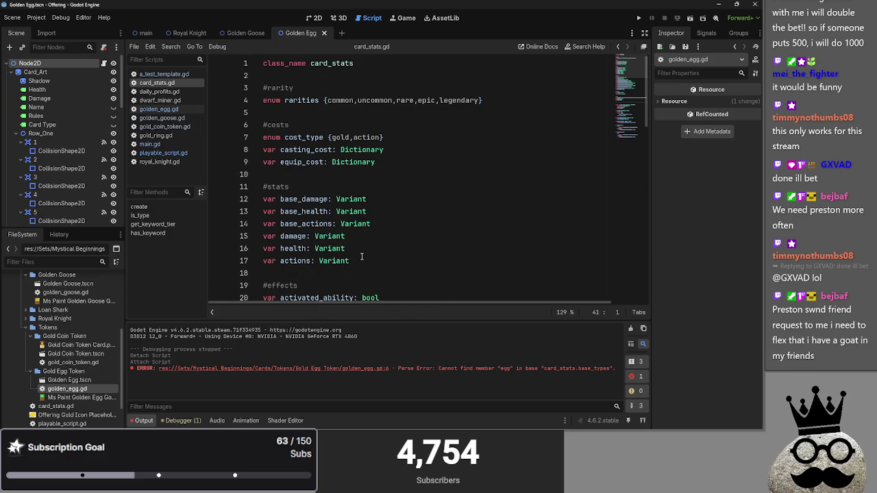
pyautogui.doubleClick(271, 100)
pyautogui.doubleClick(302, 100)
pyautogui.doubleClick(340, 100)
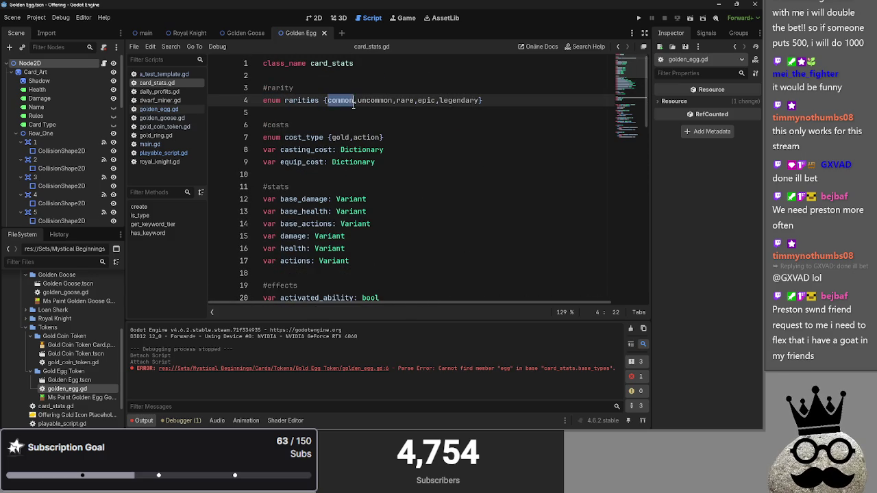
pyautogui.doubleClick(375, 100)
pyautogui.doubleClick(426, 100)
pyautogui.click(457, 100)
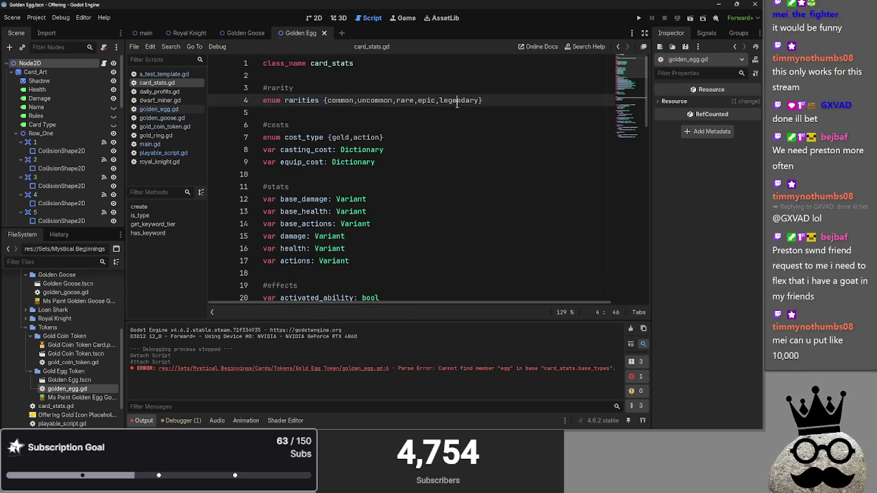
pyautogui.click(456, 108)
pyautogui.doubleClick(341, 100)
pyautogui.doubleClick(375, 100)
pyautogui.click(368, 120)
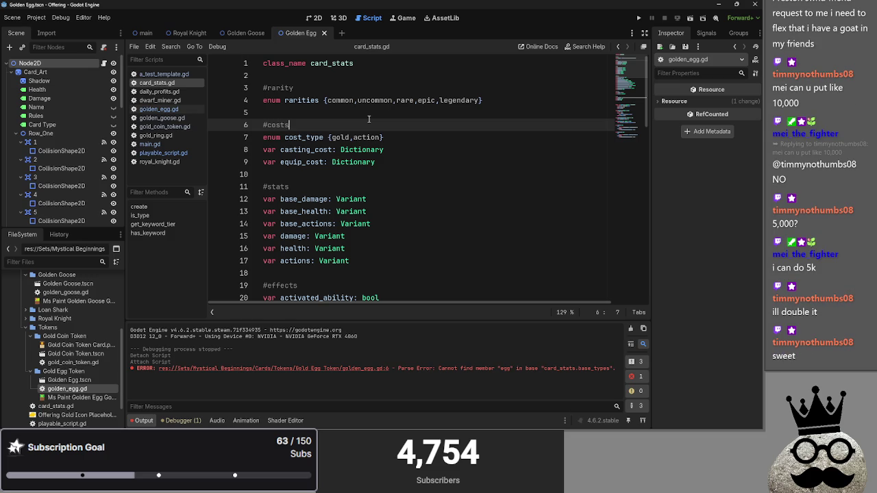
pyautogui.click(267, 174)
pyautogui.click(226, 112)
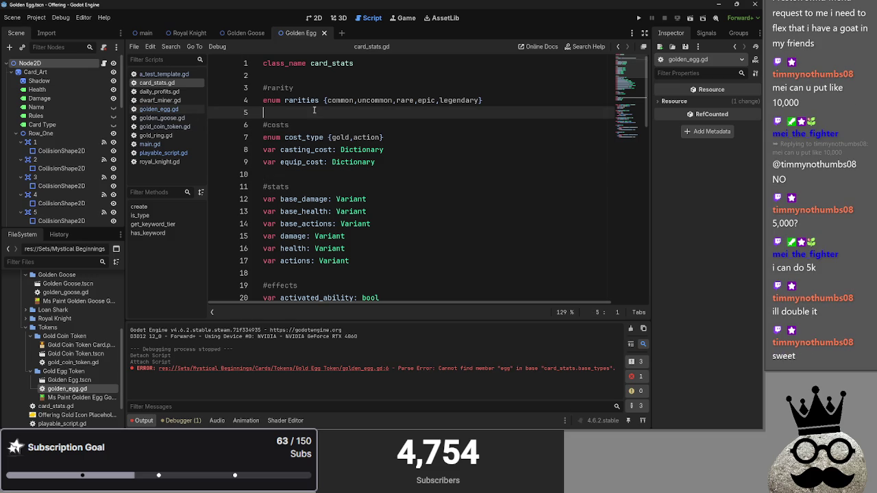
# - Check golden_egg.gd's base_types gold and egg line, then run the project for a playtest
pyautogui.click(176, 111)
pyautogui.click(458, 124)
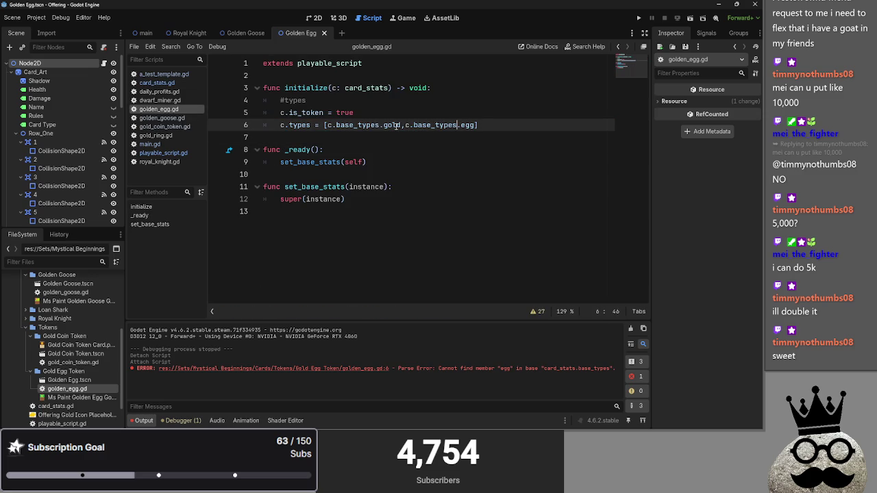
pyautogui.doubleClick(376, 124)
pyautogui.click(376, 125)
pyautogui.doubleClick(416, 124)
pyautogui.click(480, 125)
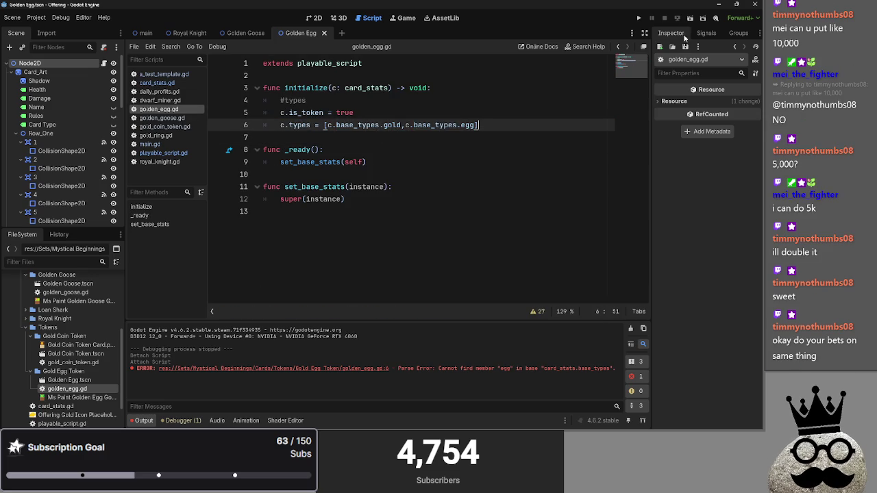
pyautogui.click(637, 19)
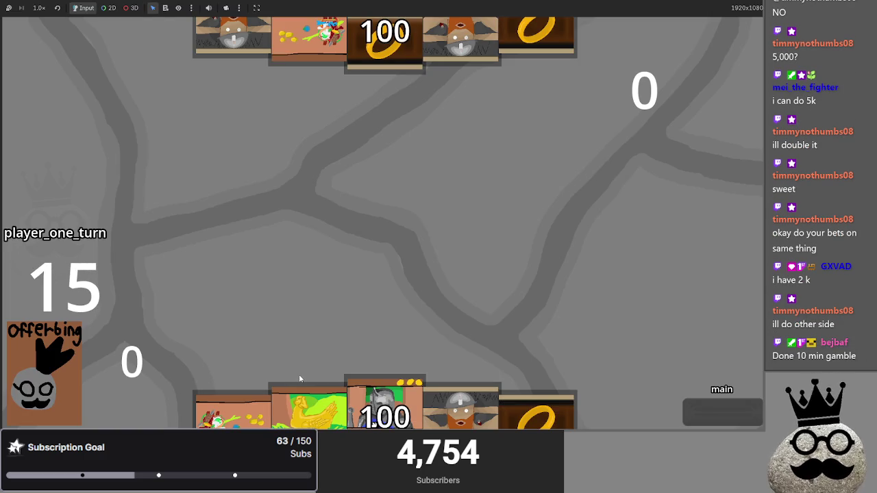
# - Play the dwarf Makes and goose cards, advance through attack and draw phases, then quit the game
pyautogui.click(313, 403)
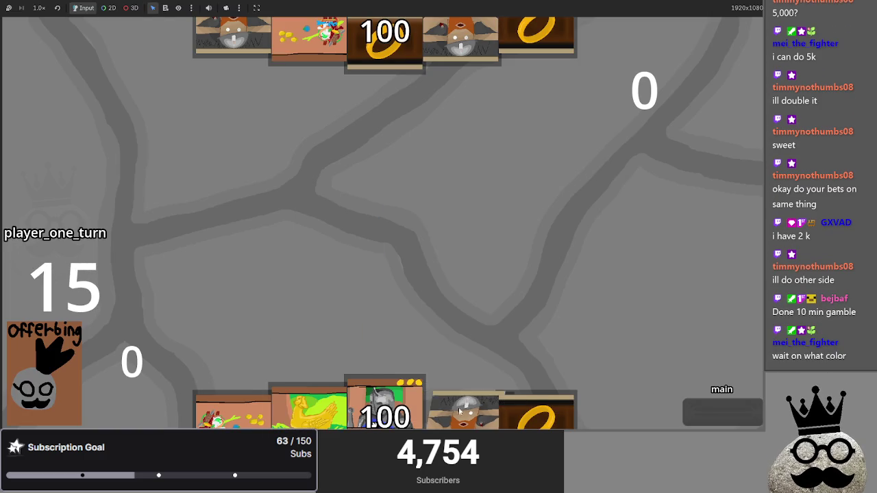
pyautogui.click(538, 410)
pyautogui.click(461, 409)
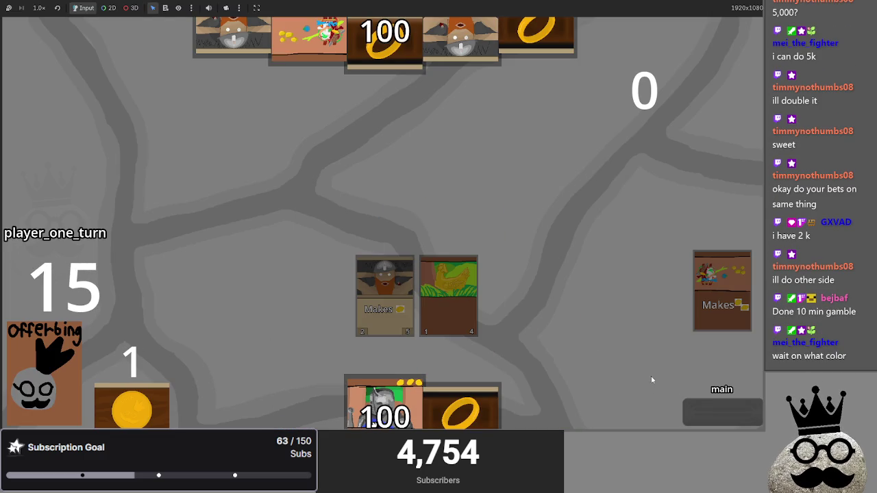
pyautogui.click(703, 410)
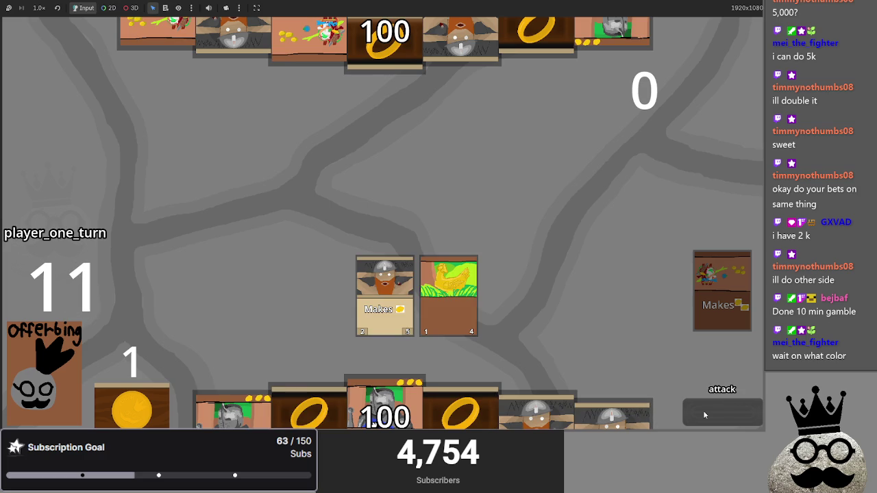
pyautogui.click(703, 410)
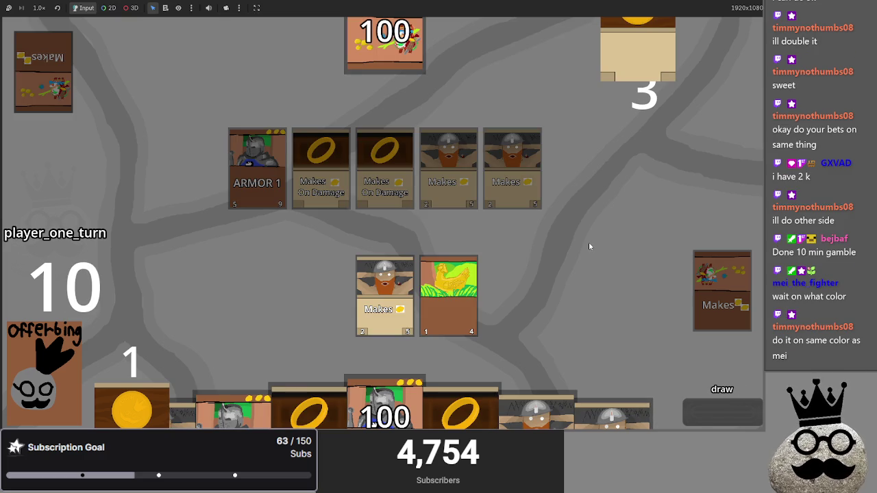
pyautogui.hotkey('alt', 'F4')
pyautogui.click(152, 144)
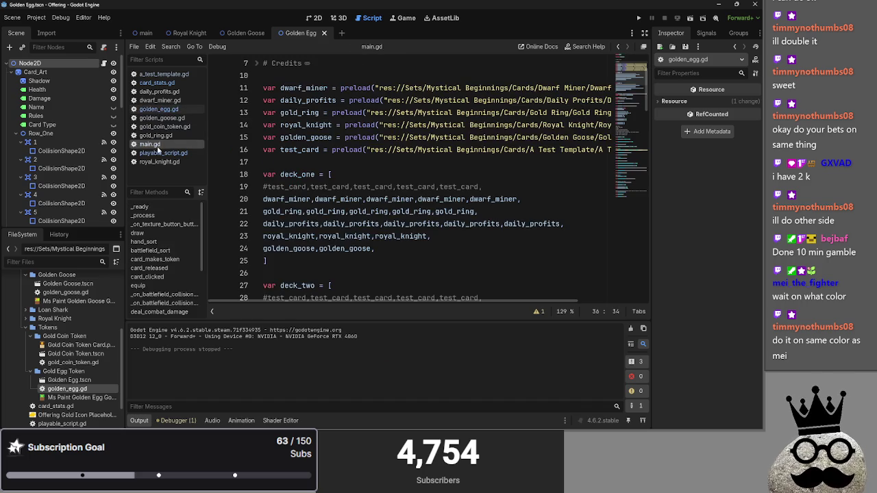
# - Scroll past main.gd's folded functions and unfold refresh_actions to show its base_actions reset
pyautogui.scroll(-3, 383, 223)
pyautogui.click(163, 153)
pyautogui.click(150, 144)
pyautogui.scroll(-4, 440, 192)
pyautogui.scroll(-15, 441, 192)
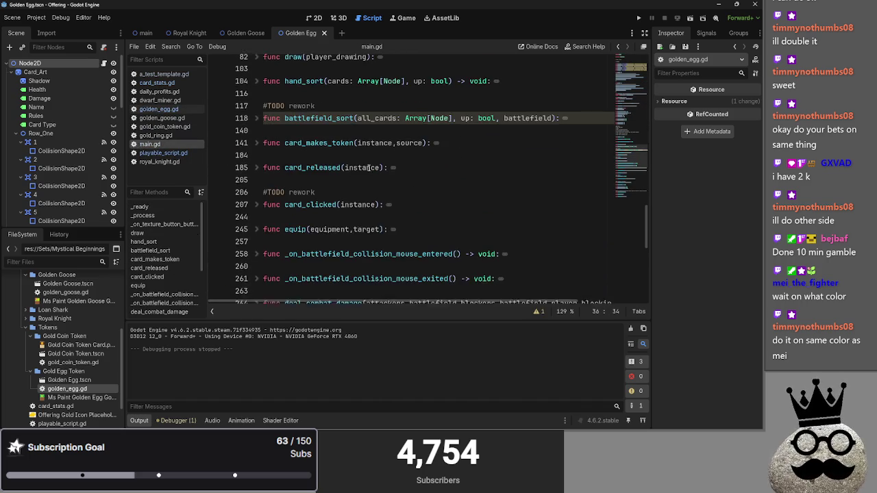
pyautogui.scroll(-5, 332, 134)
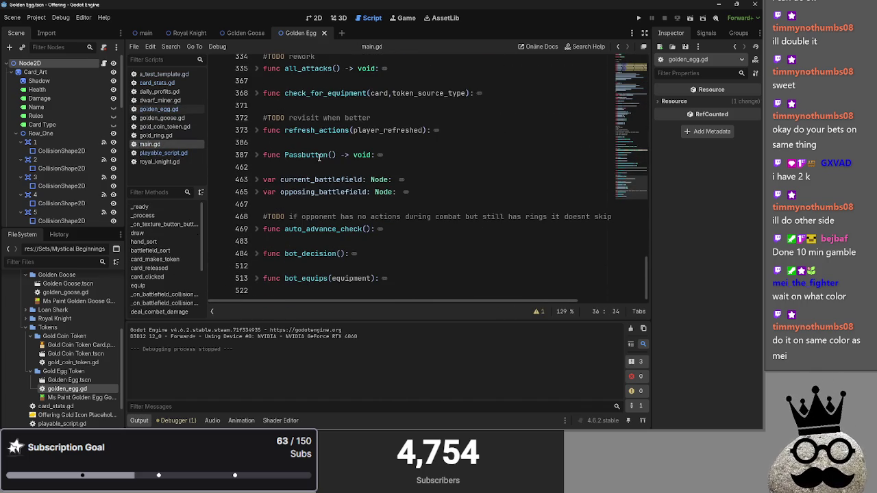
pyautogui.scroll(10, 280, 179)
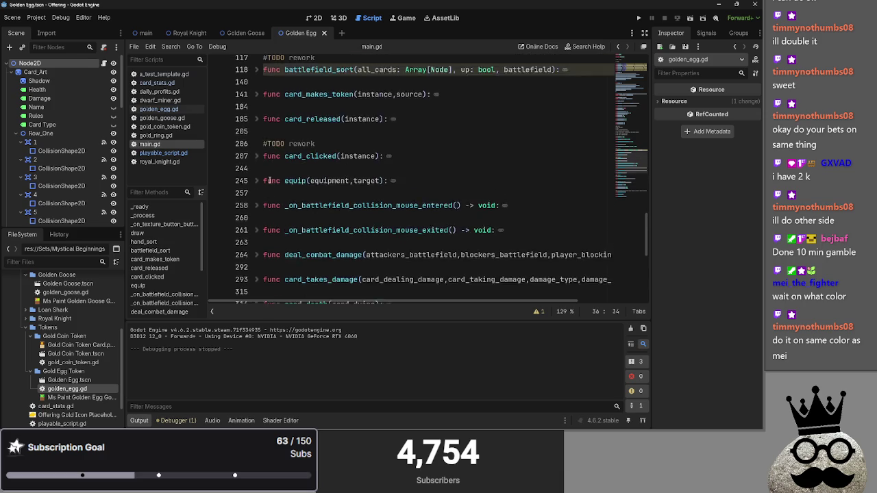
pyautogui.scroll(-4, 269, 179)
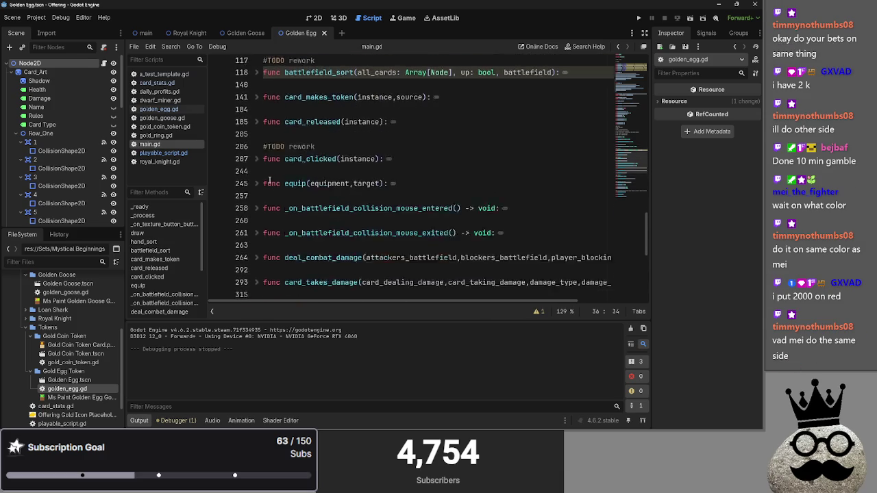
pyautogui.scroll(-4, 269, 180)
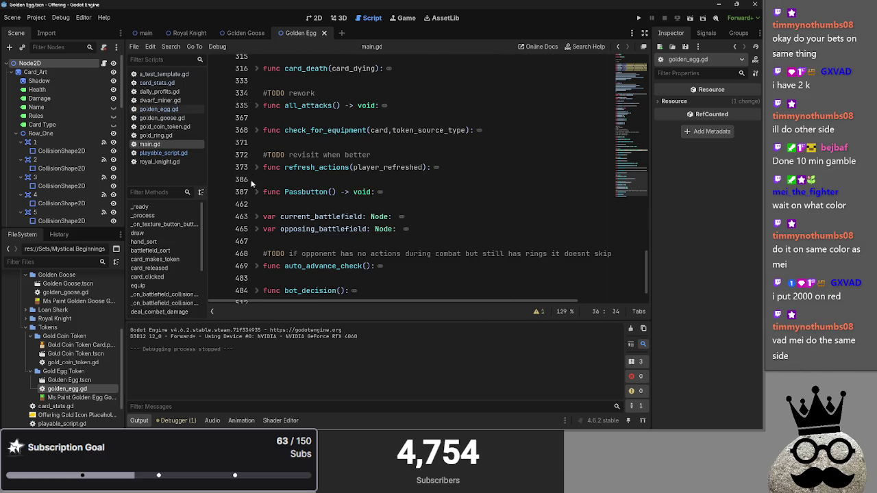
pyautogui.click(256, 167)
pyautogui.scroll(-2, 308, 171)
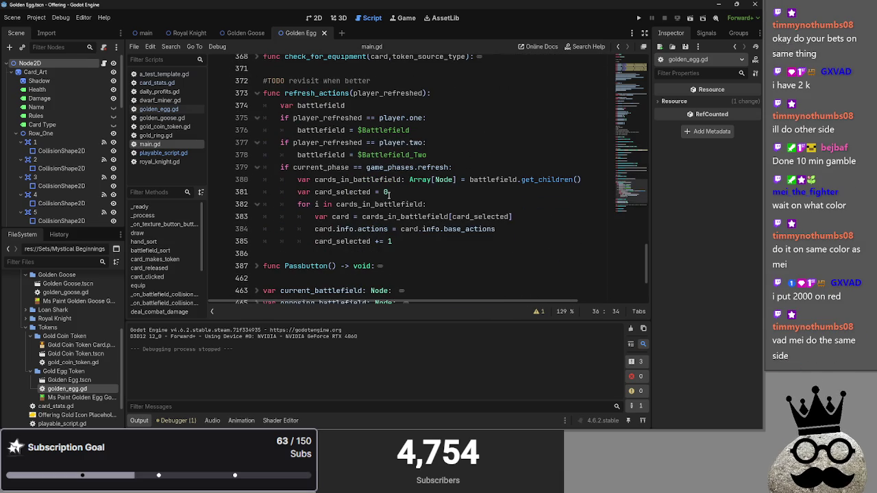
# - Make the refresh loop iterate battlefield.get_children() directly and delete the cards_in_battlefield variable lines
pyautogui.click(369, 81)
pyautogui.click(399, 170)
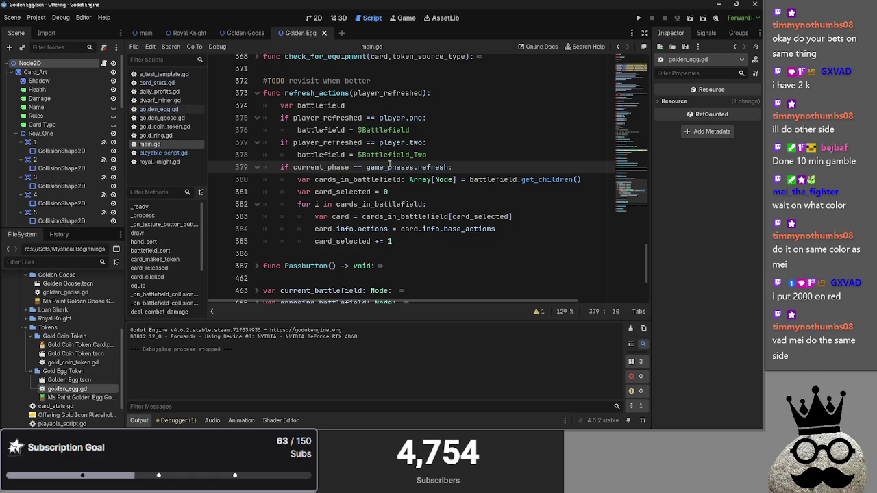
pyautogui.doubleClick(357, 180)
pyautogui.click(586, 181)
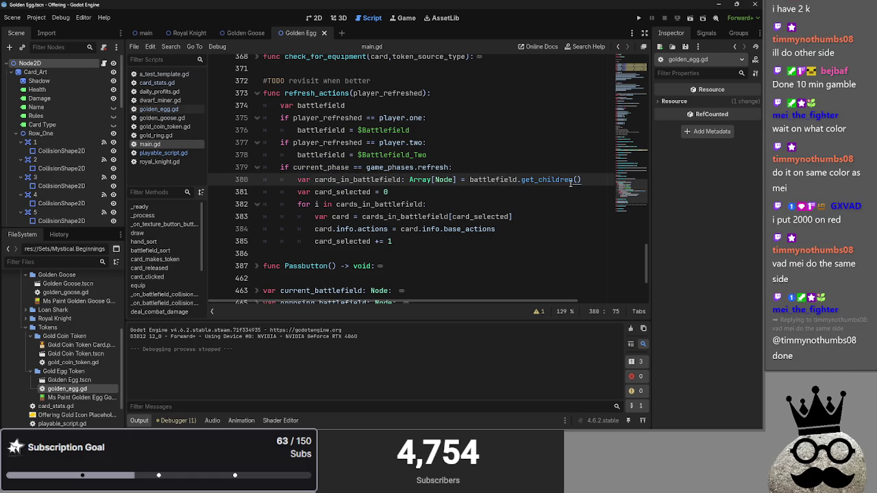
pyautogui.moveTo(588, 180)
pyautogui.mouseDown()
pyautogui.moveTo(442, 180)
pyautogui.moveTo(470, 180)
pyautogui.mouseUp()
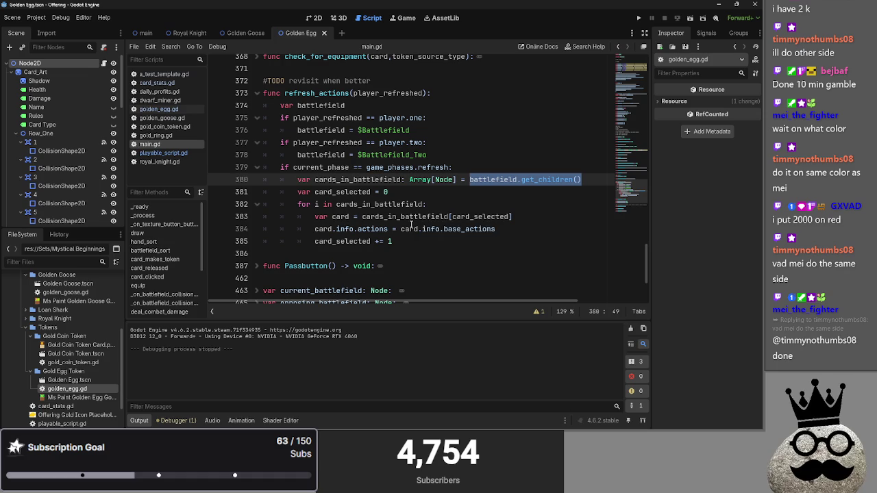
pyautogui.click(392, 204)
pyautogui.moveTo(424, 204); pyautogui.dragTo(335, 204)
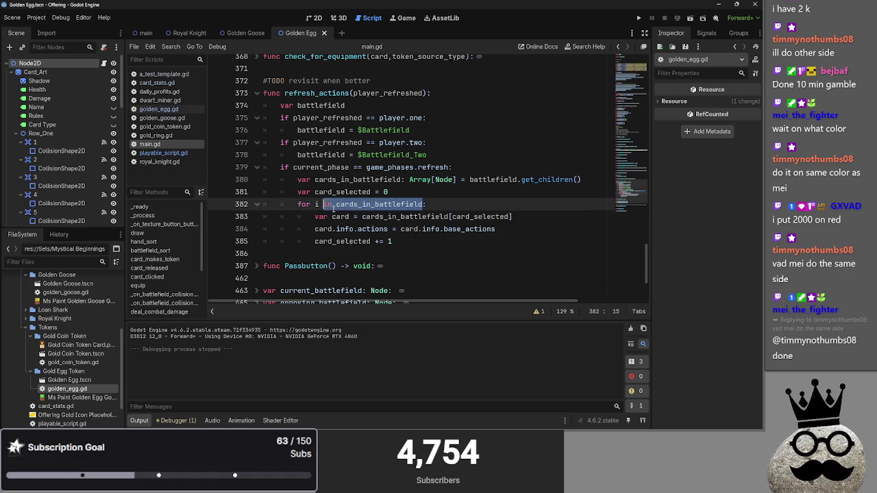
pyautogui.write('battlefield.get_children()')
pyautogui.moveTo(431, 194); pyautogui.dragTo(274, 179)
pyautogui.press('BackSpace')
pyautogui.press('BackSpace')
# - Rename the loop variable to card and delete the card lookup and card_selected += 1 lines
pyautogui.click(319, 180)
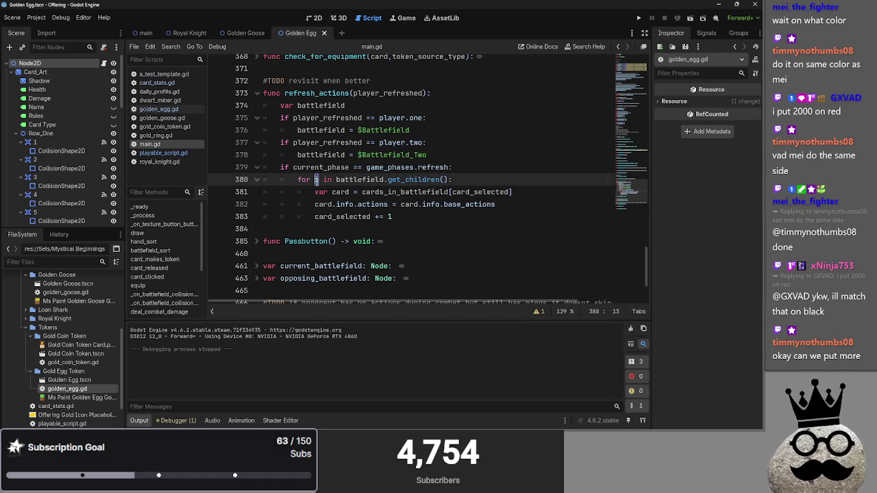
pyautogui.write('i')
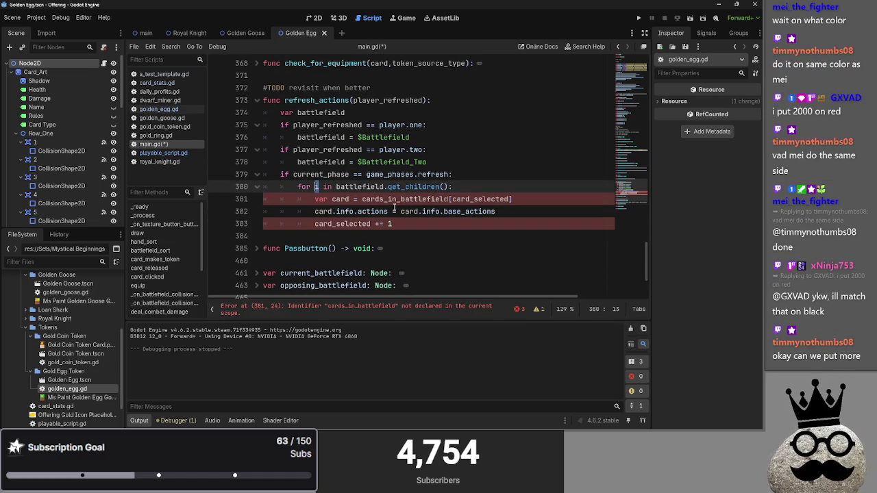
pyautogui.write('index')
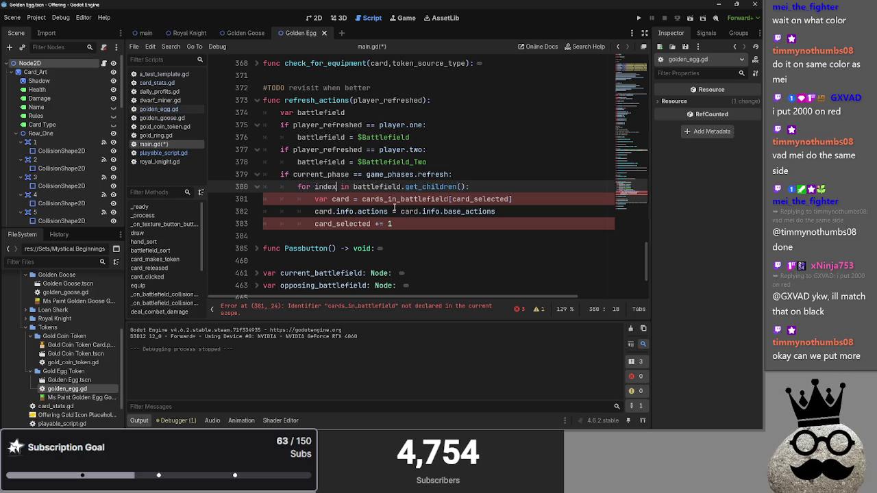
pyautogui.doubleClick(375, 186)
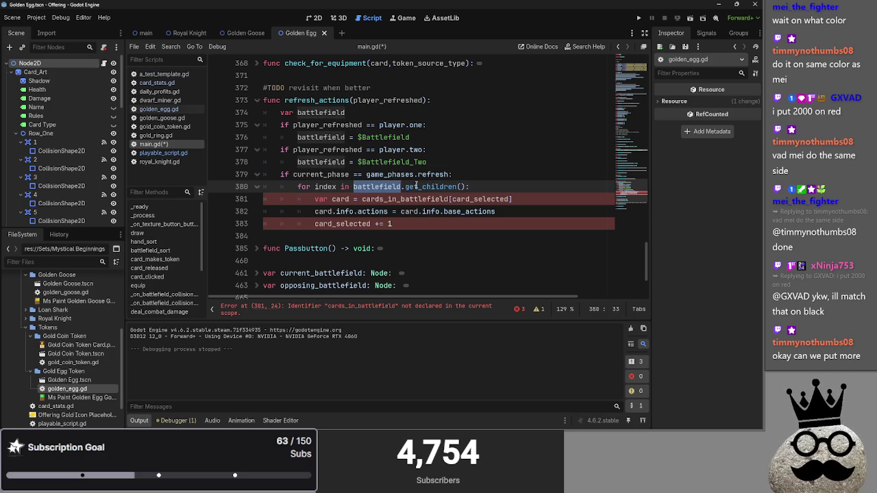
pyautogui.click(425, 186)
pyautogui.doubleClick(326, 186)
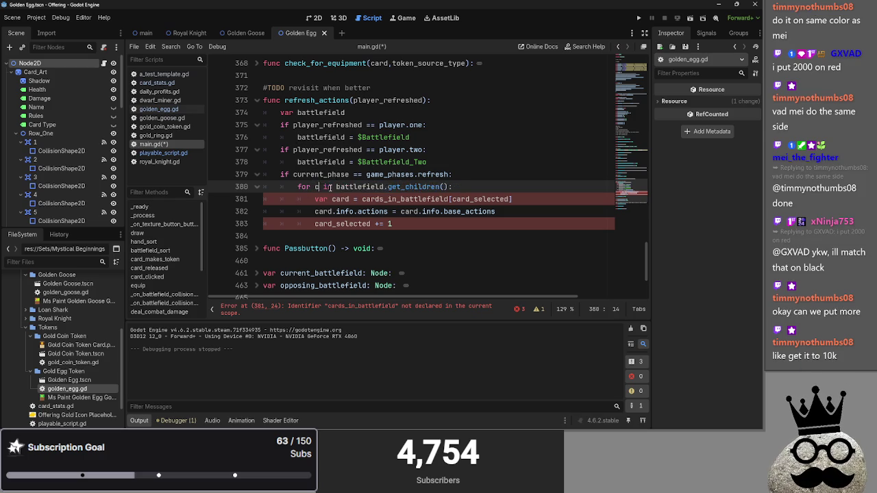
pyautogui.write('card')
pyautogui.moveTo(514, 198); pyautogui.dragTo(272, 200)
pyautogui.press('BackSpace')
pyautogui.press('BackSpace')
pyautogui.press('BackSpace')
pyautogui.click(401, 199)
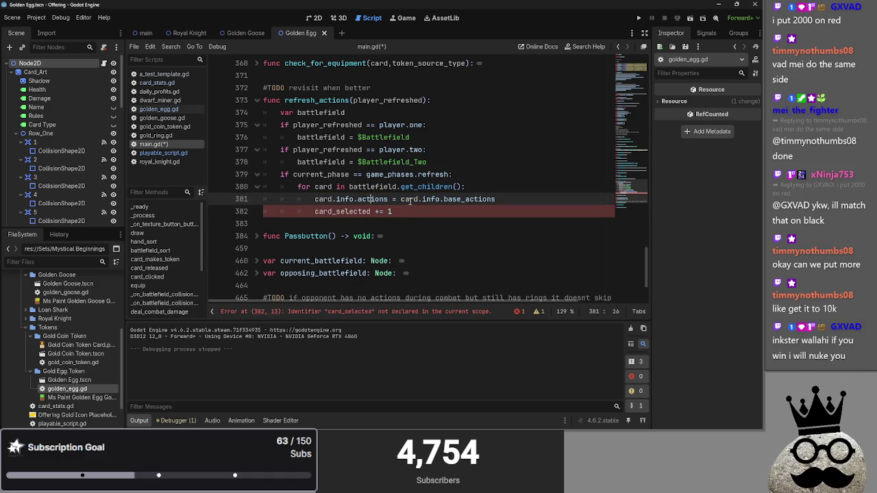
pyautogui.tripleClick(374, 213)
pyautogui.press('BackSpace')
pyautogui.press('BackSpace')
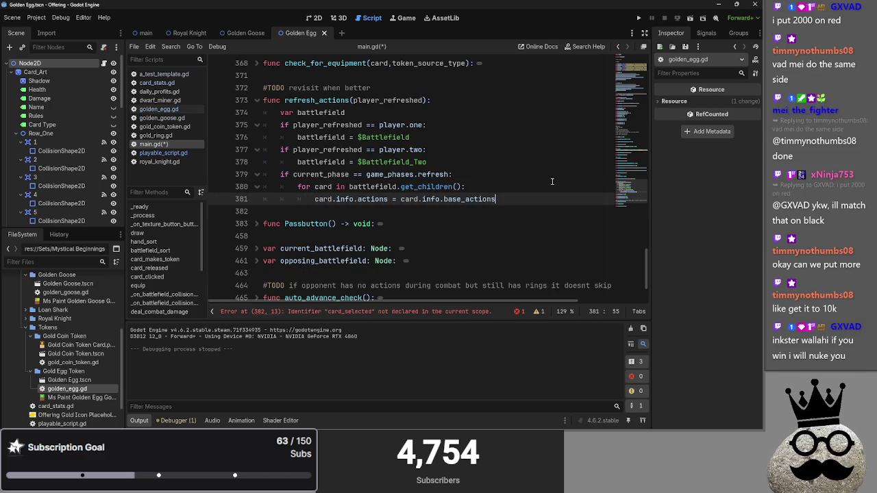
# - Remove the 'if current_phase == game_phases.refresh:' line and unindent the card loop
pyautogui.click(465, 174)
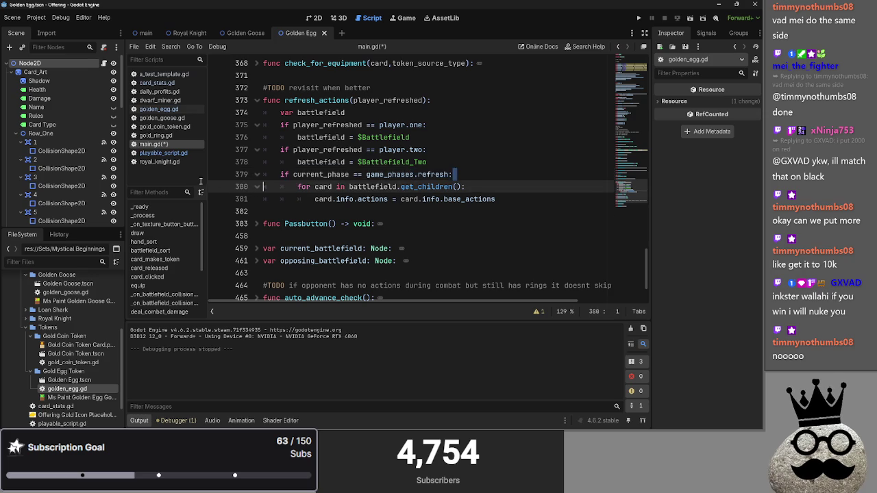
pyautogui.moveTo(461, 174); pyautogui.dragTo(414, 174)
pyautogui.moveTo(329, 174); pyautogui.dragTo(263, 174)
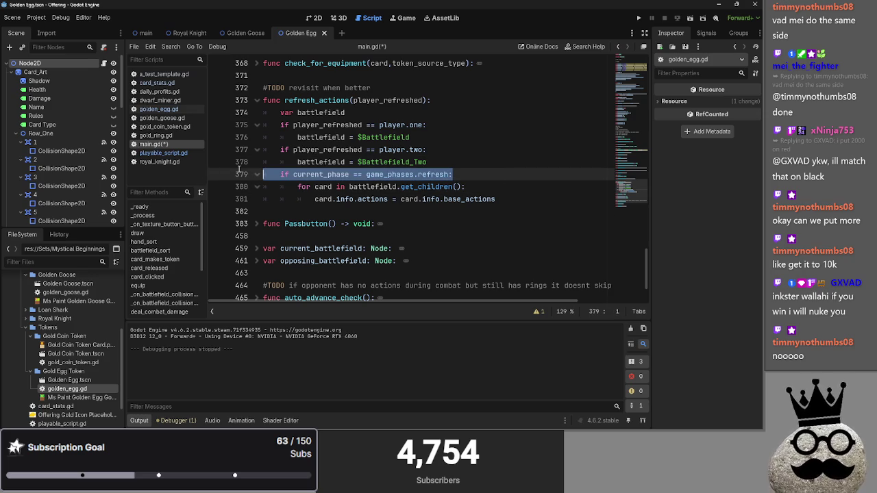
pyautogui.press('BackSpace')
pyautogui.press('Delete')
pyautogui.hotkey('shift', 'Tab')
pyautogui.press('Down')
pyautogui.hotkey('shift', 'Tab')
pyautogui.press('Up')
pyautogui.press('End')
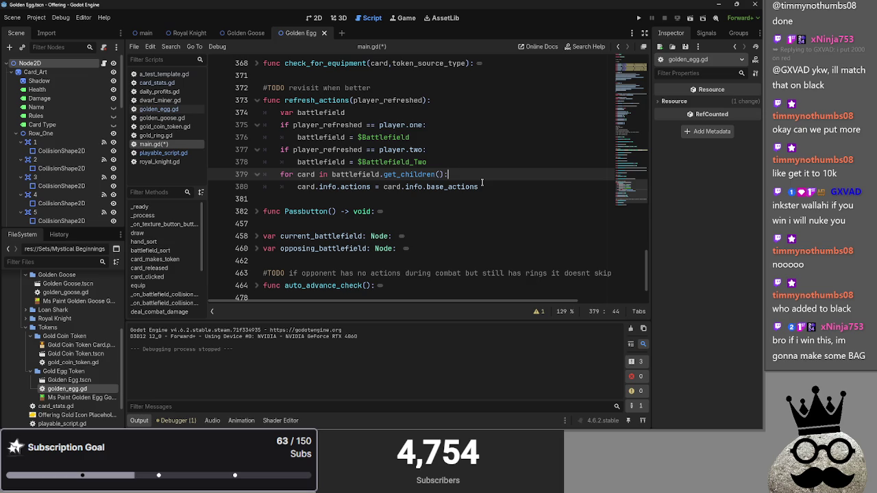
# - Run the project to test the unconditional action reset
pyautogui.doubleClick(303, 161)
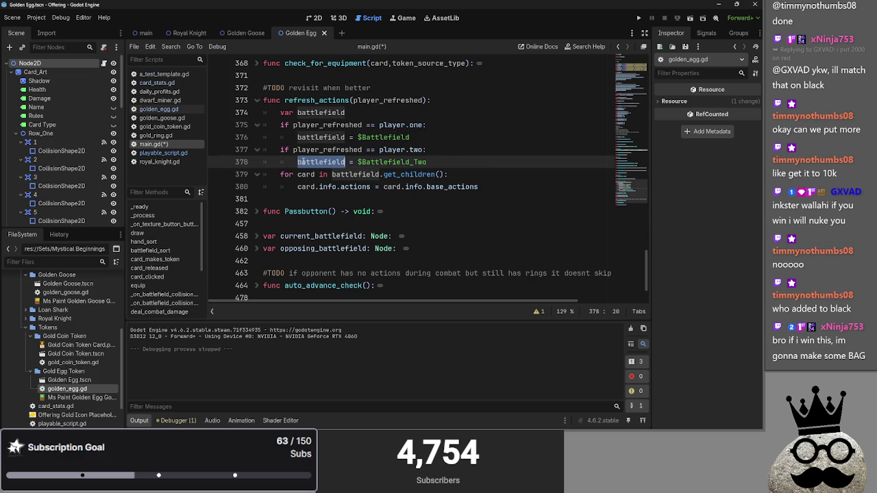
pyautogui.click(450, 161)
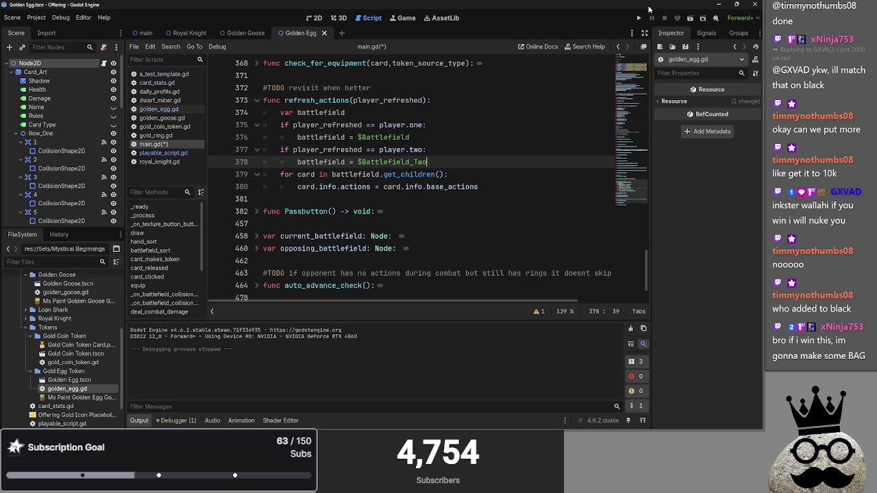
pyautogui.click(638, 18)
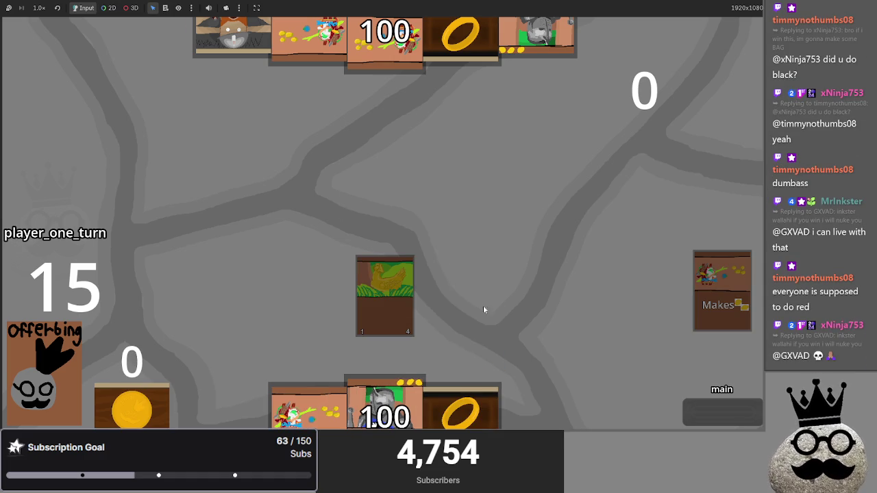
# - Step through the draw, main, main_two and attack phases until the turn passes to player two
pyautogui.click(723, 411)
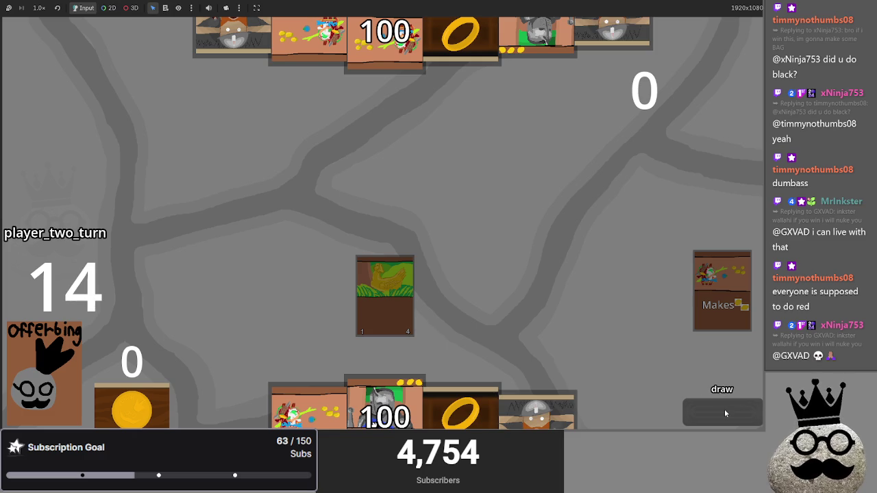
pyautogui.click(724, 412)
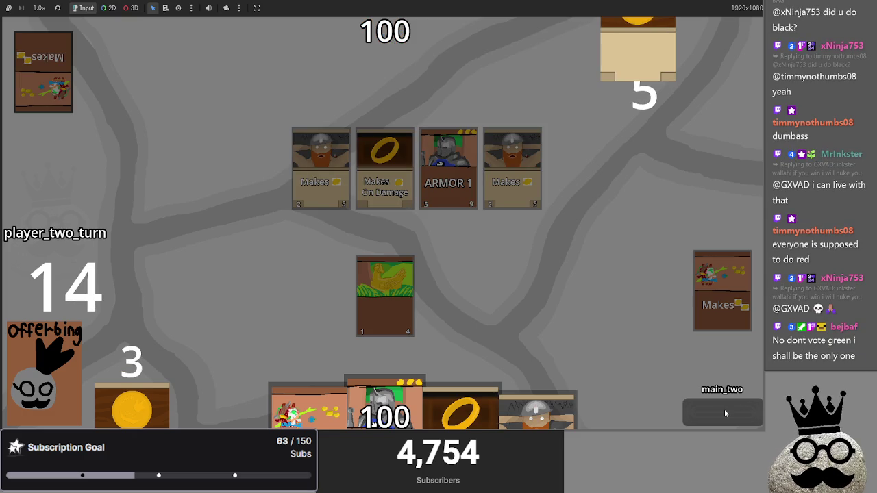
pyautogui.click(724, 409)
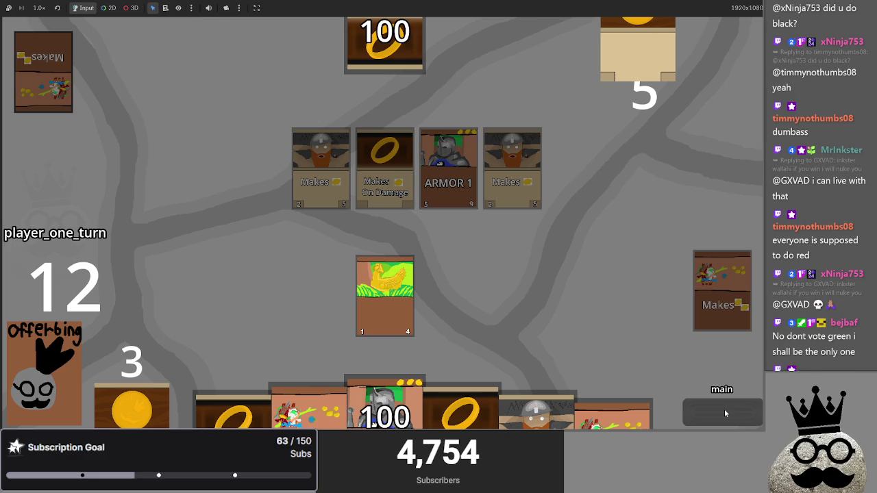
pyautogui.click(724, 409)
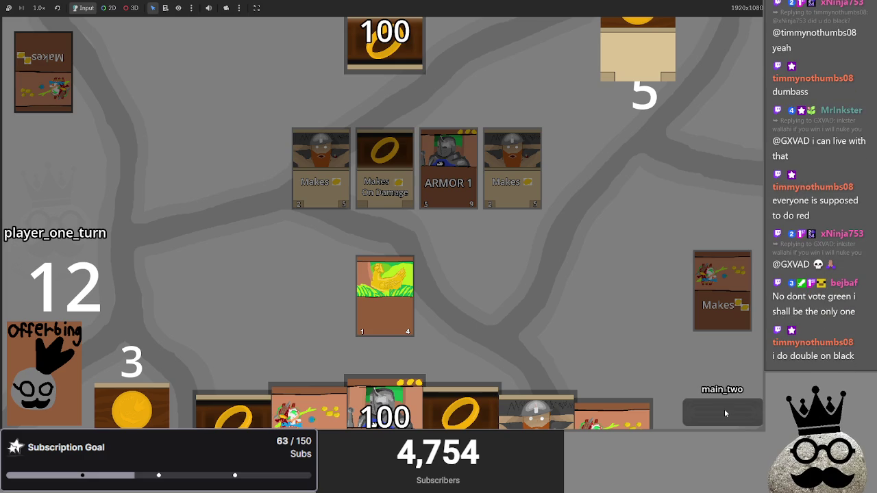
pyautogui.click(724, 409)
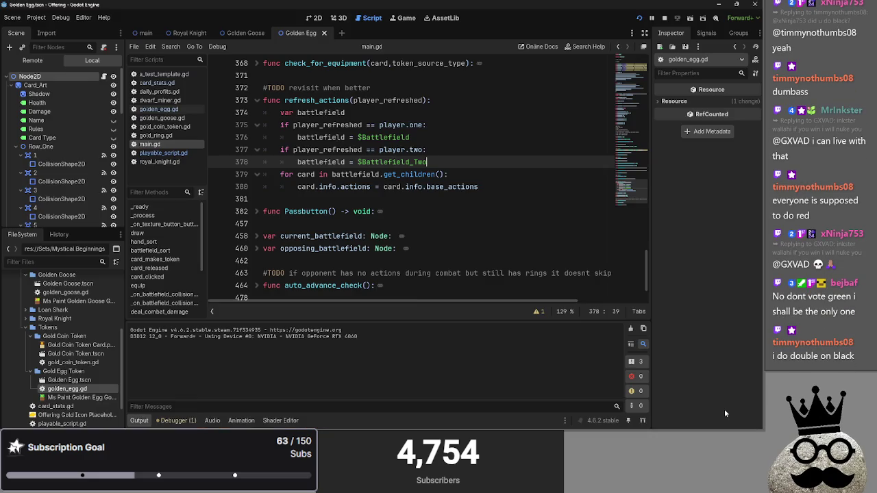
# - Add an empty line after the card loop and unfold card_makes_token down to the creature_damage token block
pyautogui.click(519, 186)
pyautogui.press('Return')
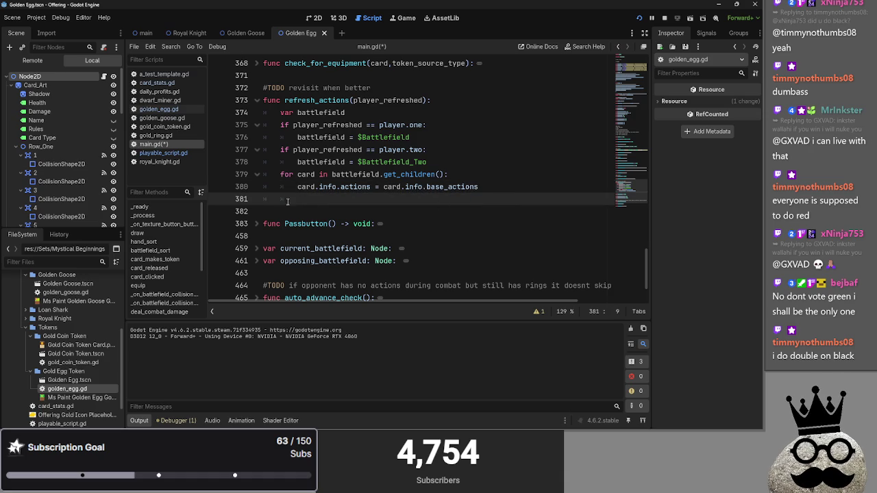
pyautogui.scroll(20, 385, 268)
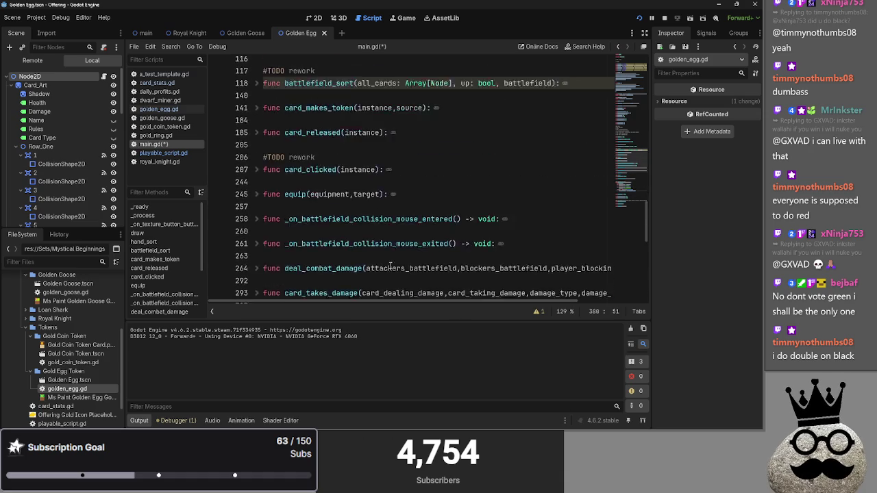
pyautogui.scroll(-3, 374, 263)
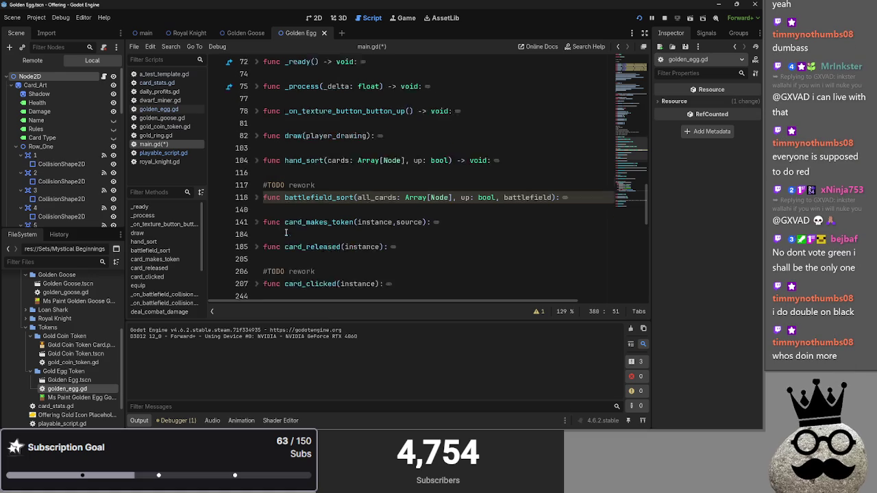
pyautogui.click(256, 199)
pyautogui.scroll(-2, 252, 159)
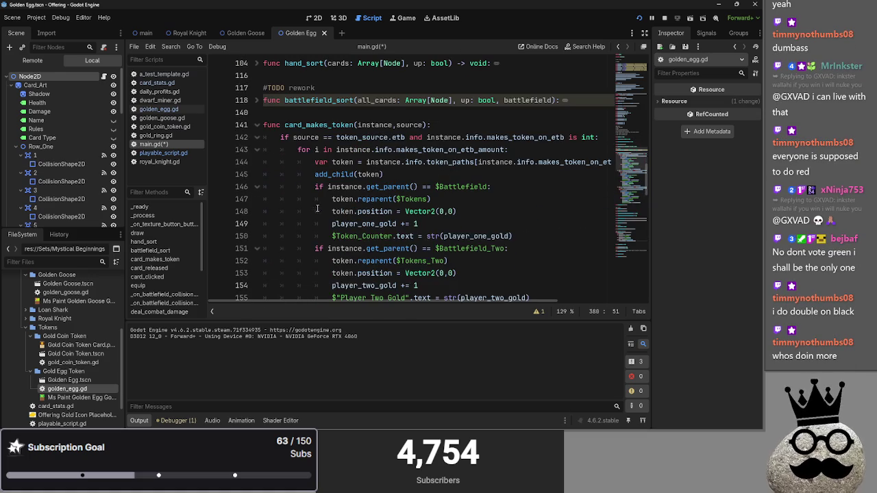
pyautogui.click(256, 149)
pyautogui.click(274, 112)
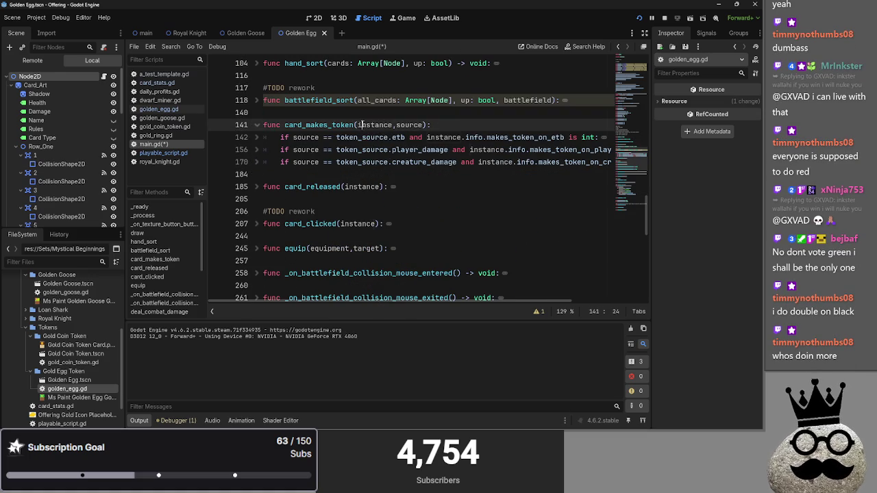
pyautogui.scroll(-3, 356, 185)
pyautogui.scroll(3, 294, 233)
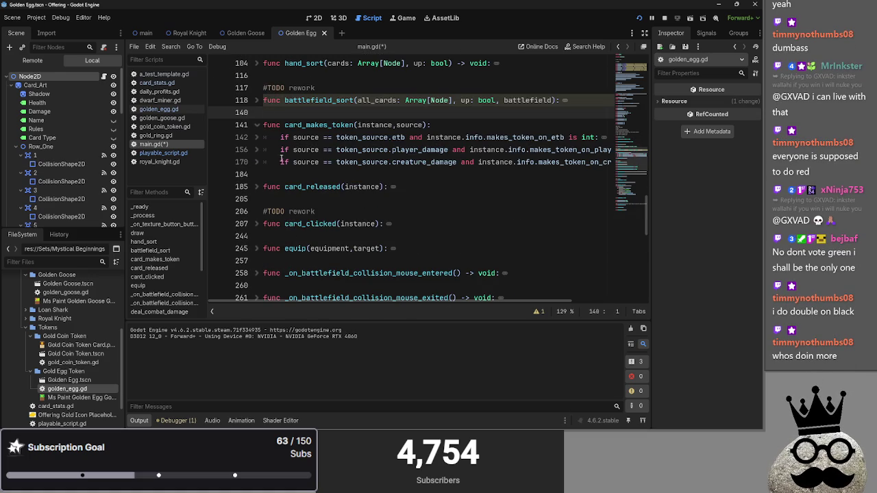
pyautogui.hscroll(3, 561, 268)
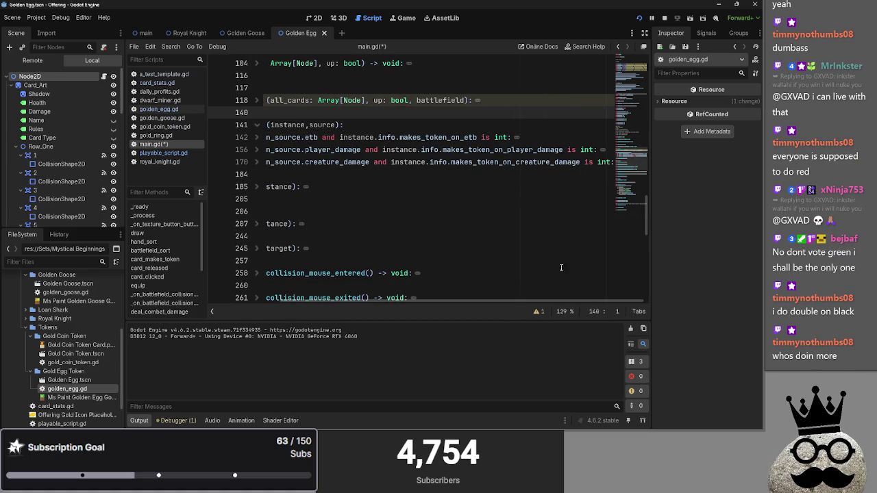
pyautogui.click(612, 162)
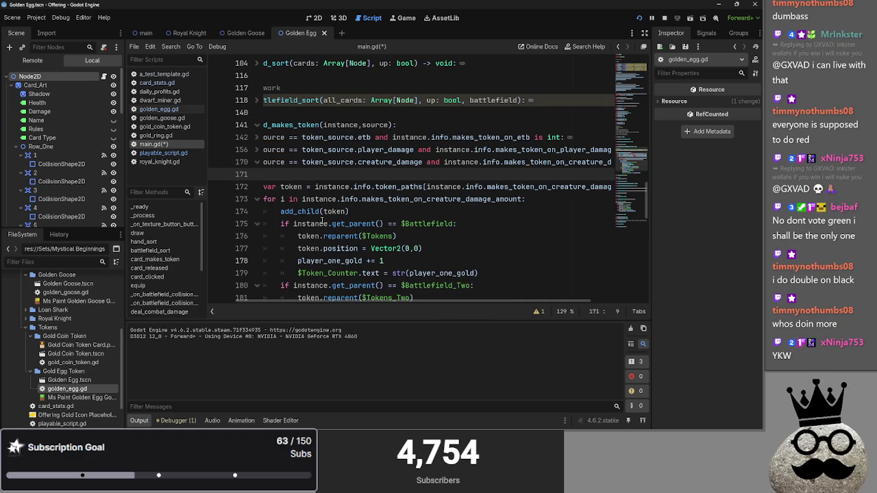
pyautogui.hscroll(3, 356, 205)
pyautogui.scroll(-5, 411, 192)
pyautogui.click(453, 180)
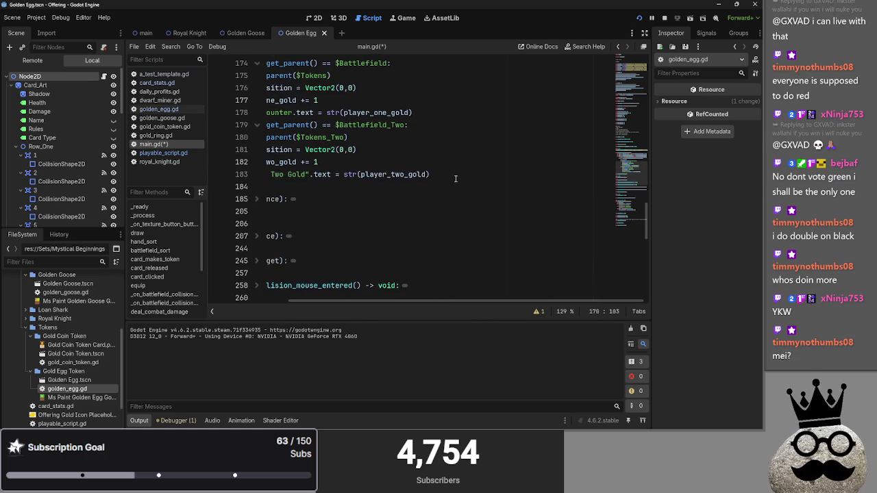
pyautogui.click(452, 181)
pyautogui.scroll(5, 312, 217)
pyautogui.scroll(-3, 315, 216)
# - Paste a copy of the creature_damage token block onto empty line 184, undoing and repasting once
pyautogui.moveTo(526, 257)
pyautogui.mouseDown()
pyautogui.moveTo(480, 248)
pyautogui.moveTo(272, 92)
pyautogui.mouseUp()
pyautogui.click(260, 89)
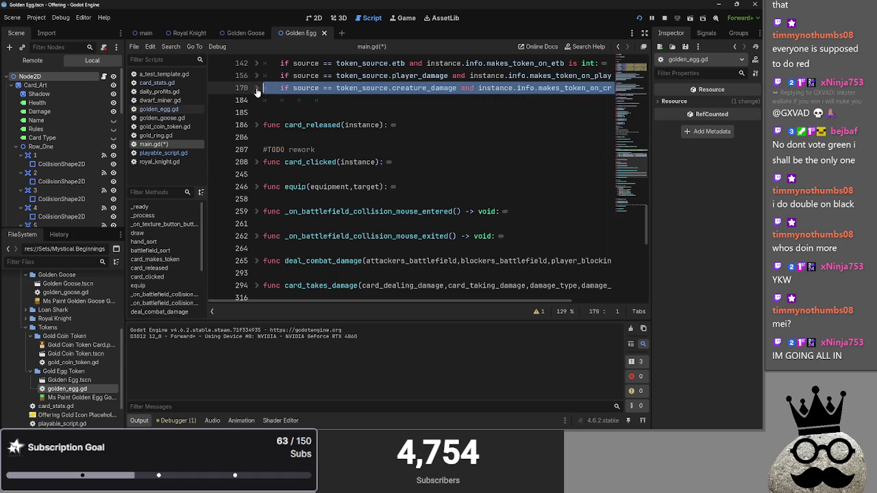
pyautogui.moveTo(333, 101); pyautogui.dragTo(270, 101)
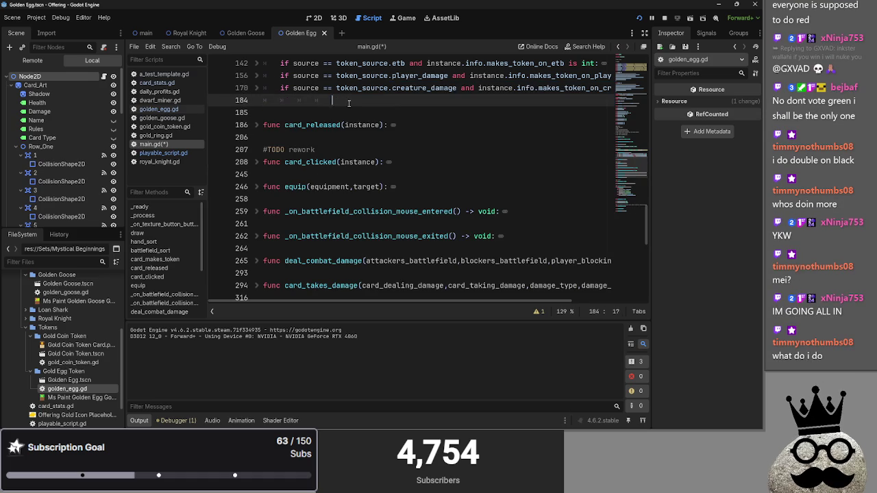
pyautogui.hotkey('ctrl', 'v')
pyautogui.scroll(2, 309, 121)
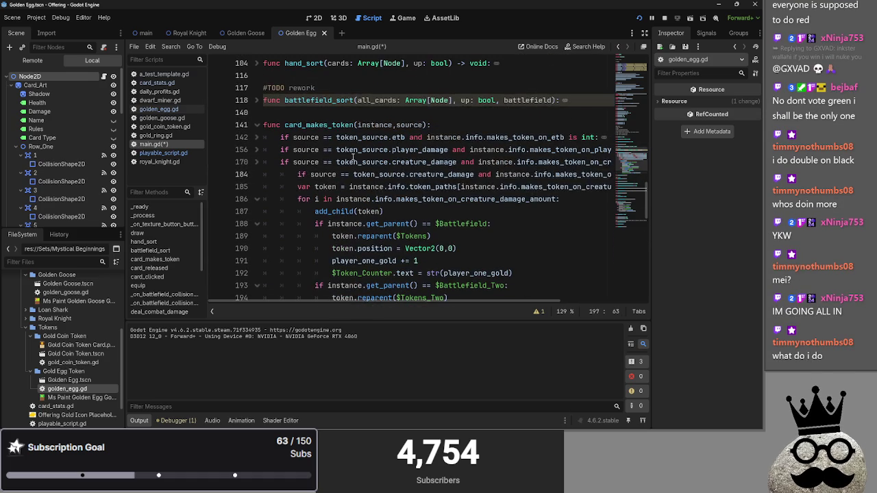
pyautogui.hotkey('ctrl', 'z')
pyautogui.hotkey('ctrl', 'z')
pyautogui.hotkey('ctrl', 'z')
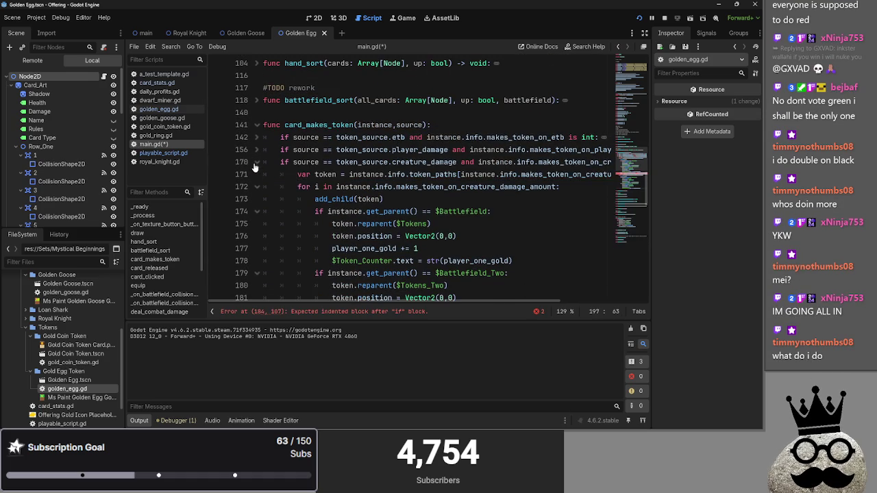
pyautogui.hotkey('ctrl', 'z')
pyautogui.hotkey('ctrl', 'z')
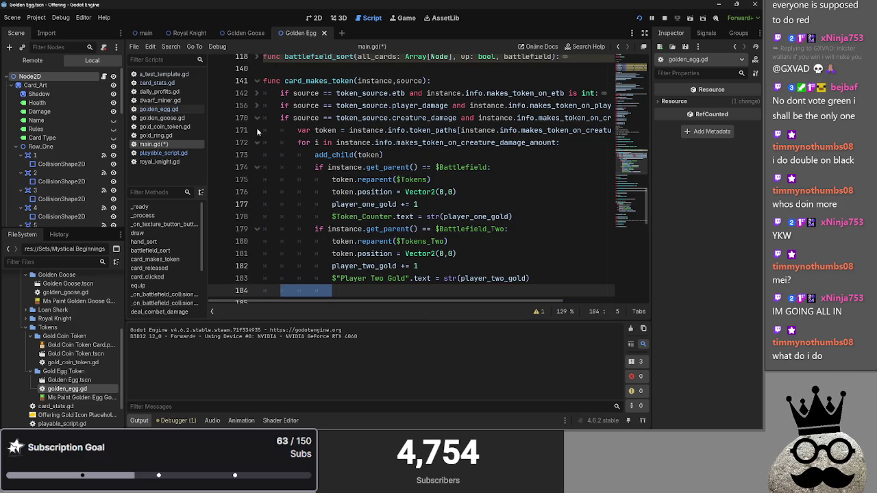
pyautogui.click(257, 134)
pyautogui.click(258, 135)
pyautogui.scroll(-1, 331, 227)
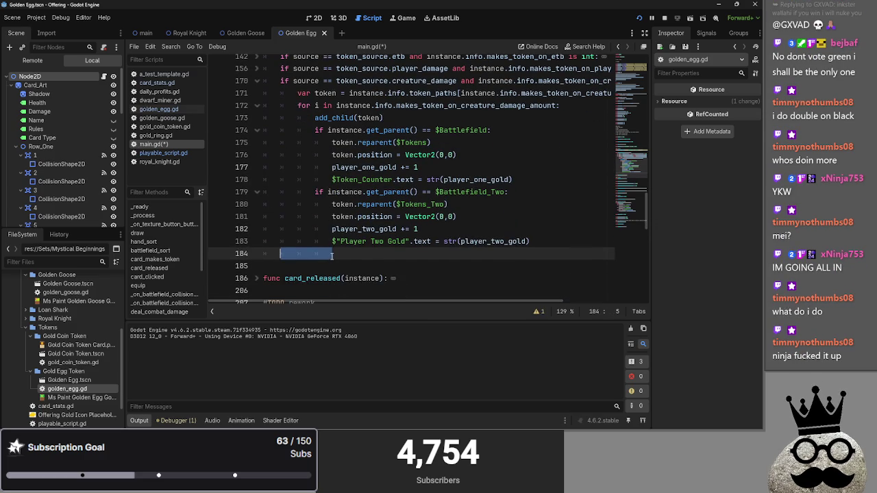
pyautogui.hotkey('ctrl', 'v')
pyautogui.scroll(3, 296, 237)
pyautogui.scroll(-5, 296, 237)
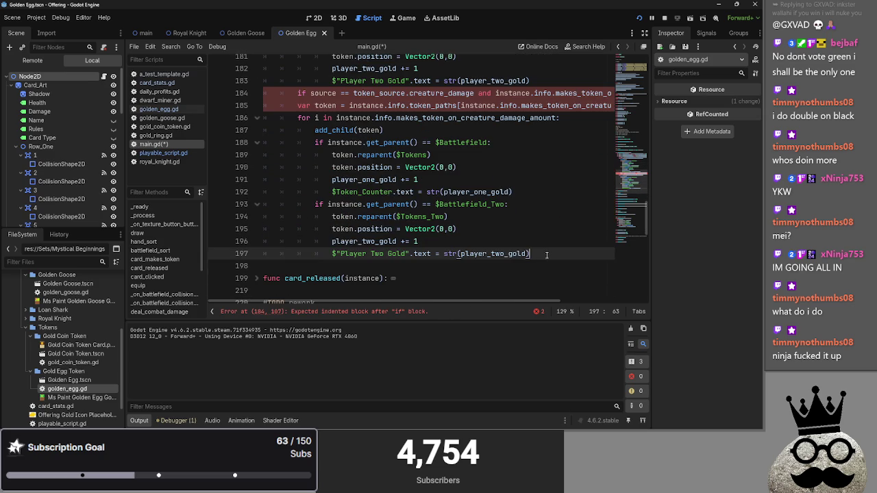
# - Dedent the pasted block and change line 184's token_source.creature_damage to self_refresh
pyautogui.moveTo(546, 254); pyautogui.dragTo(264, 93)
pyautogui.hotkey('shift', 'Tab')
pyautogui.scroll(9, 291, 184)
pyautogui.scroll(-4, 290, 184)
pyautogui.click(302, 154)
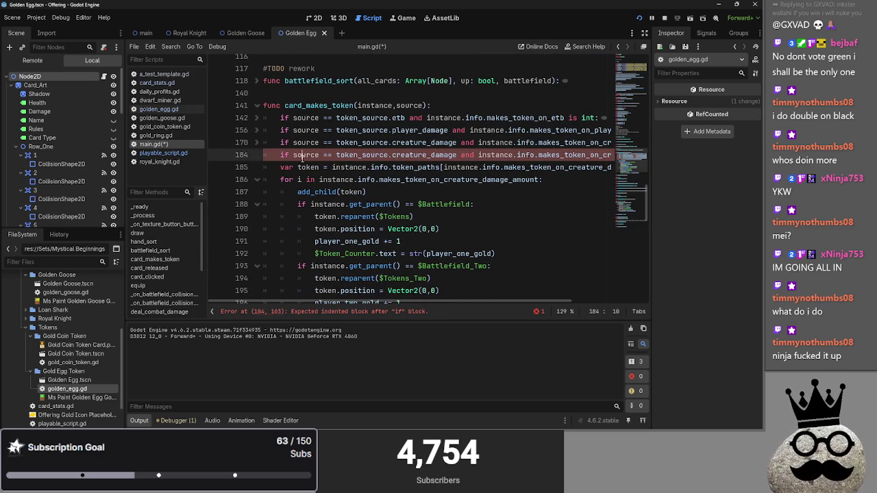
pyautogui.doubleClick(428, 155)
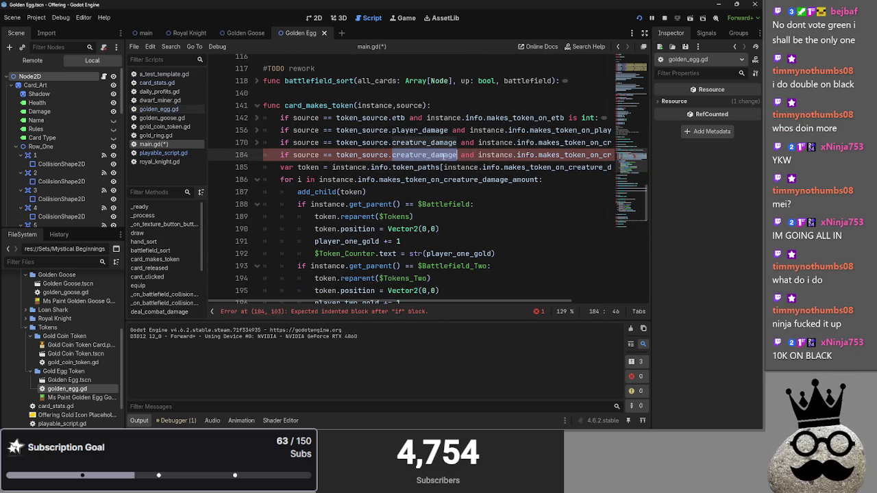
pyautogui.write('self_')
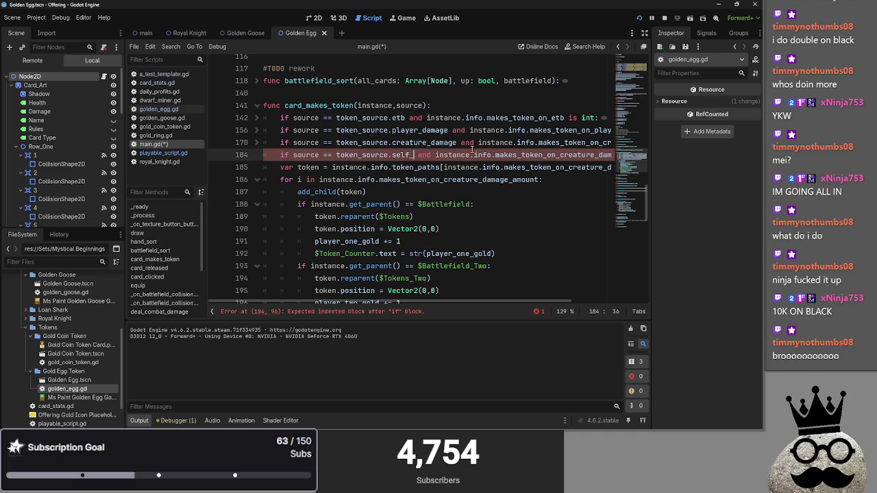
pyautogui.press('BackSpace')
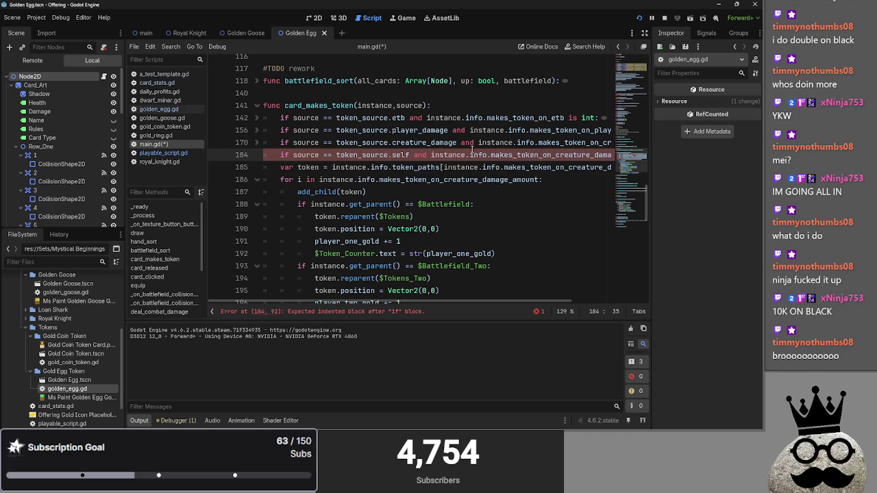
pyautogui.write('_refreshg')
pyautogui.press('BackSpace')
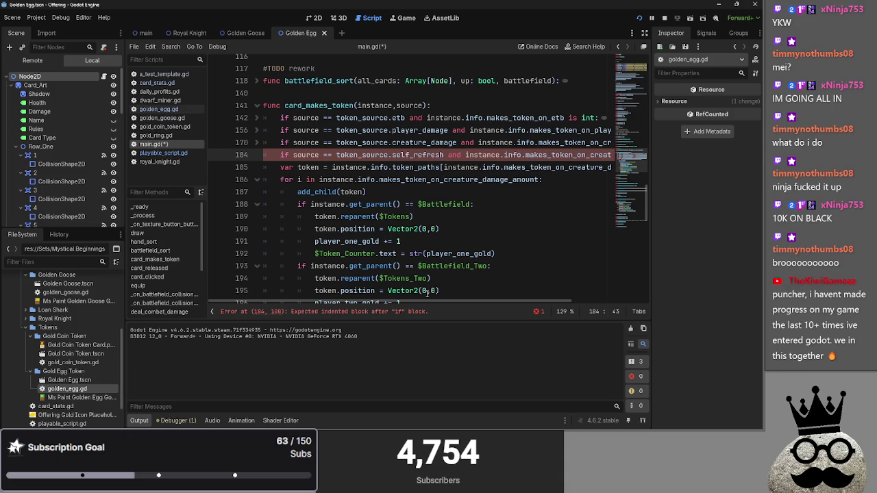
# - Indent the new branch body, lines 185–197, one level
pyautogui.scroll(-1, 291, 186)
pyautogui.moveTo(280, 129); pyautogui.dragTo(543, 281)
pyautogui.press('Tab')
pyautogui.click(543, 252)
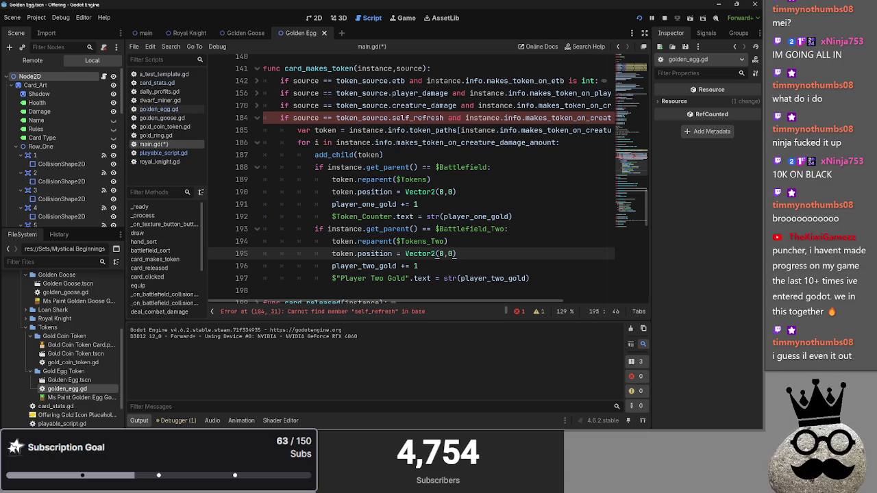
pyautogui.press('super')
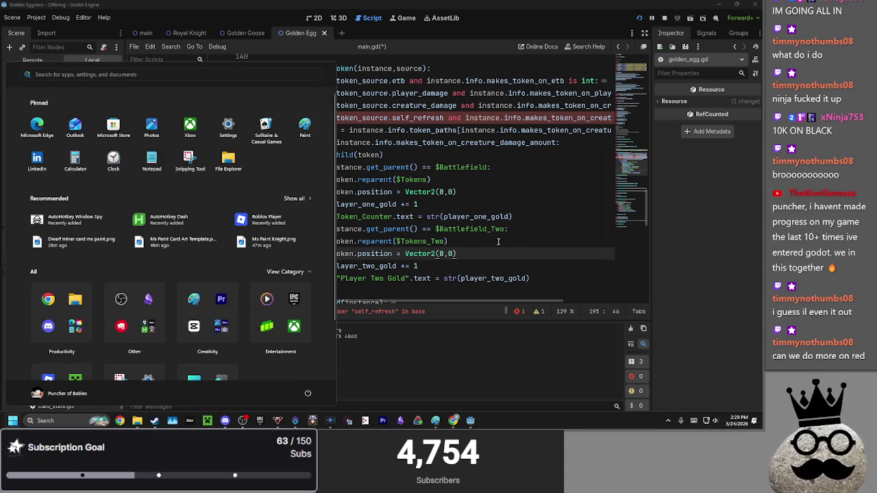
pyautogui.click(517, 244)
pyautogui.click(426, 150)
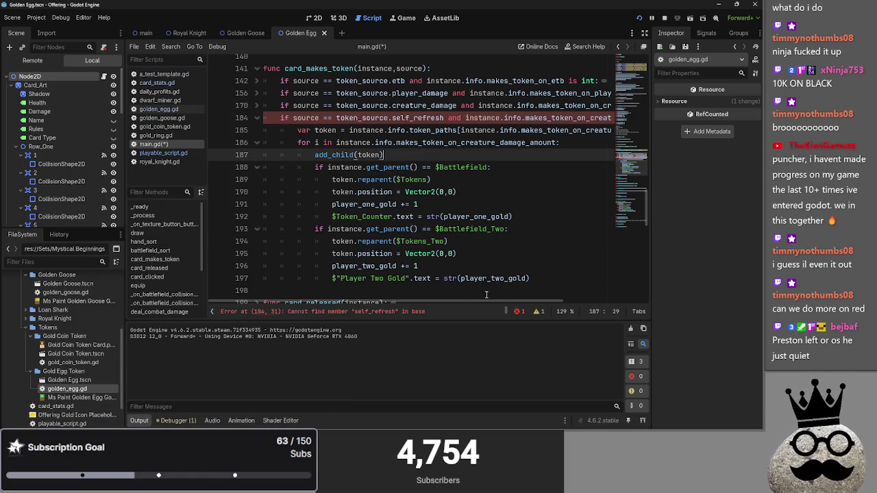
pyautogui.scroll(1, 503, 262)
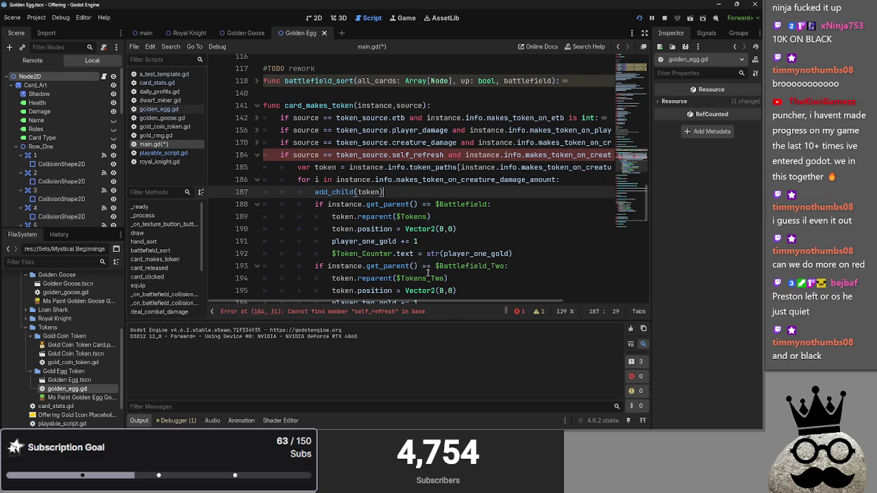
pyautogui.scroll(-1, 430, 274)
# - Change line 184's second condition from creature_damage to self_refresh
pyautogui.doubleClick(325, 130)
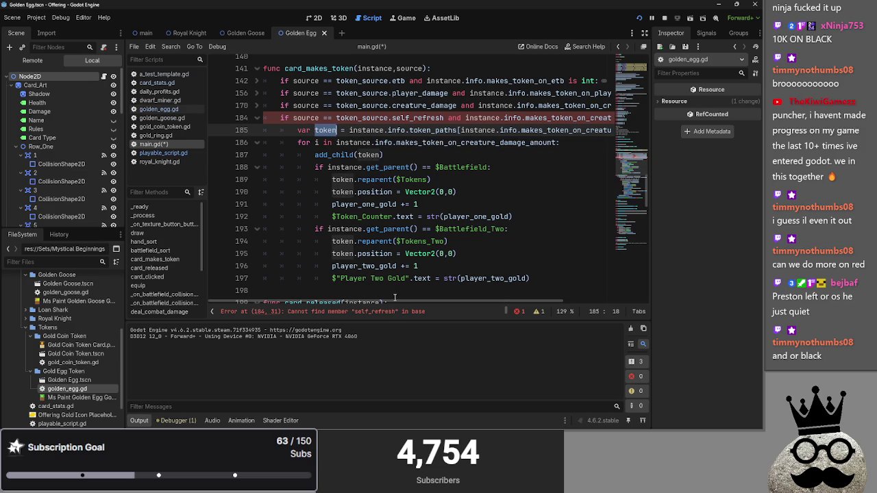
pyautogui.moveTo(477, 302); pyautogui.dragTo(573, 303)
pyautogui.moveTo(552, 120); pyautogui.dragTo(489, 121)
pyautogui.write('self_re')
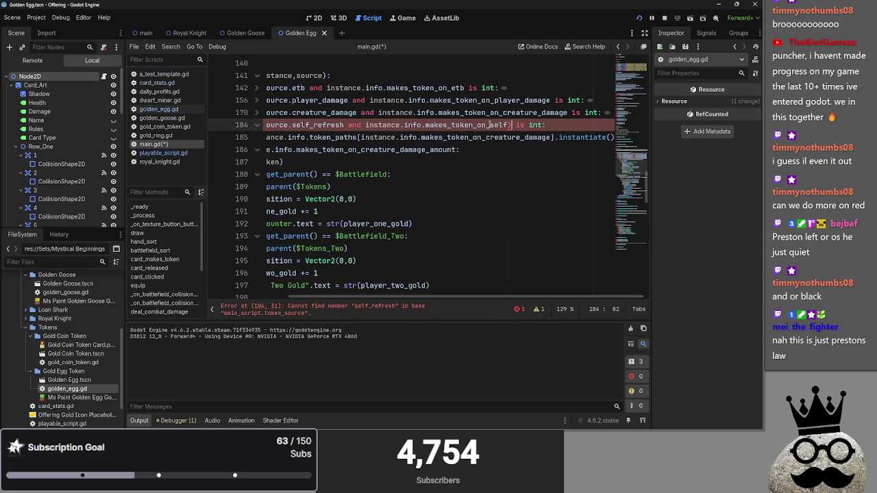
pyautogui.write('fresh')
pyautogui.press('Down')
pyautogui.press('Down')
pyautogui.moveTo(464, 300); pyautogui.dragTo(346, 302)
pyautogui.click(328, 306)
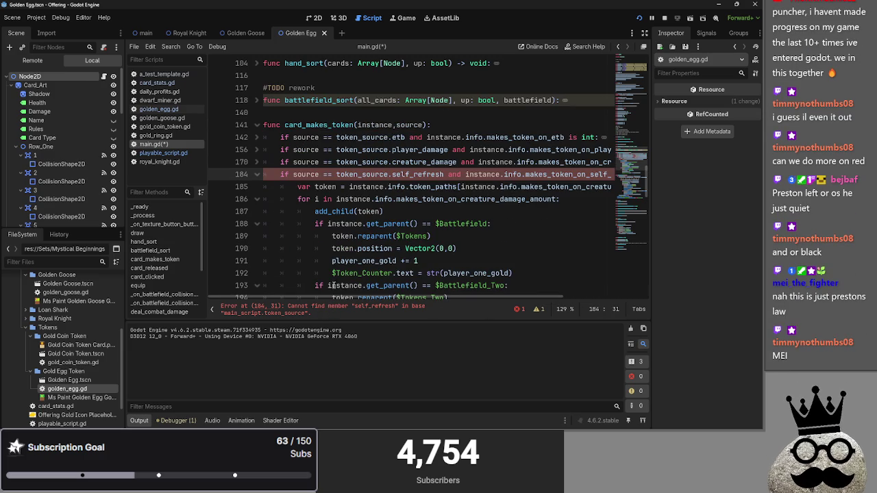
# - Search for the token_source enum and append self_refresh to its values
pyautogui.click(370, 125)
pyautogui.click(257, 138)
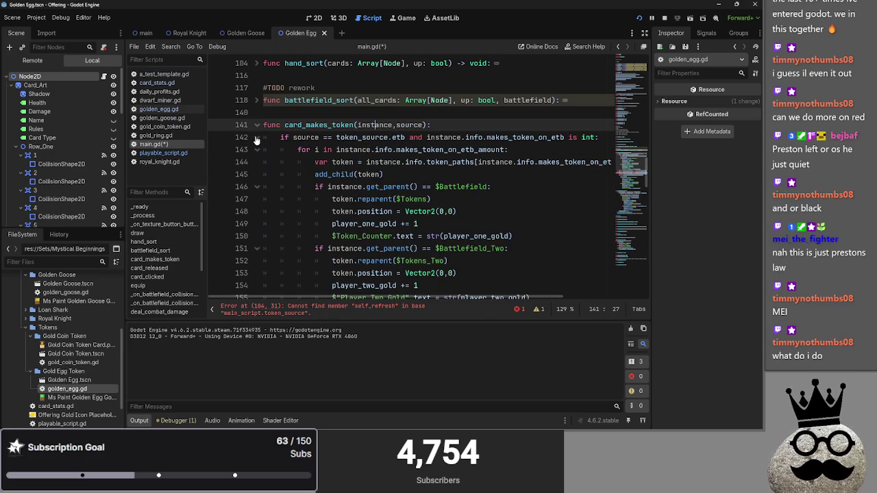
pyautogui.click(257, 138)
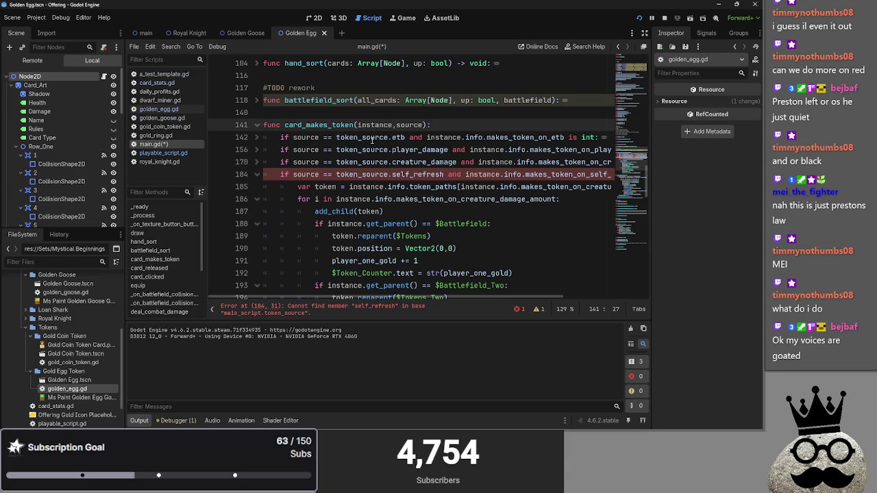
pyautogui.doubleClick(373, 138)
pyautogui.hotkey('ctrl', 'f')
pyautogui.write('toke')
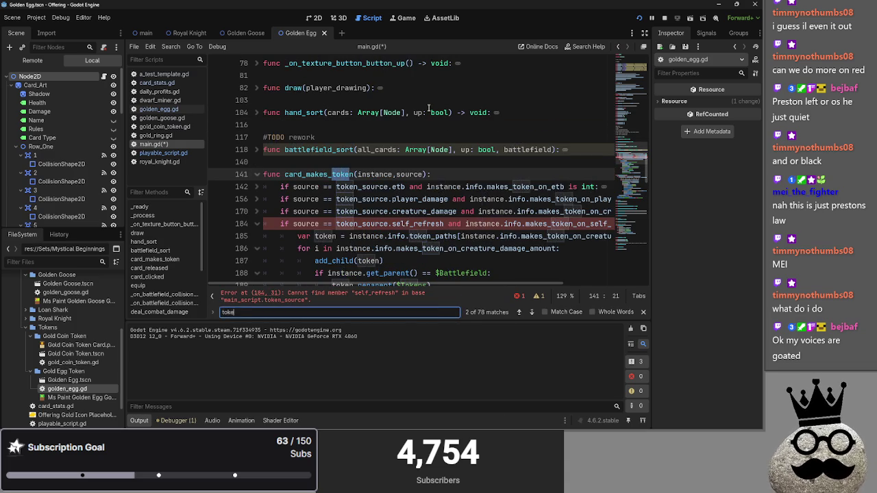
pyautogui.write('n_sources')
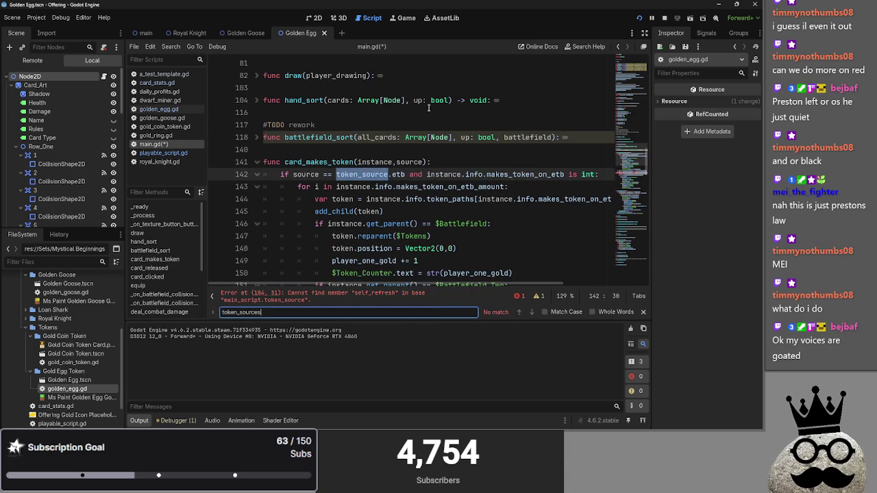
pyautogui.press('BackSpace')
pyautogui.click(518, 311)
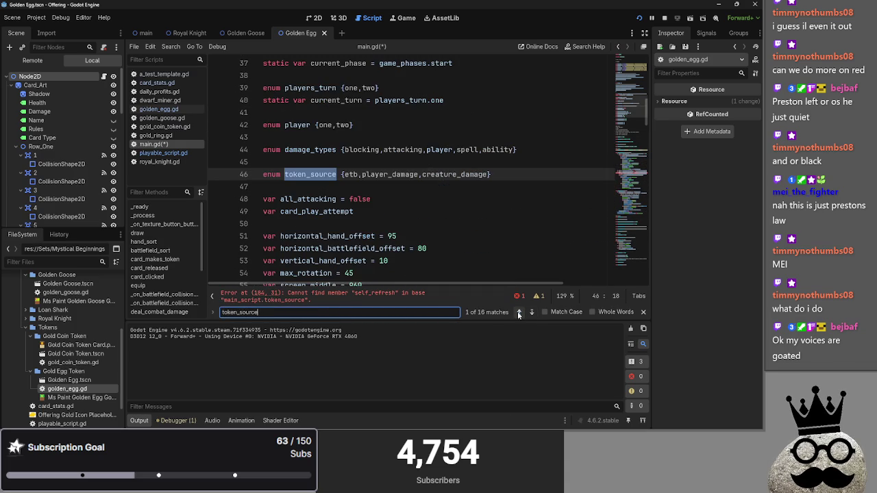
pyautogui.click(489, 175)
pyautogui.write(',self_refresh')
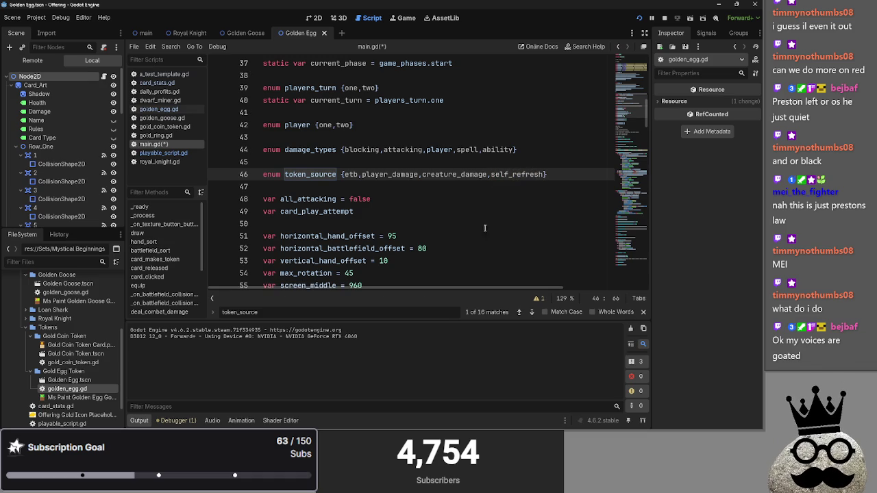
pyautogui.click(531, 312)
pyautogui.click(640, 313)
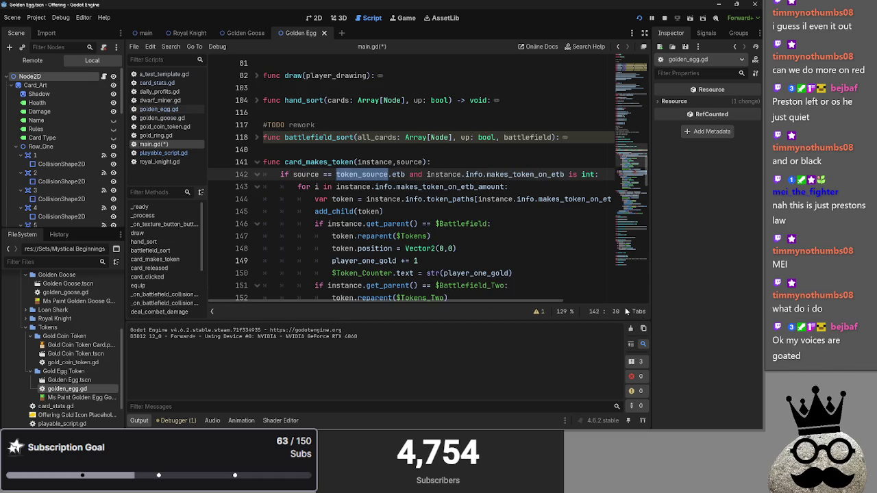
pyautogui.click(256, 175)
pyautogui.doubleClick(421, 212)
pyautogui.click(577, 241)
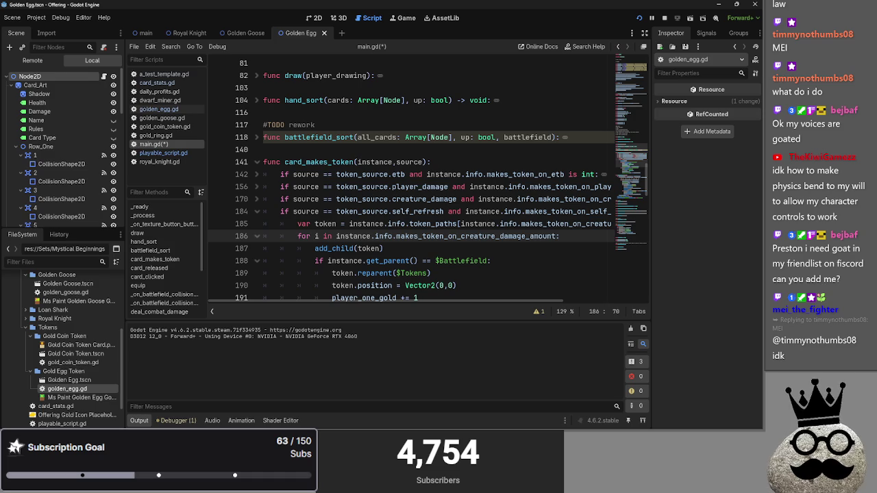
pyautogui.scroll(-1, 423, 265)
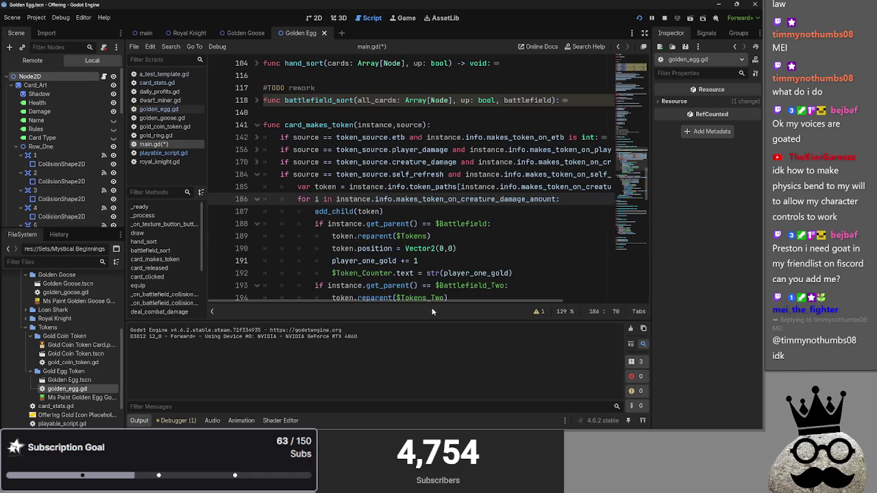
pyautogui.moveTo(430, 302); pyautogui.dragTo(542, 302)
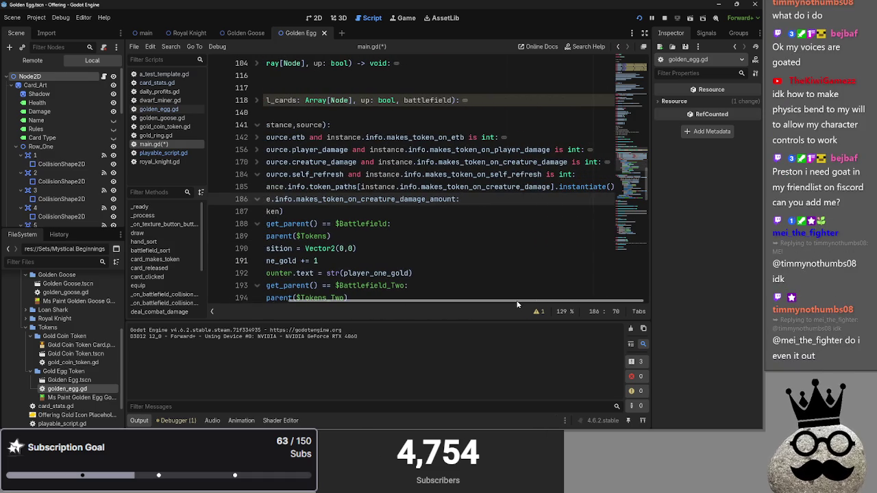
pyautogui.moveTo(548, 187); pyautogui.dragTo(486, 191)
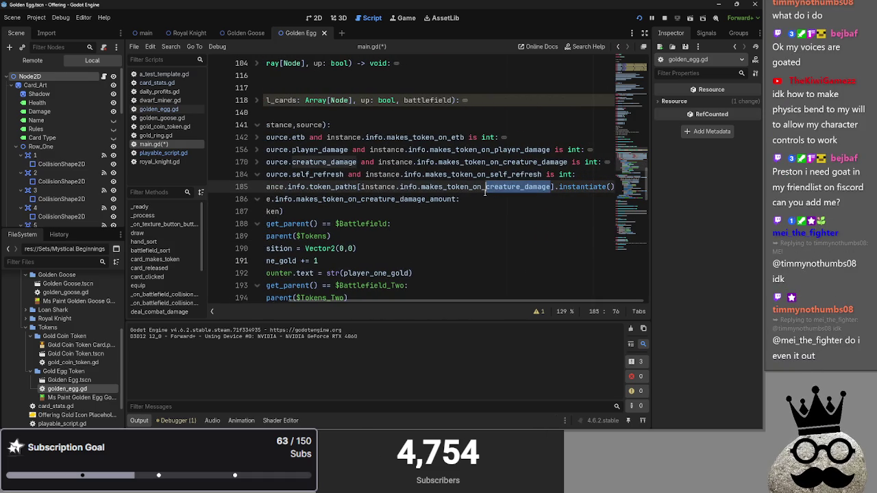
pyautogui.write('self_ref')
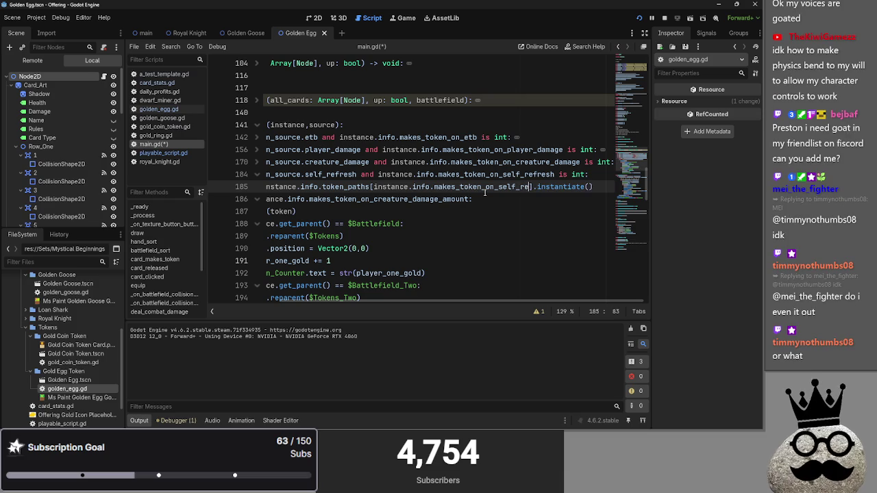
pyautogui.write('resh')
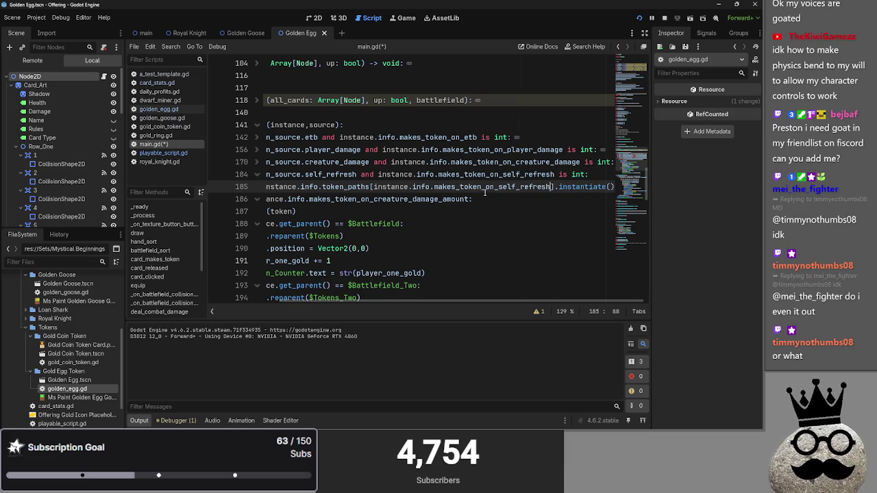
pyautogui.click(512, 198)
pyautogui.hscroll(-3, 486, 301)
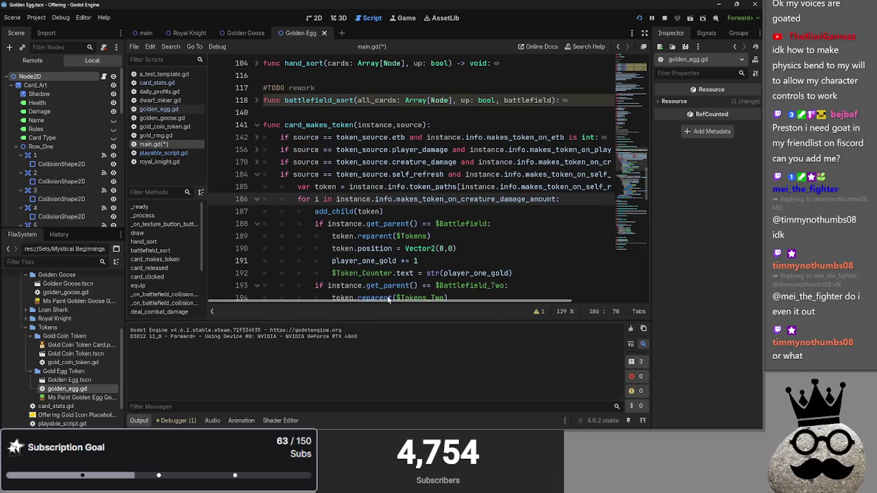
pyautogui.moveTo(555, 198); pyautogui.dragTo(459, 200)
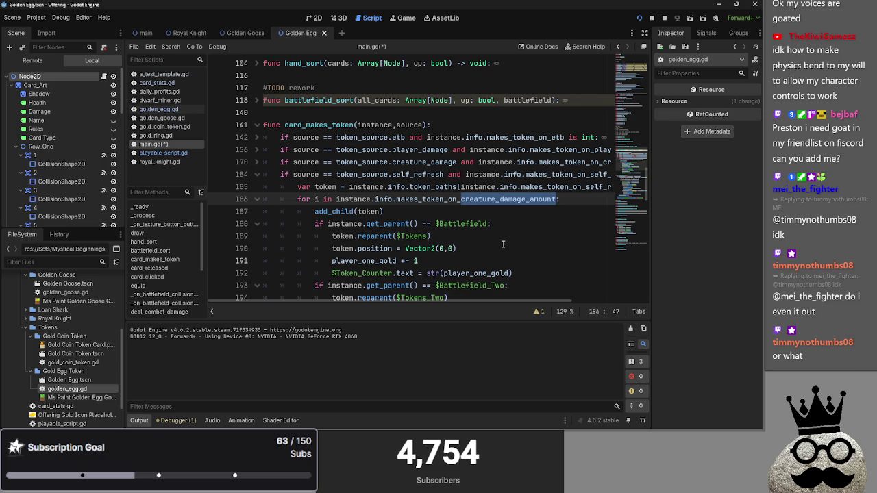
pyautogui.write('refresh')
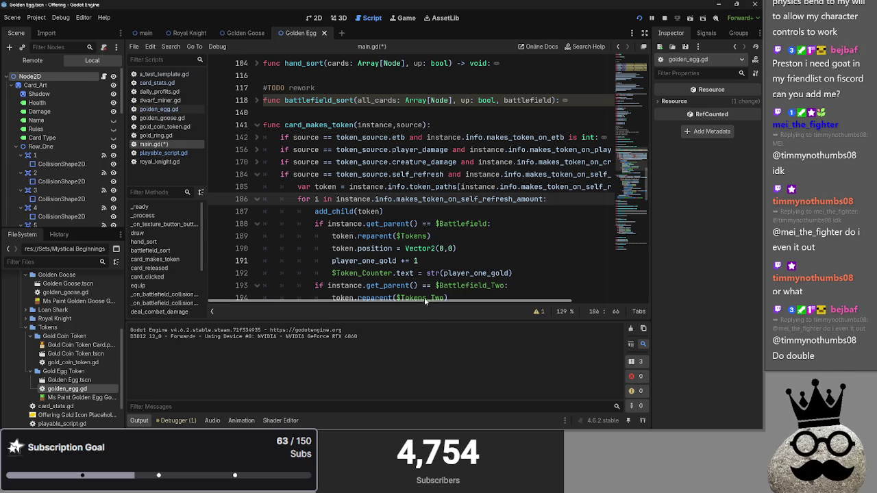
pyautogui.hscroll(2, 424, 299)
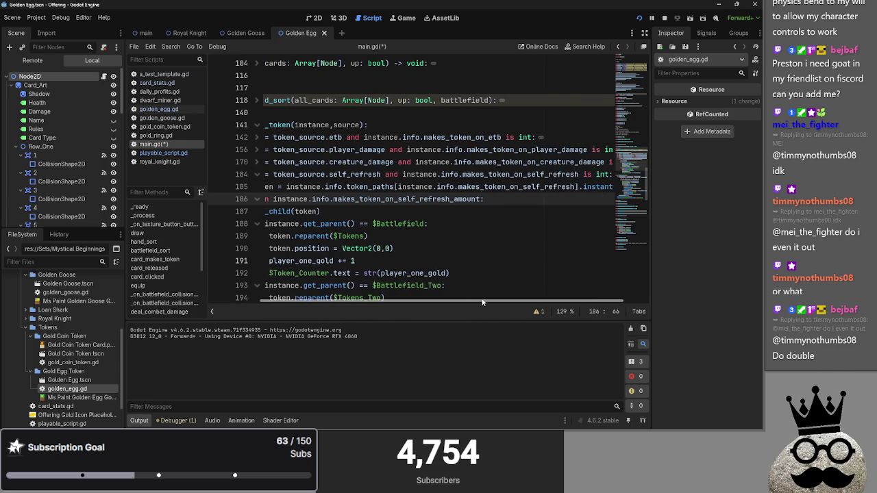
pyautogui.hscroll(-2, 420, 299)
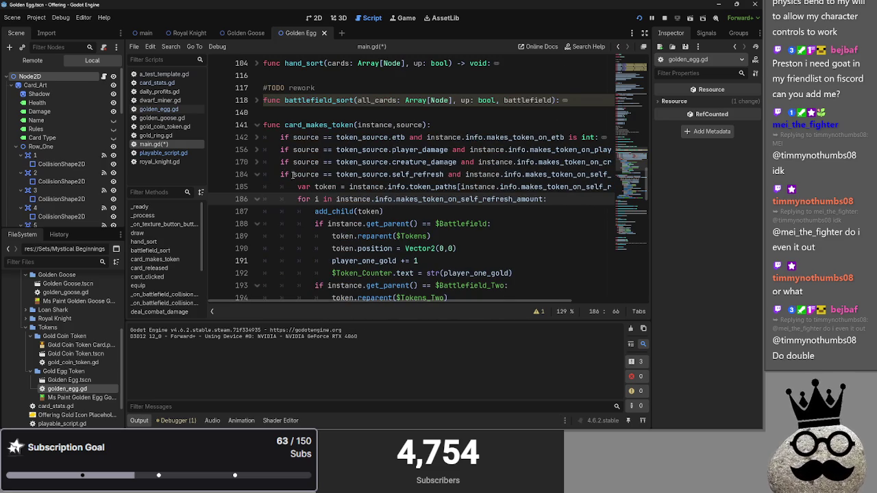
pyautogui.click(258, 162)
pyautogui.hscroll(3, 485, 297)
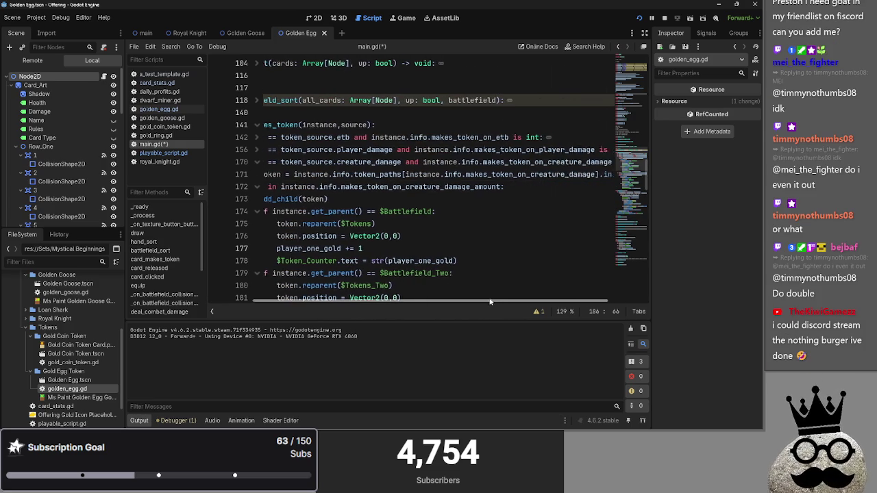
pyautogui.hscroll(-3, 384, 226)
pyautogui.click(258, 161)
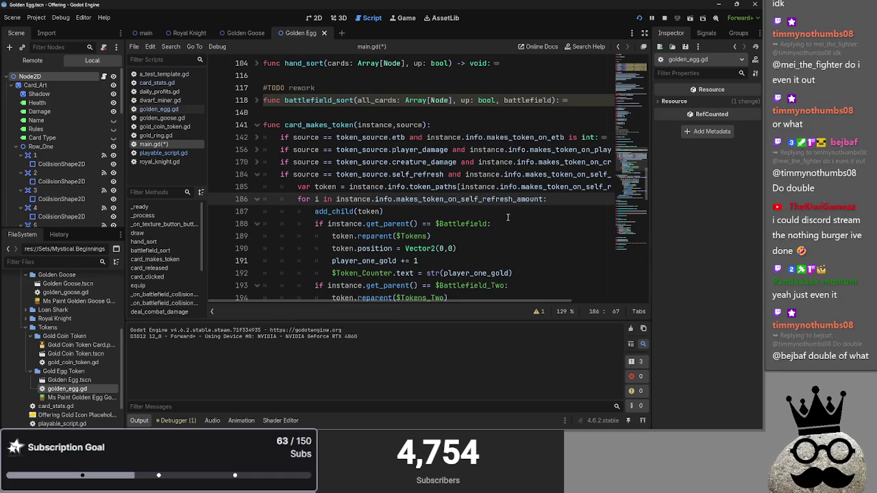
pyautogui.click(394, 212)
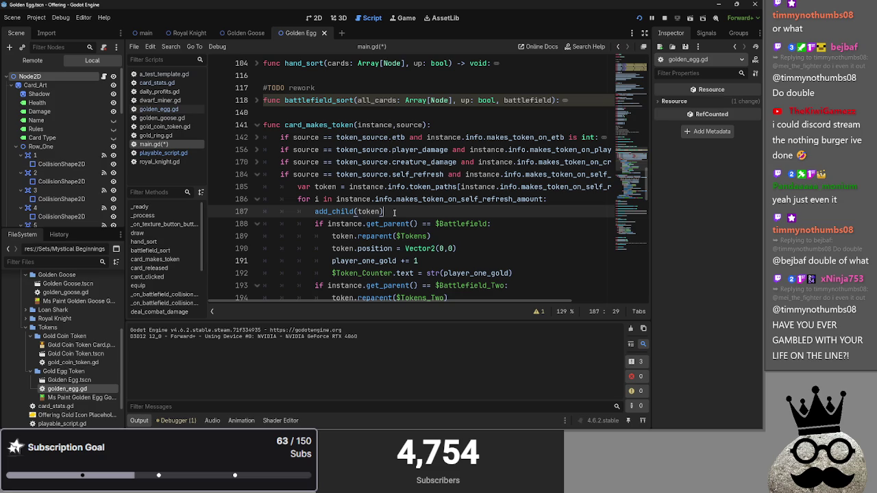
pyautogui.doubleClick(334, 211)
pyautogui.click(383, 211)
pyautogui.doubleClick(368, 211)
pyautogui.doubleClick(346, 211)
pyautogui.doubleClick(363, 211)
pyautogui.scroll(-1, 409, 216)
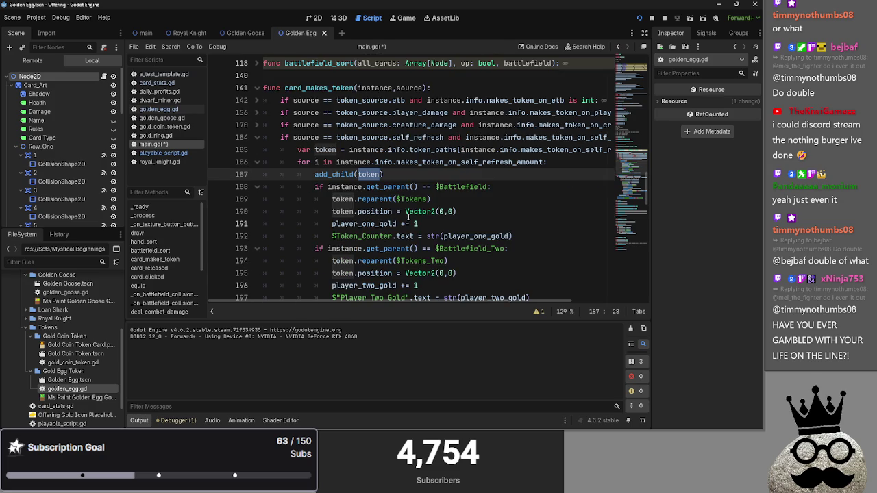
pyautogui.doubleClick(340, 187)
pyautogui.doubleClick(388, 187)
pyautogui.doubleClick(452, 187)
pyautogui.click(418, 198)
pyautogui.doubleClick(374, 199)
pyautogui.doubleClick(343, 199)
pyautogui.click(419, 198)
pyautogui.doubleClick(419, 199)
pyautogui.click(448, 199)
pyautogui.scroll(-1, 436, 228)
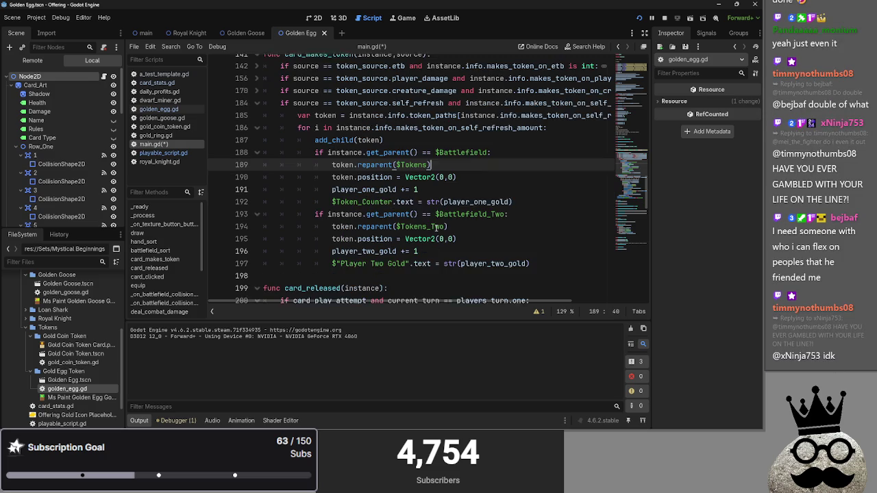
pyautogui.doubleClick(378, 187)
pyautogui.click(378, 187)
pyautogui.doubleClick(378, 187)
pyautogui.click(441, 186)
pyautogui.doubleClick(375, 186)
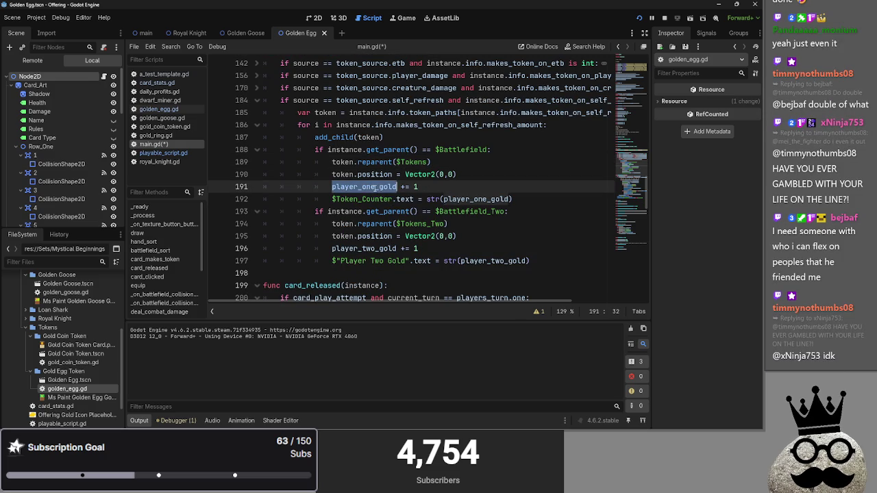
pyautogui.click(447, 186)
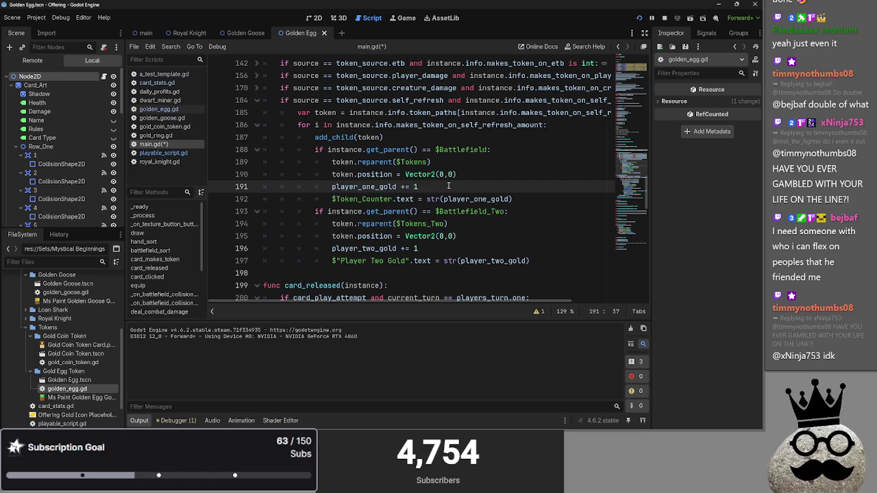
pyautogui.scroll(3, 377, 171)
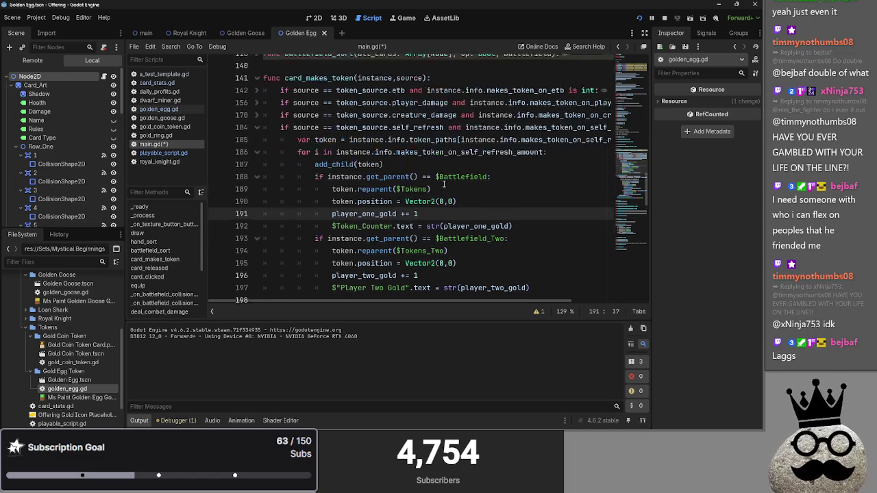
pyautogui.click(308, 152)
# - Insert the comment '#TODO when a token gets made it always adds a gold' above card_makes_token
pyautogui.press('Return')
pyautogui.write('#')
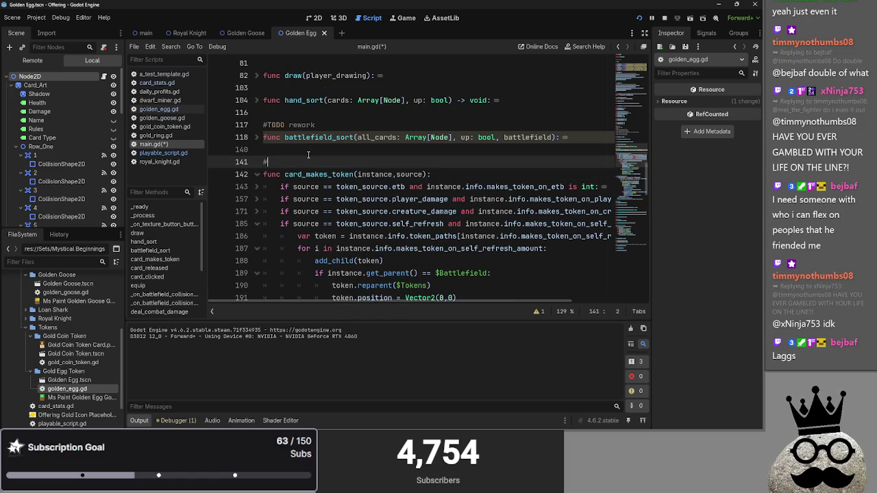
pyautogui.write('TODO when a')
pyautogui.write(' token gets ')
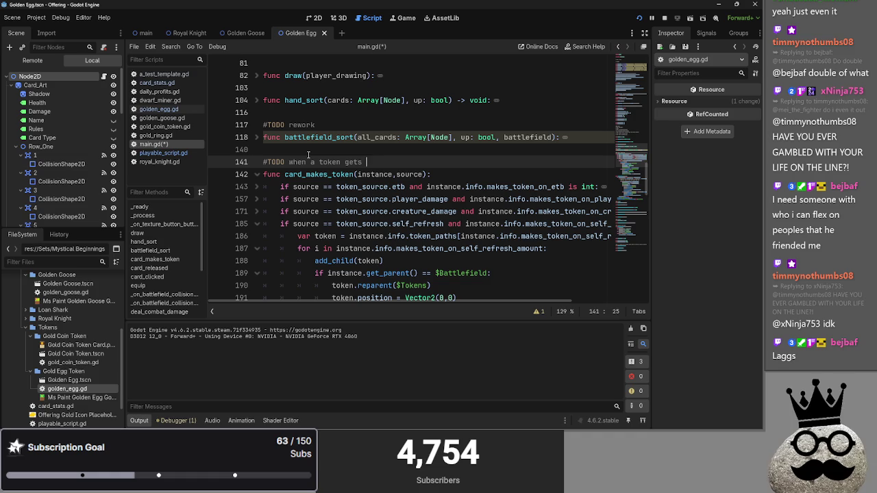
pyautogui.write('made it a')
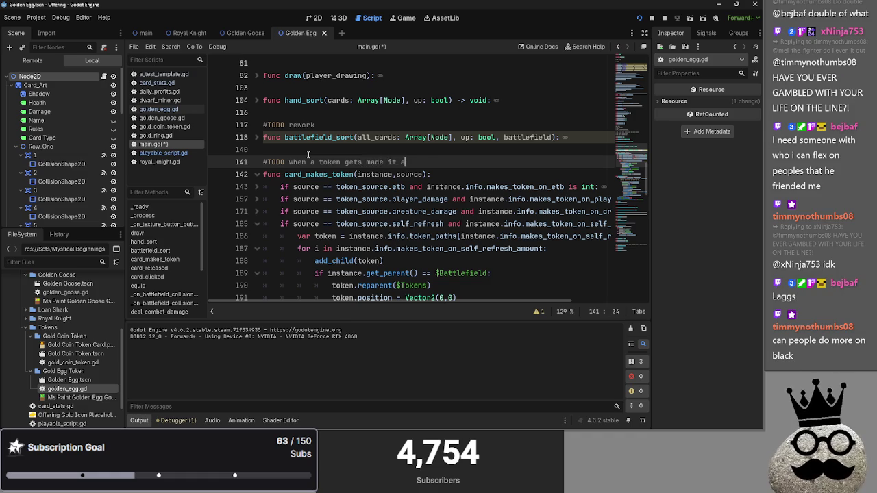
pyautogui.write('lways adds a g')
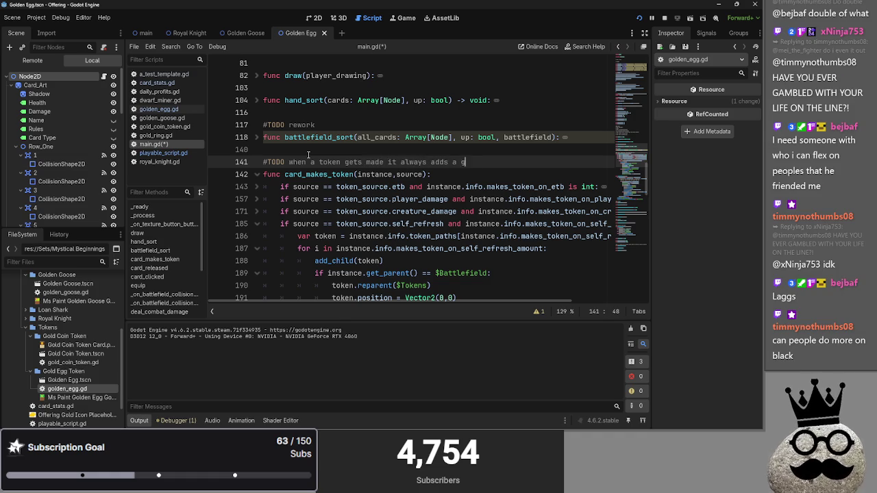
pyautogui.press('BackSpace')
pyautogui.write('ld')
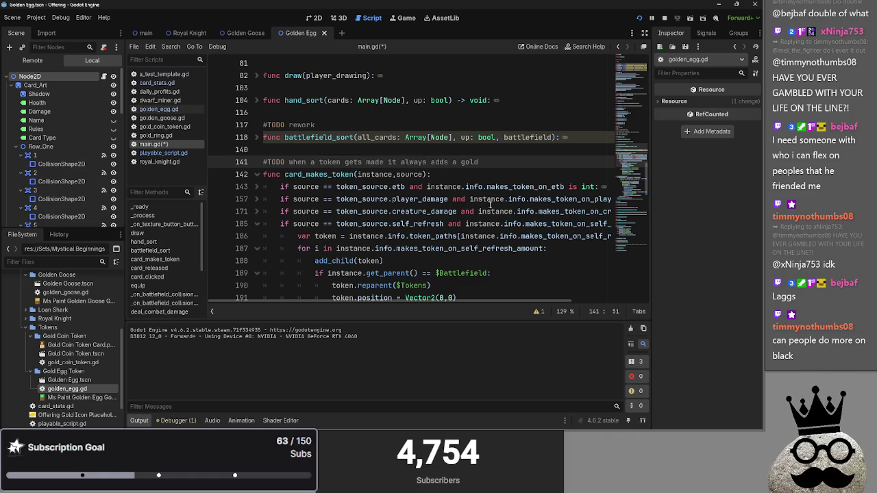
pyautogui.click(468, 175)
pyautogui.scroll(-4, 260, 177)
pyautogui.scroll(2, 261, 177)
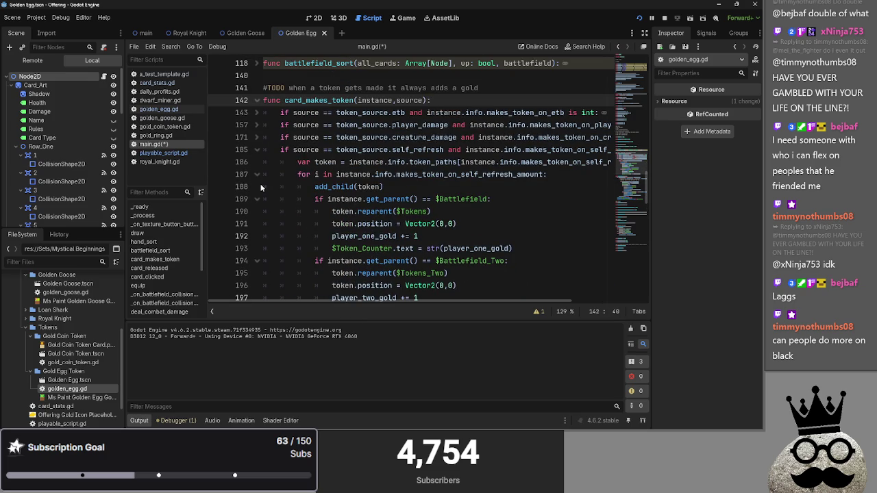
# - Inspect the creature_damage and self_refresh branches by folding and unfolding lines 171 and 185
pyautogui.click(463, 226)
pyautogui.press('Down')
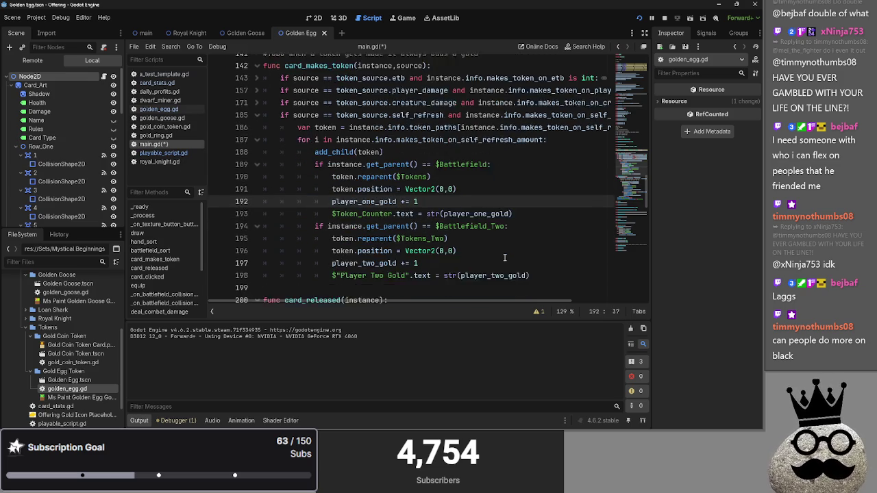
pyautogui.click(255, 138)
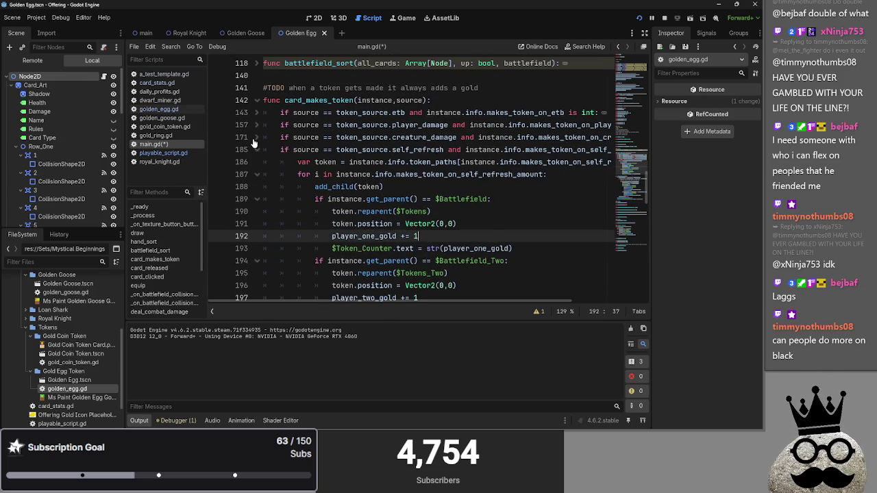
pyautogui.click(255, 138)
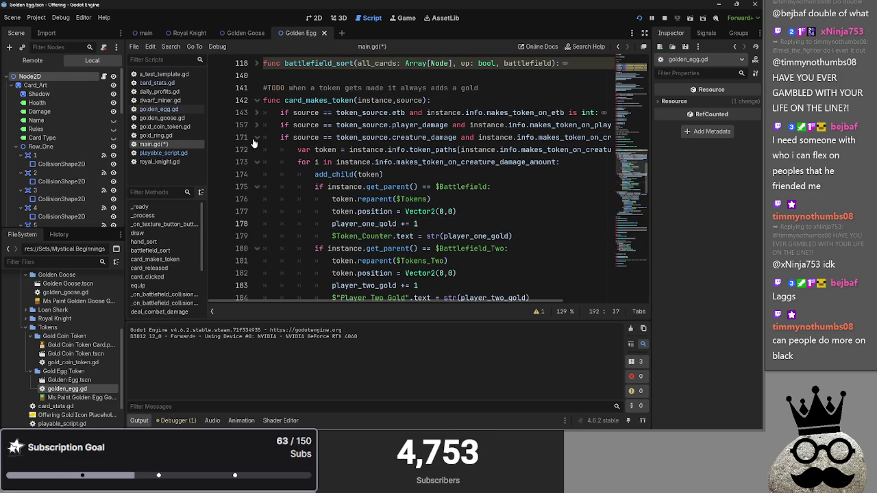
pyautogui.click(255, 153)
pyautogui.click(256, 151)
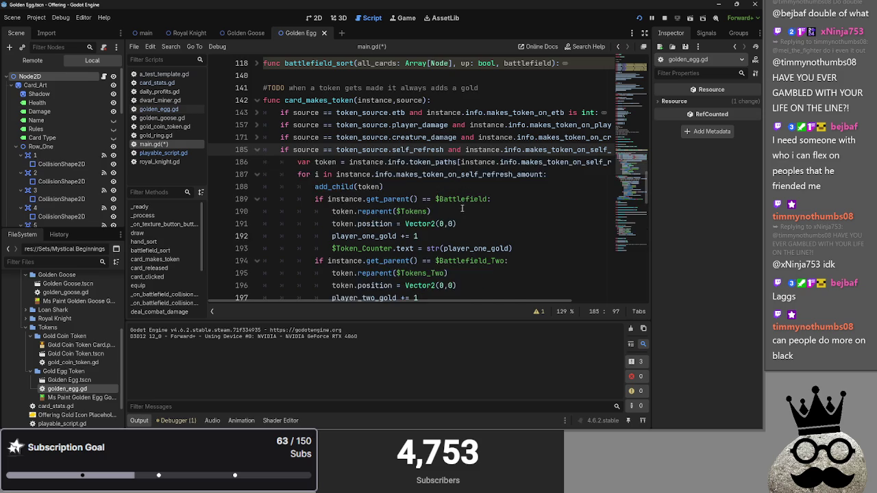
# - Review the self_refresh body on lines 186–198, then bring up the open-windows list
pyautogui.scroll(-2, 538, 226)
pyautogui.click(537, 236)
pyautogui.scroll(1, 538, 226)
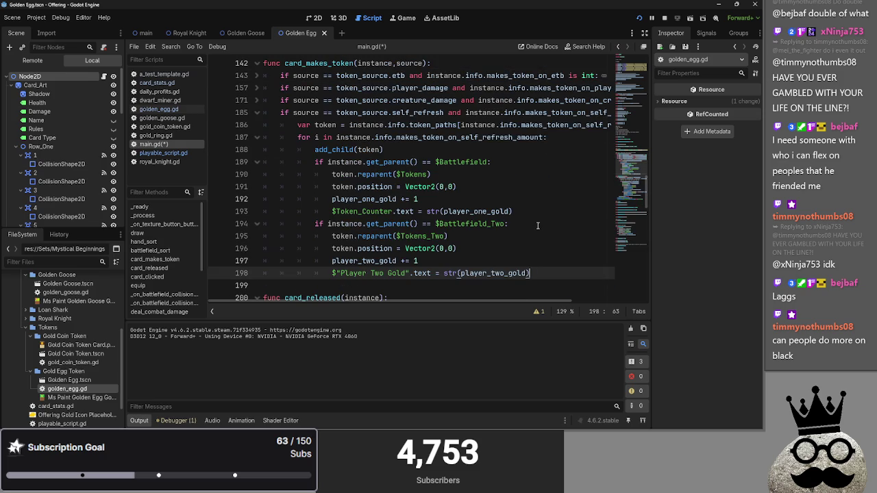
pyautogui.moveTo(548, 274)
pyautogui.mouseDown()
pyautogui.moveTo(291, 137)
pyautogui.moveTo(244, 127)
pyautogui.mouseUp()
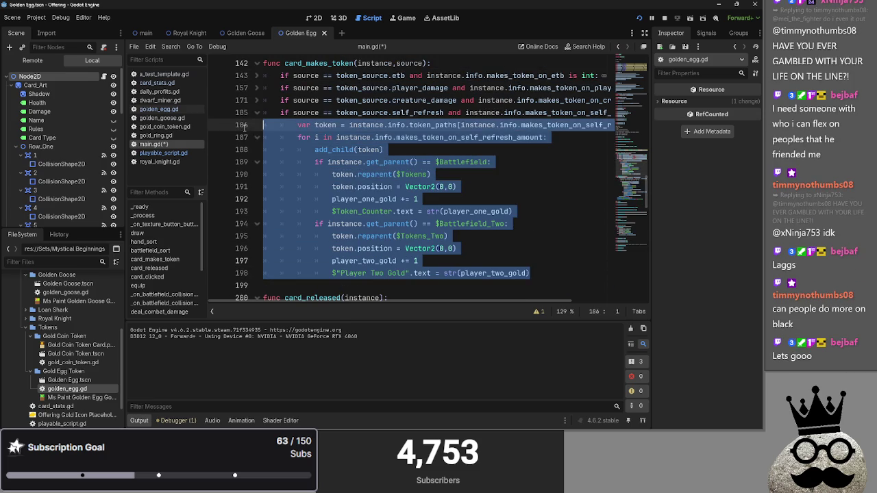
pyautogui.click(561, 274)
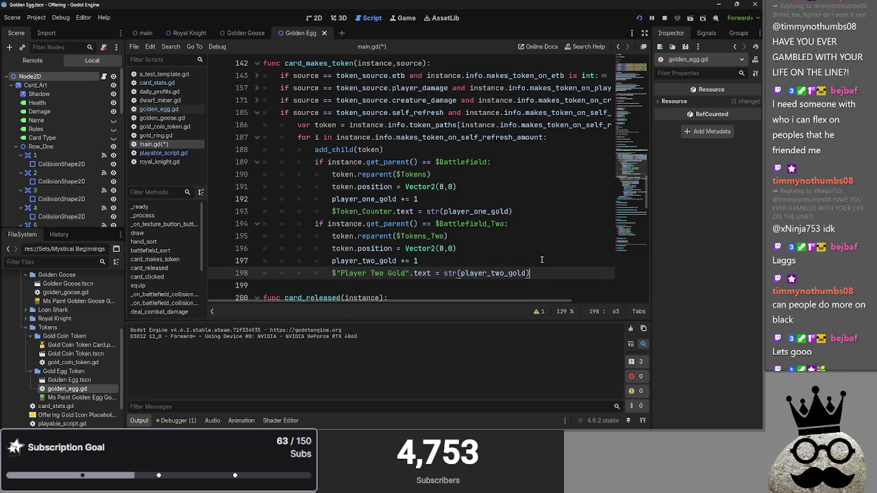
pyautogui.hotkey('alt', 'Tab')
pyautogui.hotkey('alt', 'Tab')
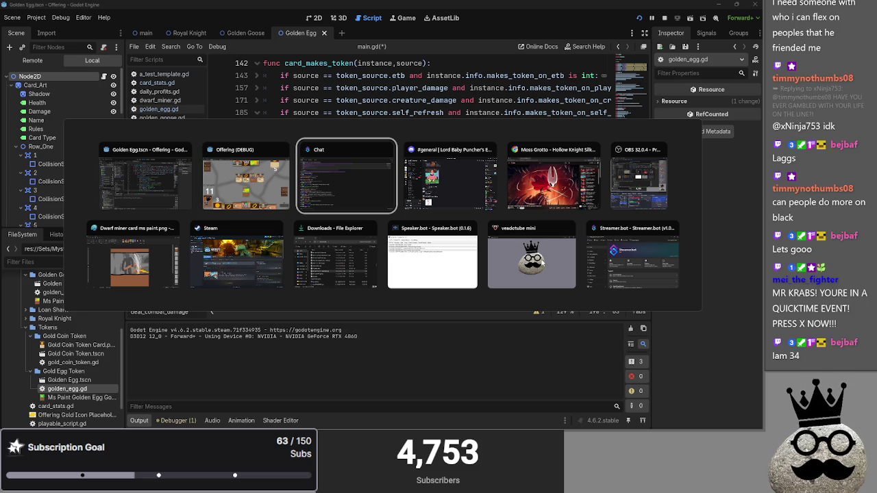
# - Cycle the window switcher and dismiss it, staying in the Godot script editor
pyautogui.hotkey('alt', 'Tab')
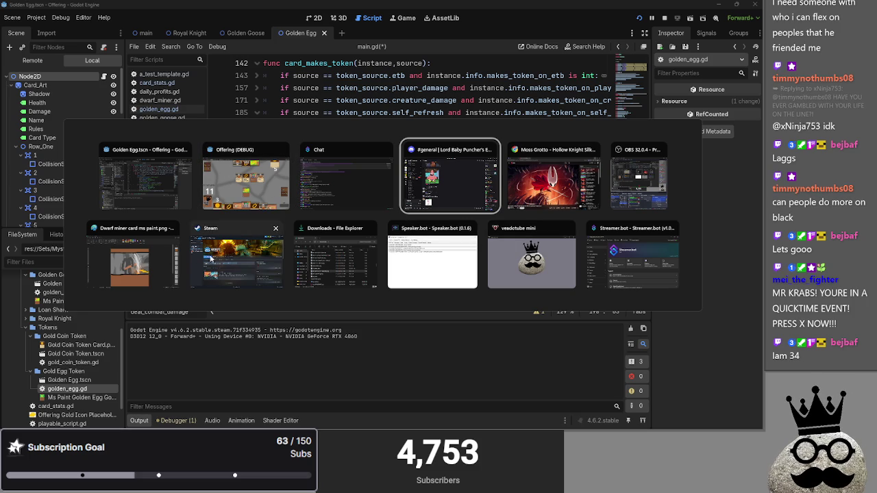
pyautogui.press('Escape')
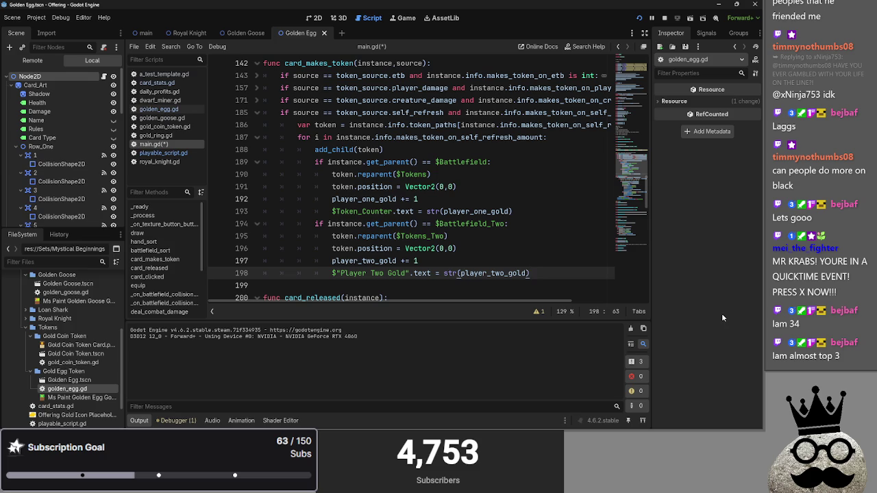
# - Stop the running game and fold the self_refresh branch at line 185
pyautogui.click(431, 261)
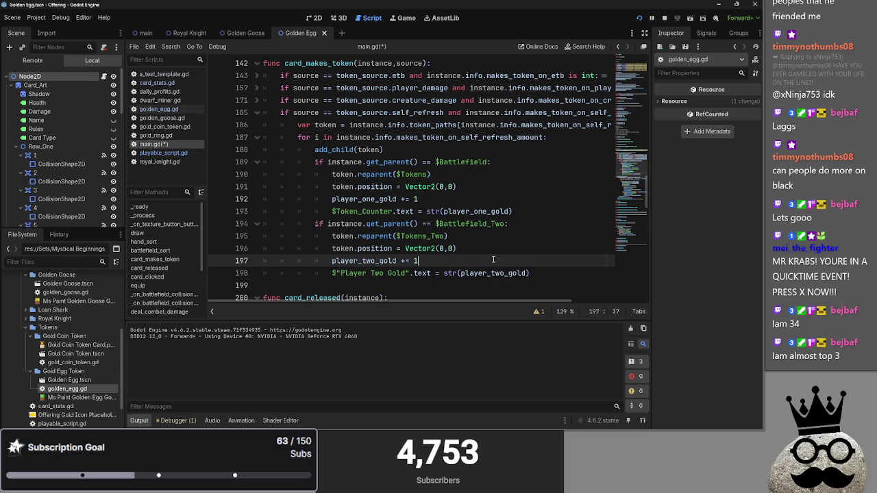
pyautogui.press('Up')
pyautogui.press('Down')
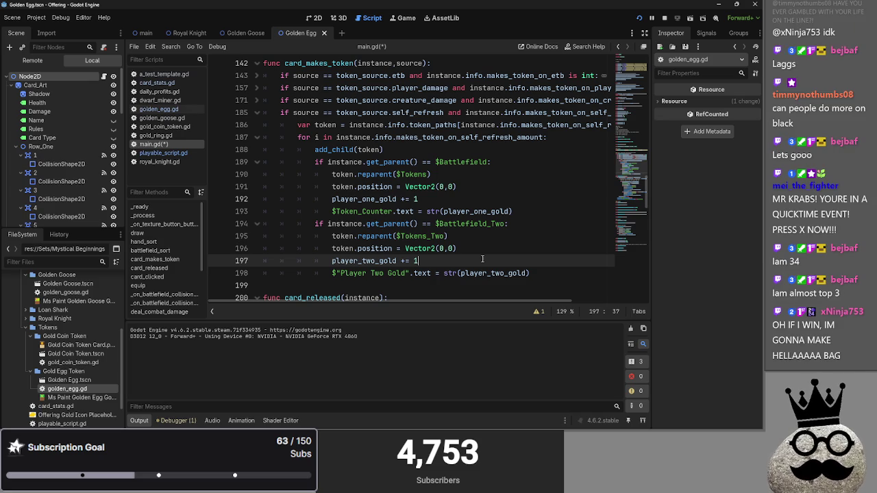
pyautogui.click(664, 18)
pyautogui.click(488, 112)
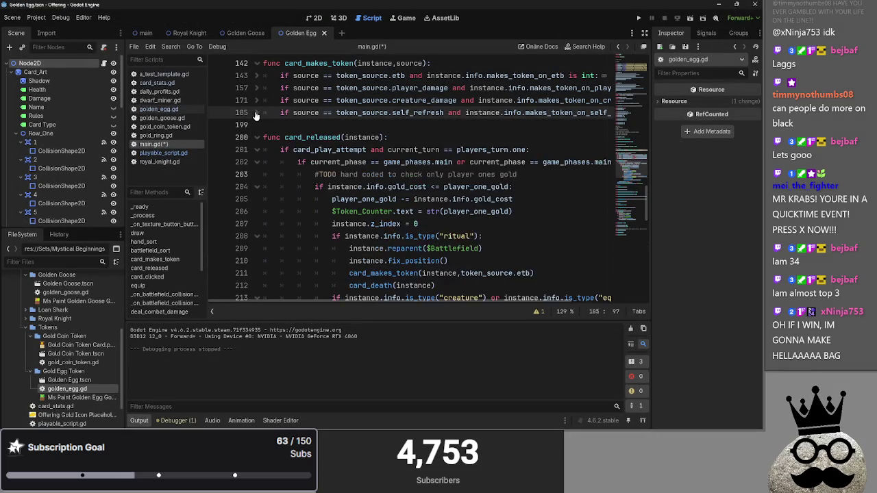
pyautogui.scroll(-2, 394, 177)
pyautogui.scroll(4, 394, 177)
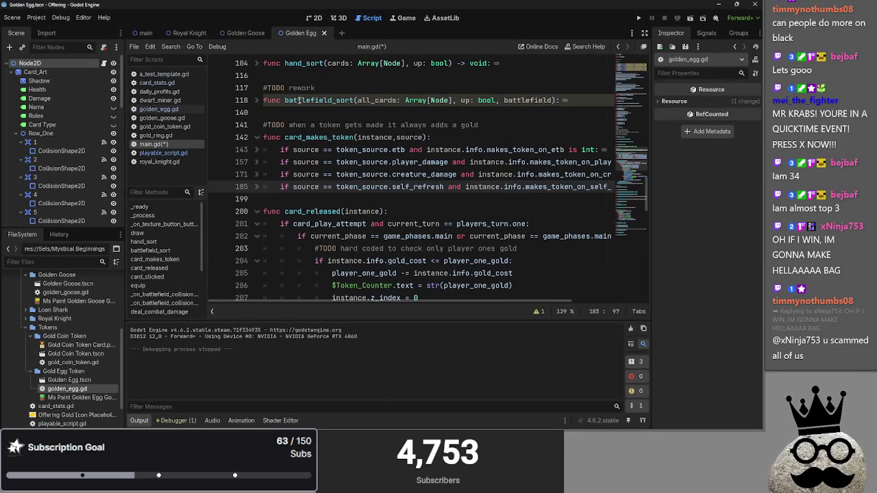
# - Paste a card_makes_token call into line 396 of refresh_actions, starting its arguments with card
pyautogui.doubleClick(318, 137)
pyautogui.hotkey('ctrl', 'c')
pyautogui.click(257, 211)
pyautogui.scroll(-5, 312, 205)
pyautogui.click(356, 261)
pyautogui.hotkey('ctrl', 'v')
pyautogui.press('Home')
pyautogui.click(378, 263)
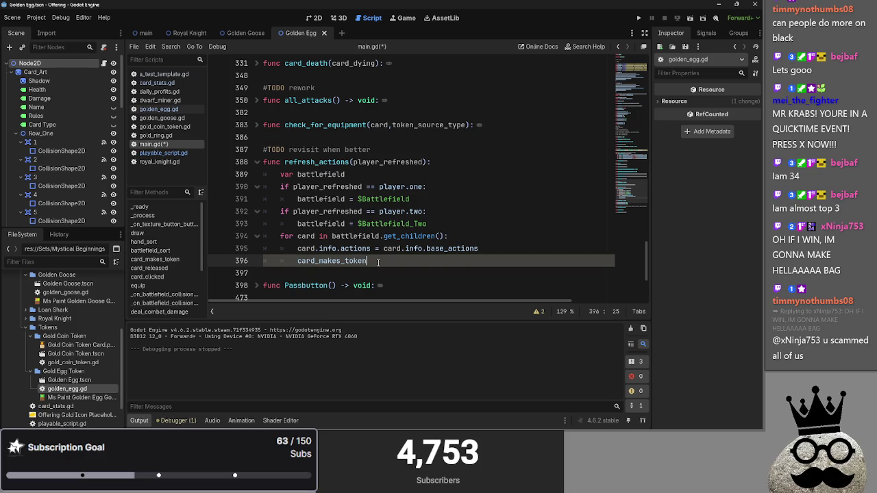
pyautogui.write('(')
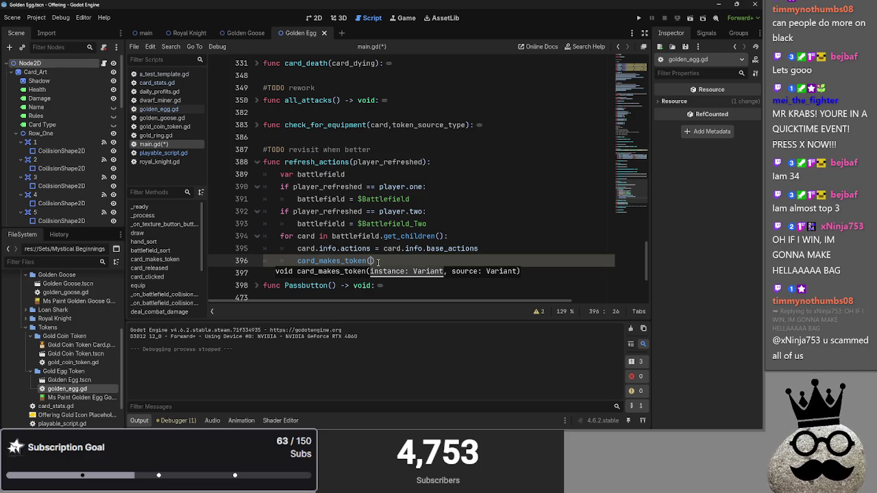
pyautogui.scroll(7, 382, 256)
pyautogui.scroll(-8, 385, 248)
pyautogui.write('card,')
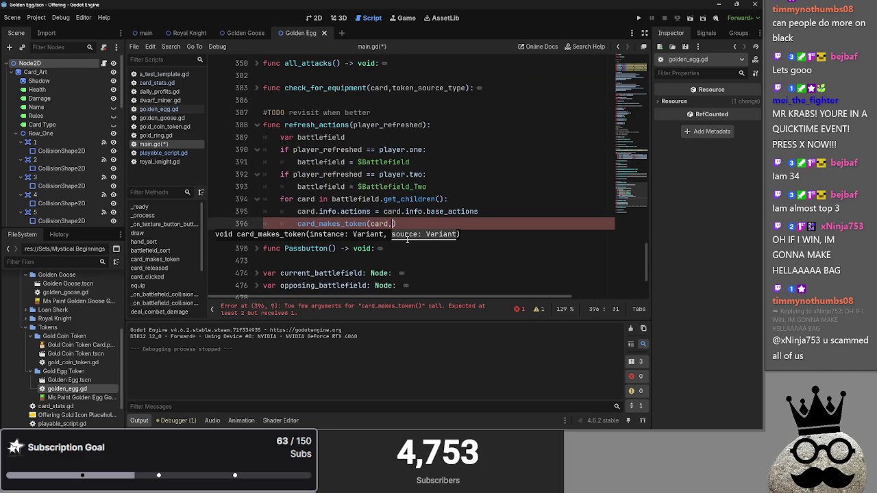
pyautogui.press('BackSpace')
pyautogui.write('.')
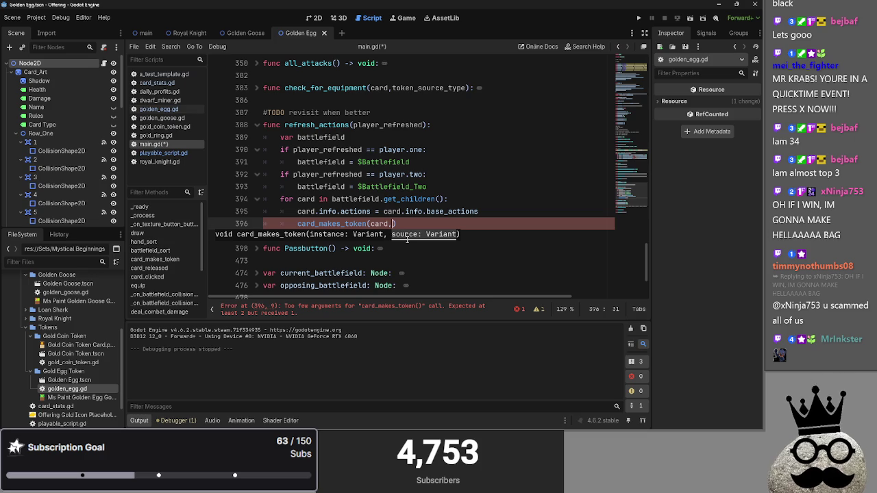
# - Remove the stray ')' and pass battlefield as card_makes_token's second argument
pyautogui.hotkey('ctrl', 'z')
pyautogui.click(394, 223)
pyautogui.write('battlefield)')
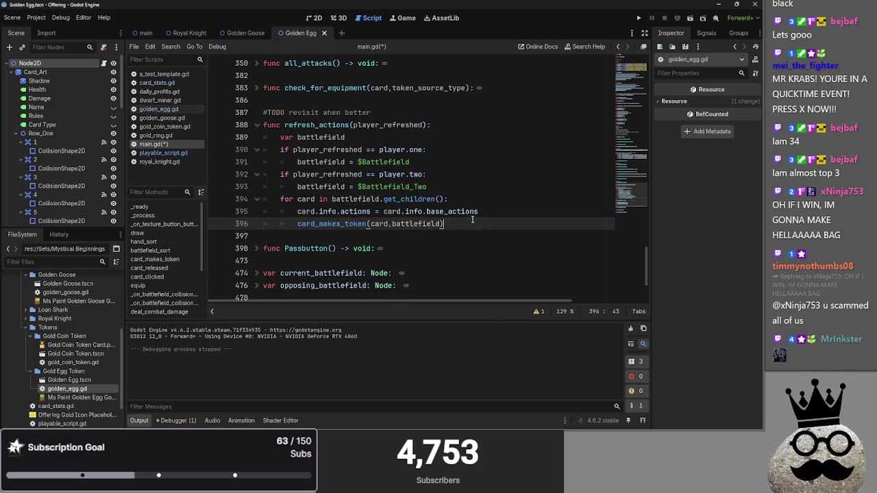
pyautogui.scroll(10, 418, 273)
pyautogui.scroll(-10, 418, 272)
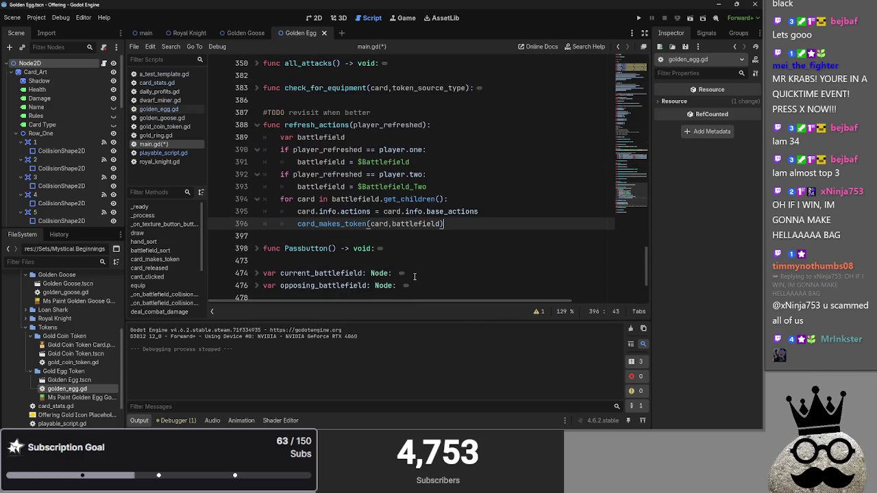
# - Trace battlefield and player_refreshed uses in refresh_actions, then run the game with F5
pyautogui.moveTo(396, 112); pyautogui.dragTo(262, 111)
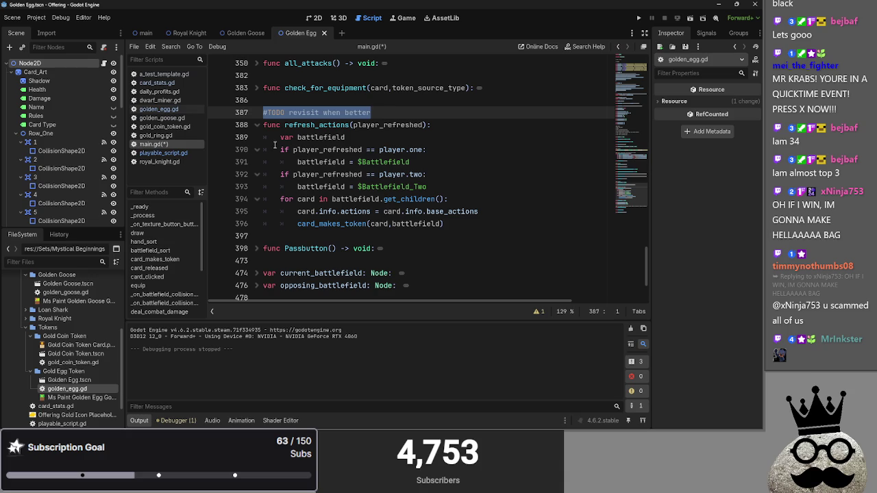
pyautogui.click(395, 111)
pyautogui.doubleClick(322, 137)
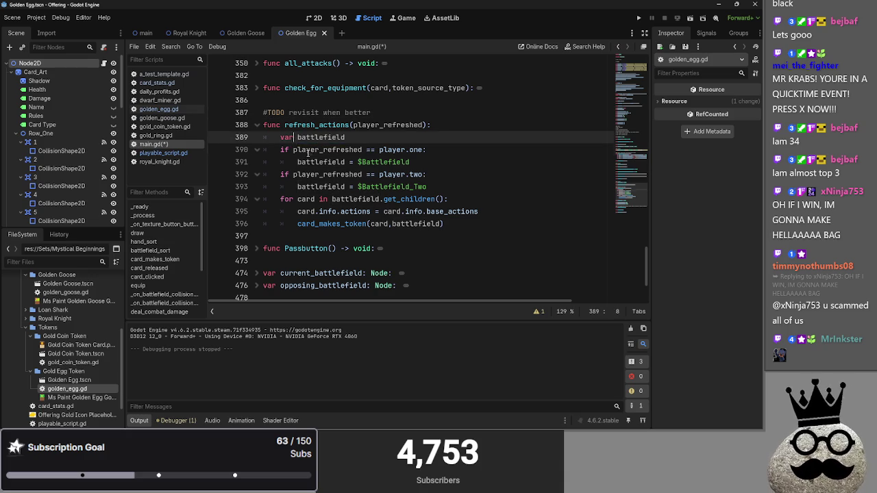
pyautogui.doubleClick(328, 149)
pyautogui.doubleClick(390, 150)
pyautogui.doubleClick(322, 162)
pyautogui.doubleClick(327, 149)
pyautogui.doubleClick(322, 162)
pyautogui.doubleClick(322, 163)
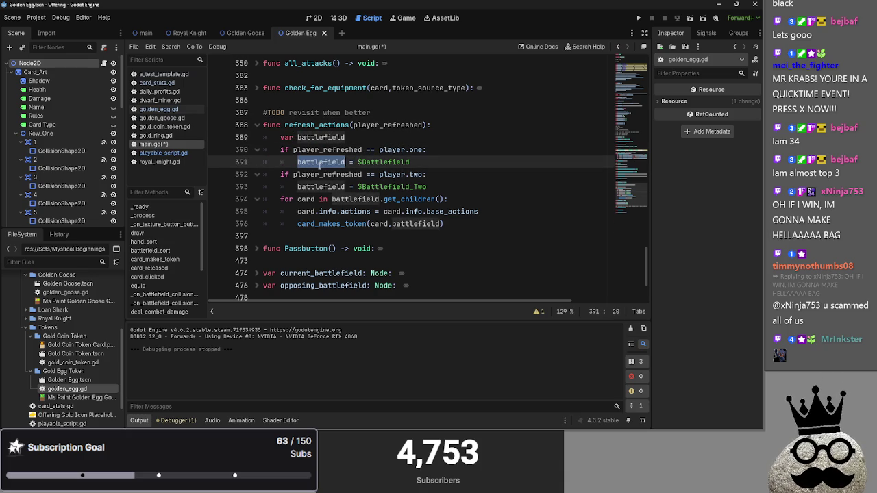
pyautogui.doubleClick(388, 126)
pyautogui.doubleClick(321, 161)
pyautogui.press('F5')
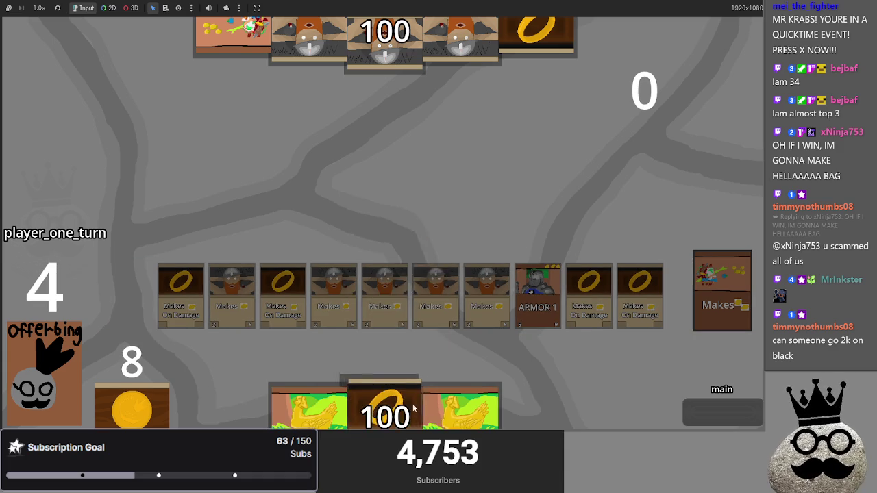
# - Play the chicken card and pass turns until the debugger breaks at main.gd line 143
pyautogui.click(406, 400)
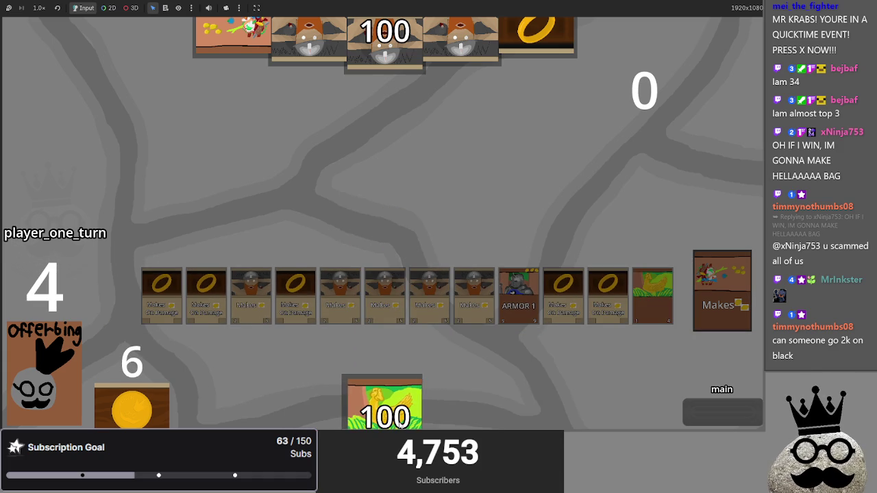
pyautogui.click(705, 415)
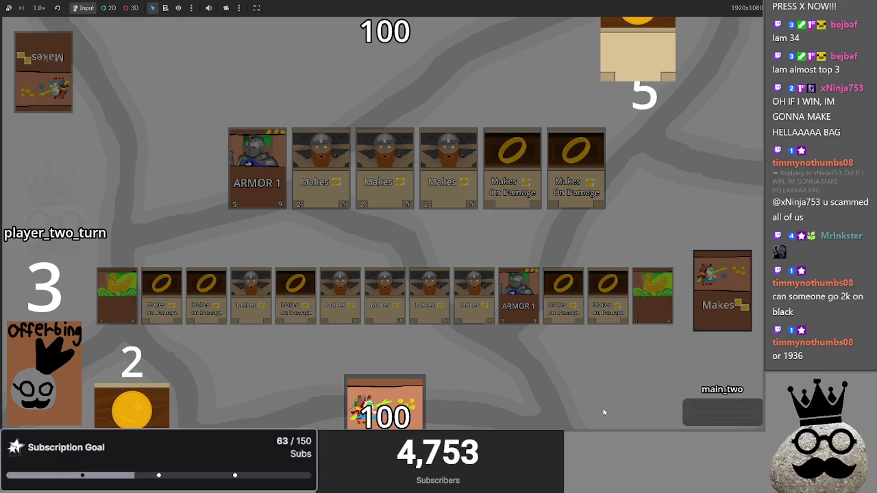
pyautogui.click(693, 424)
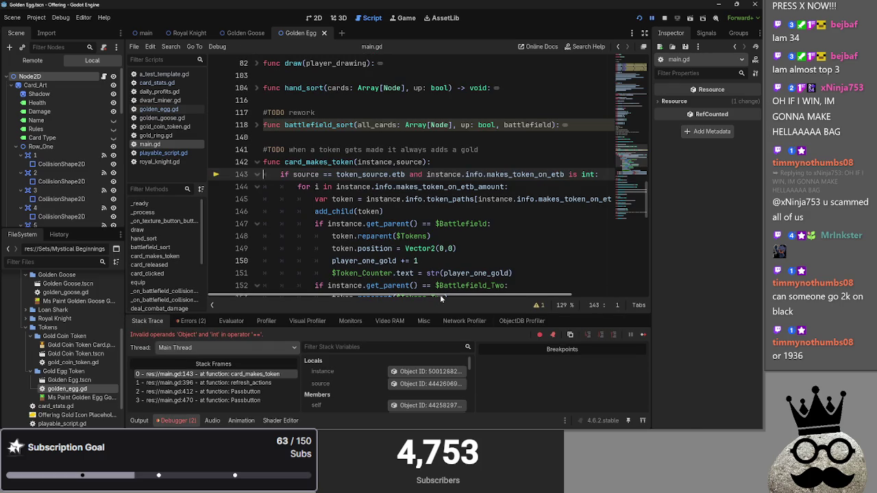
# - Inspect makes_token_on_etb_amount and the failing comparison on main.gd line 143
pyautogui.scroll(-1, 423, 282)
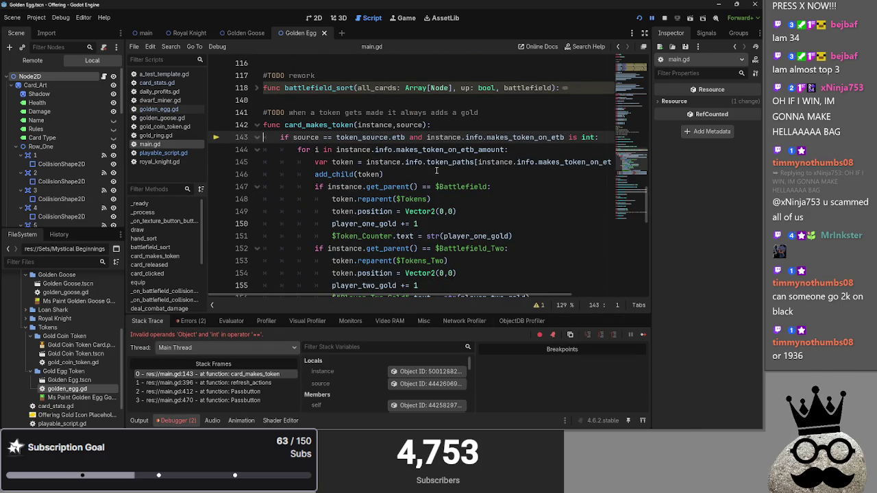
pyautogui.click(453, 149)
pyautogui.doubleClick(453, 149)
pyautogui.click(319, 137)
# - Check golden_goose.gd's self-refresh token setting and playable_script.gd, then return to main.gd
pyautogui.moveTo(348, 277)
pyautogui.click(154, 109)
pyautogui.click(157, 118)
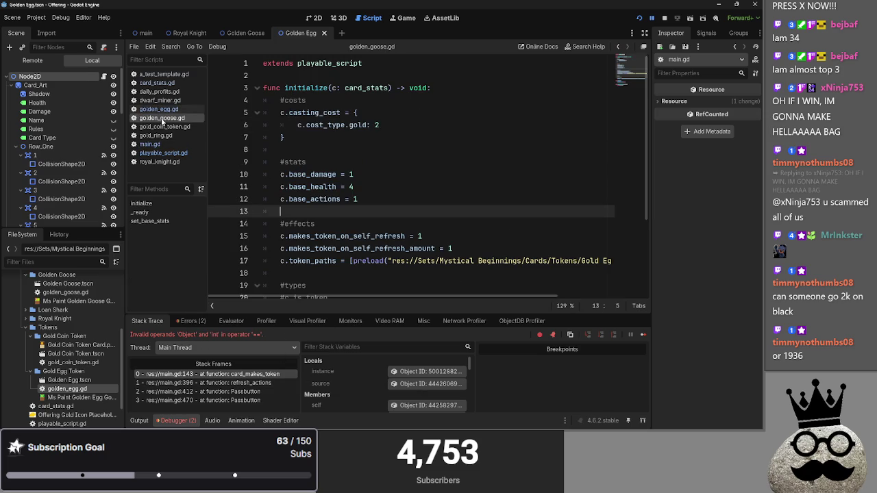
pyautogui.scroll(-1, 371, 190)
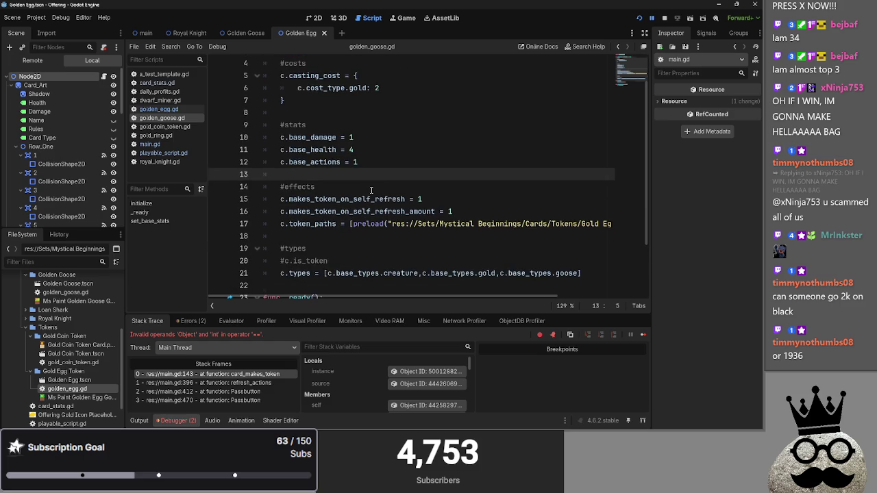
pyautogui.click(443, 199)
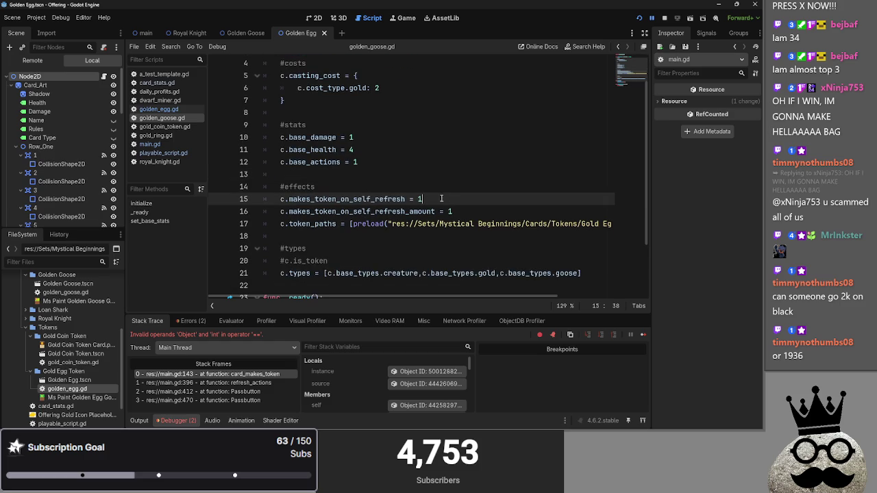
pyautogui.click(166, 154)
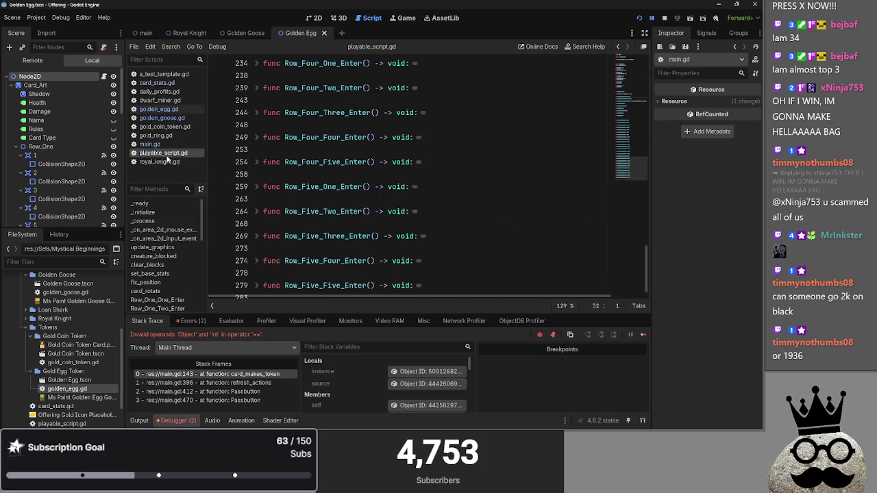
pyautogui.click(167, 145)
# - Read the Object-versus-int debugger error and fold the etb token branch at line 143
pyautogui.scroll(1, 370, 158)
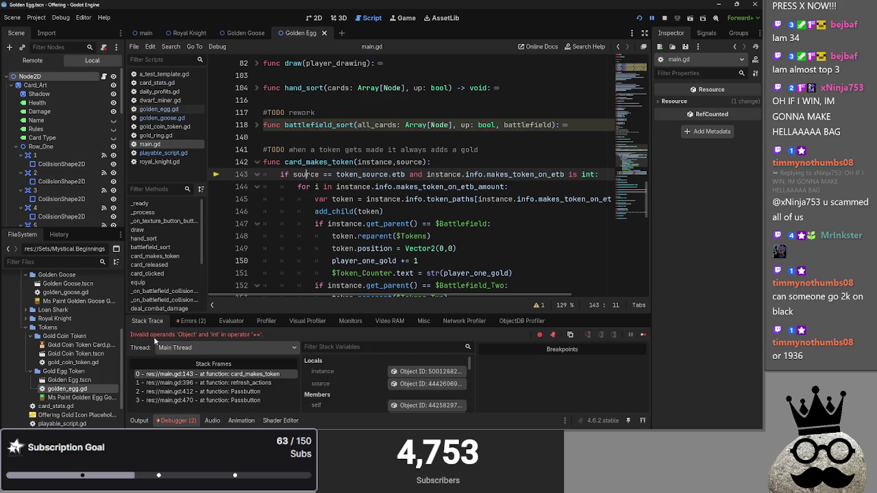
pyautogui.moveTo(138, 335); pyautogui.dragTo(210, 335)
pyautogui.click(306, 333)
pyautogui.moveTo(284, 335); pyautogui.dragTo(174, 334)
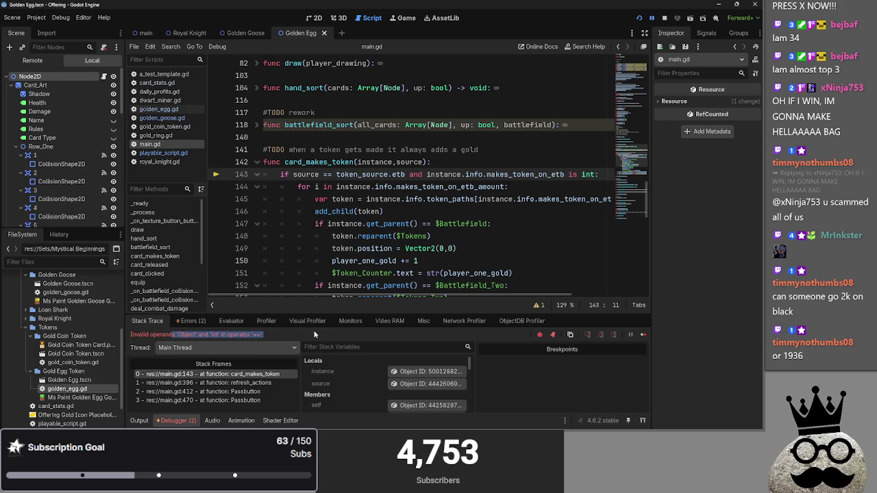
pyautogui.click(267, 335)
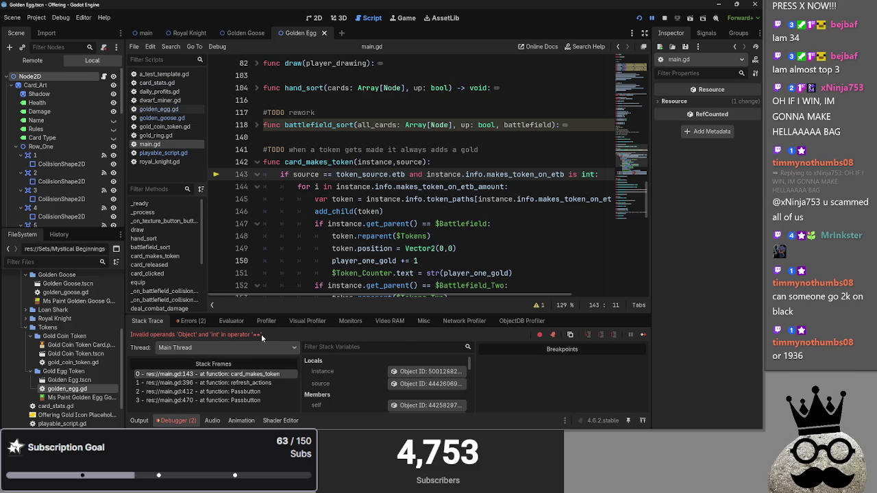
pyautogui.doubleClick(440, 174)
pyautogui.click(420, 173)
pyautogui.click(255, 175)
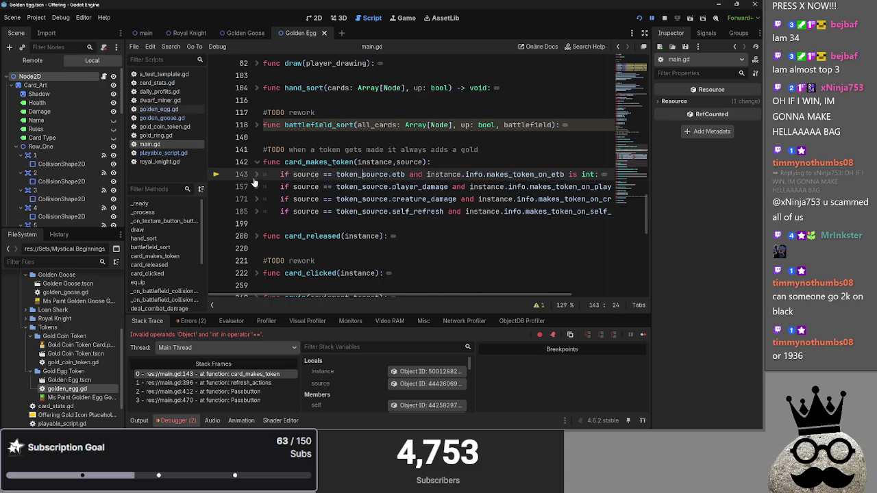
# - Search main.gd for card_makes_token calls and fold every function
pyautogui.scroll(-6, 465, 287)
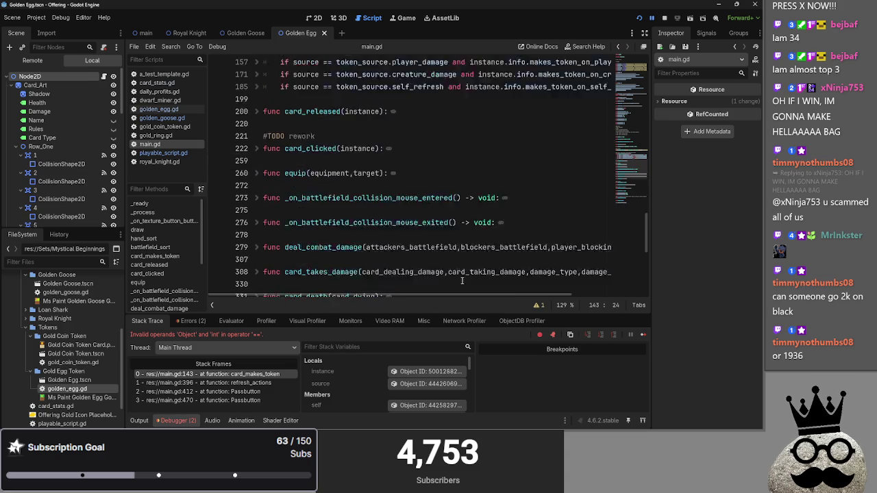
pyautogui.scroll(4, 458, 275)
pyautogui.scroll(-7, 458, 275)
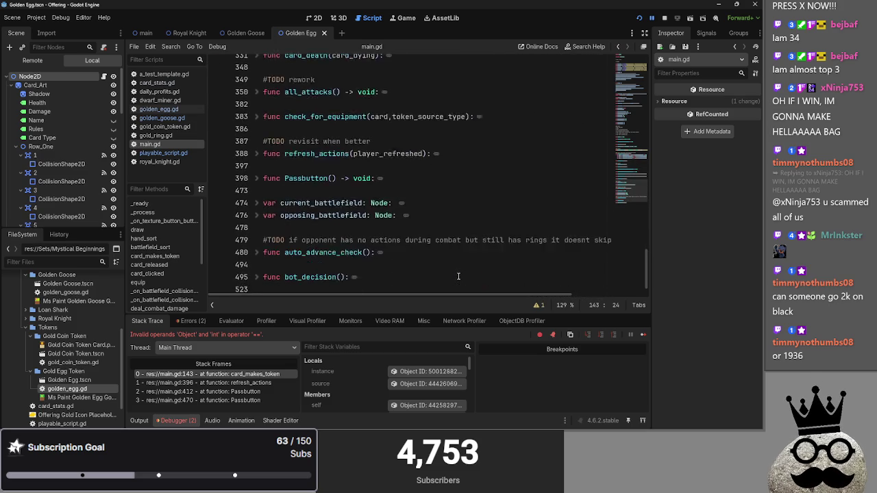
pyautogui.scroll(9, 458, 276)
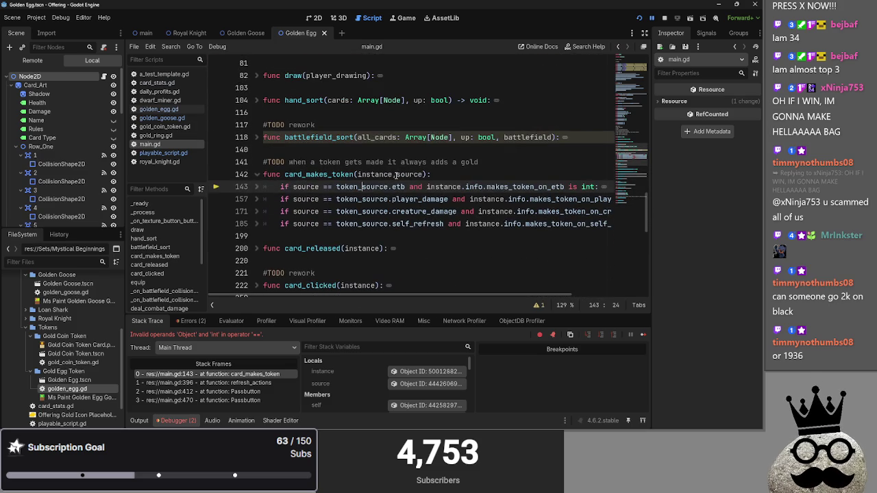
pyautogui.moveTo(396, 175); pyautogui.dragTo(424, 175)
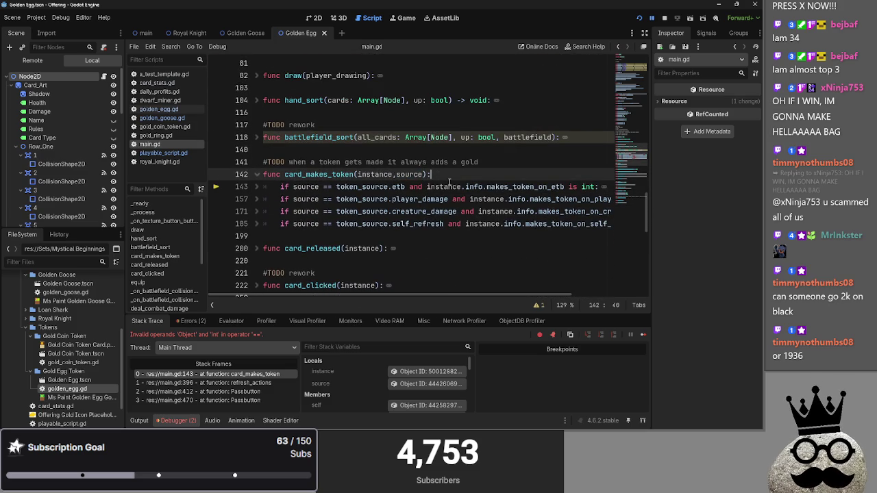
pyautogui.hotkey('ctrl', 'f')
pyautogui.write('ca')
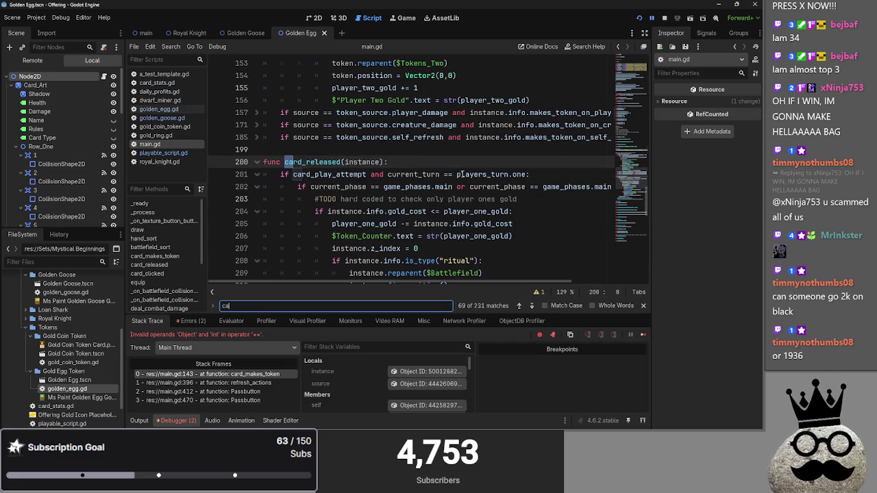
pyautogui.write('rd_makes')
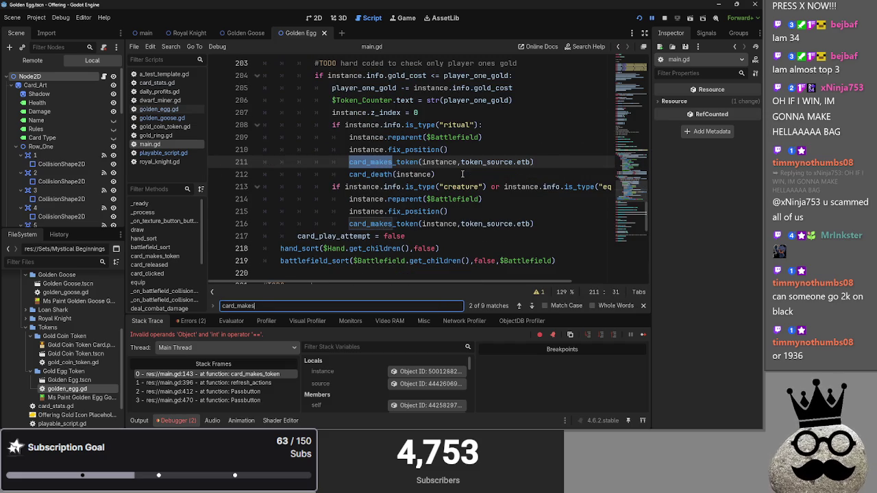
pyautogui.write('_token')
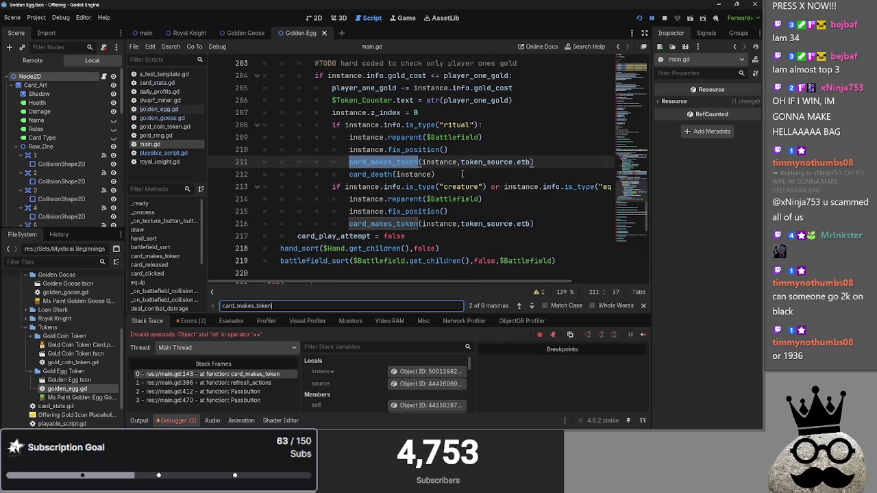
pyautogui.hotkey('ctrl', 'alt', 'f')
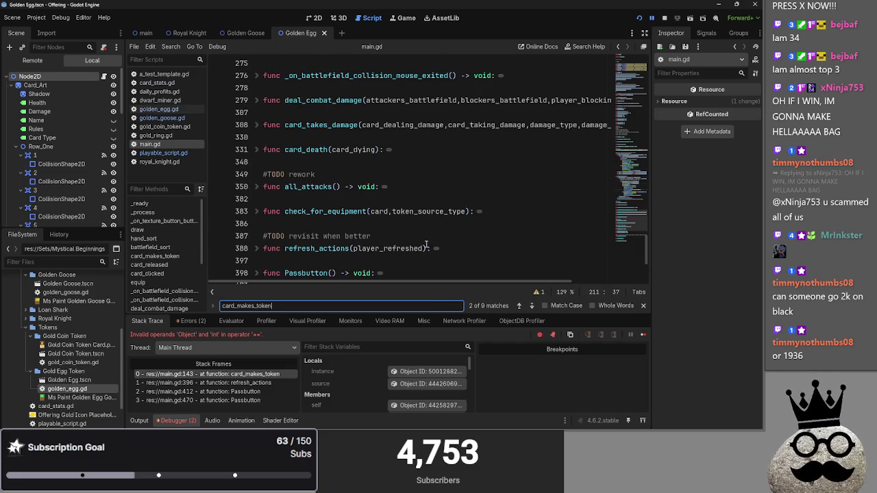
# - Change line 396's second argument to token_source.self_refresh using autocomplete
pyautogui.scroll(-1, 266, 190)
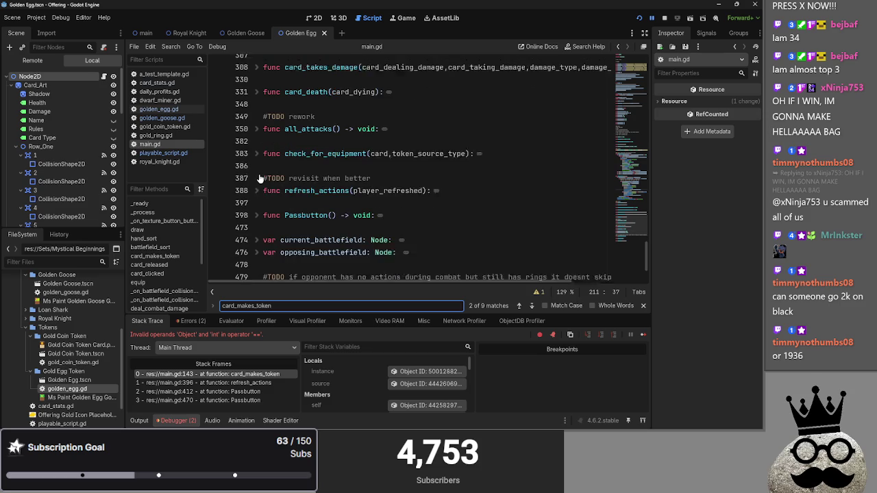
pyautogui.scroll(-1, 264, 177)
pyautogui.scroll(2, 259, 176)
pyautogui.scroll(1, 256, 172)
pyautogui.scroll(-3, 256, 172)
pyautogui.click(253, 137)
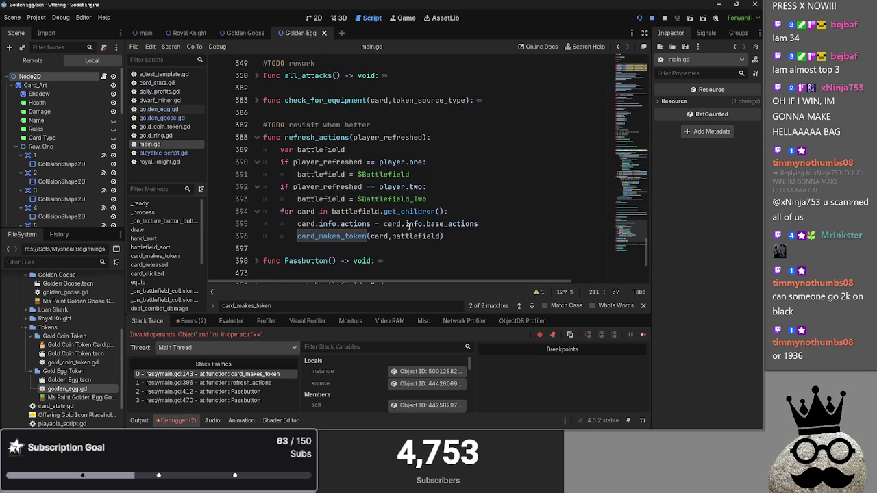
pyautogui.click(443, 235)
pyautogui.click(393, 236)
pyautogui.scroll(10, 461, 220)
pyautogui.scroll(-10, 461, 221)
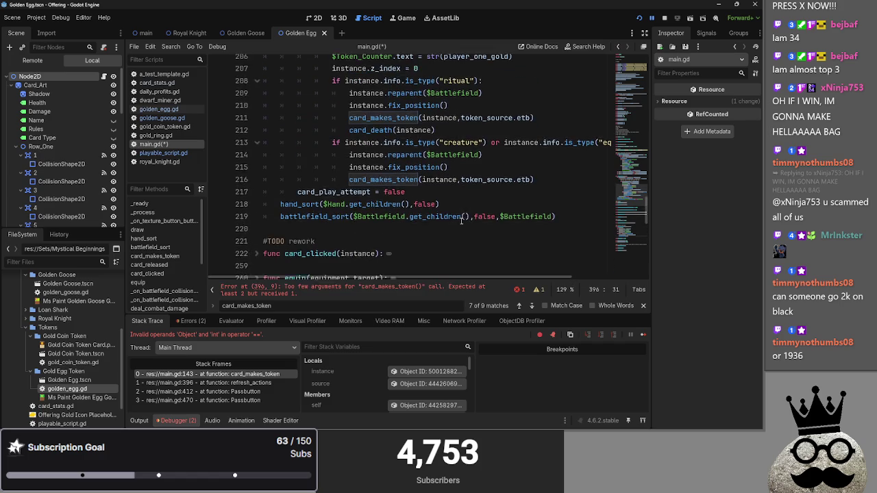
pyautogui.write('token_source')
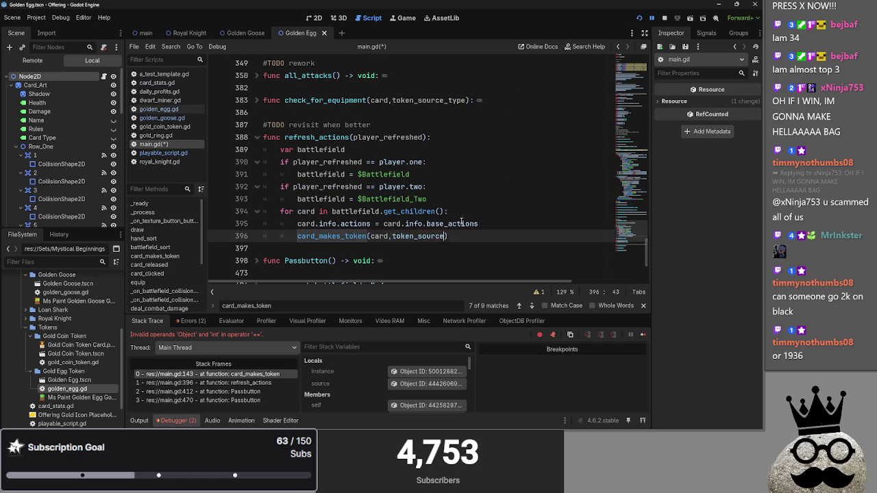
pyautogui.write('.')
pyautogui.press('Down')
pyautogui.press('Down')
pyautogui.press('Down')
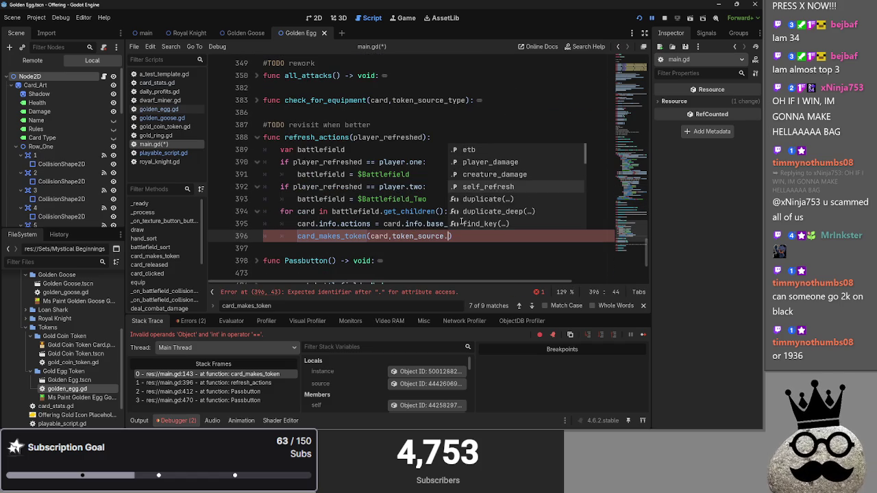
pyautogui.press('Return')
# - Fold refresh_actions and card_makes_token, then stop the running game
pyautogui.click(257, 137)
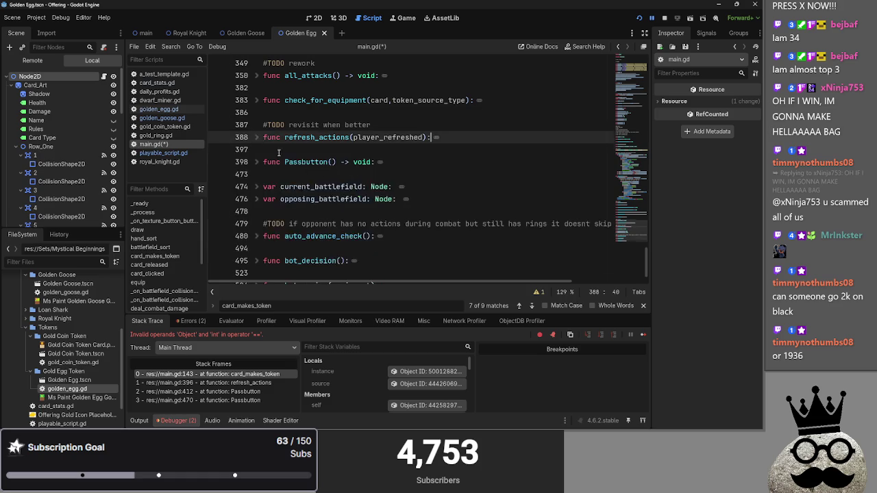
pyautogui.scroll(10, 285, 212)
pyautogui.scroll(15, 284, 211)
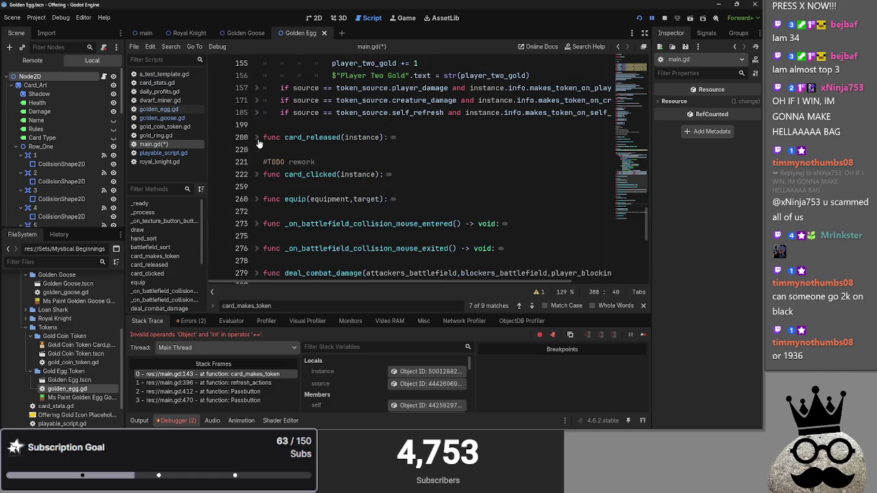
pyautogui.click(256, 174)
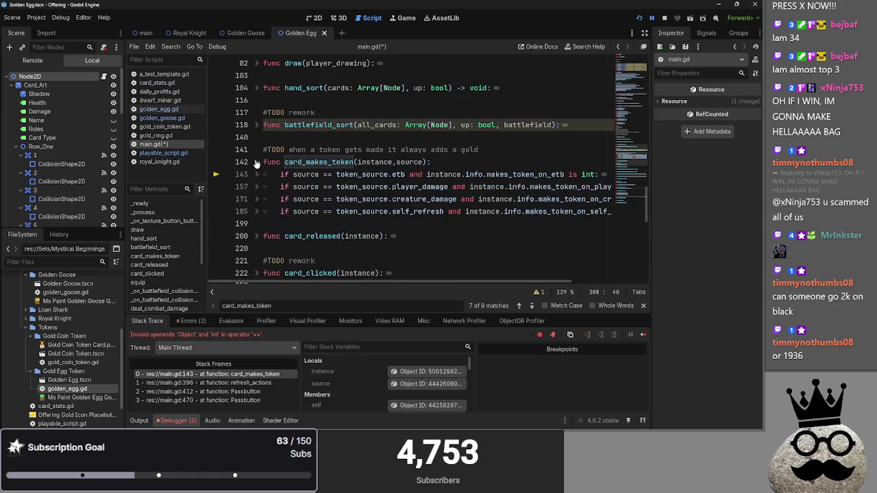
pyautogui.click(257, 162)
pyautogui.click(315, 149)
pyautogui.click(664, 18)
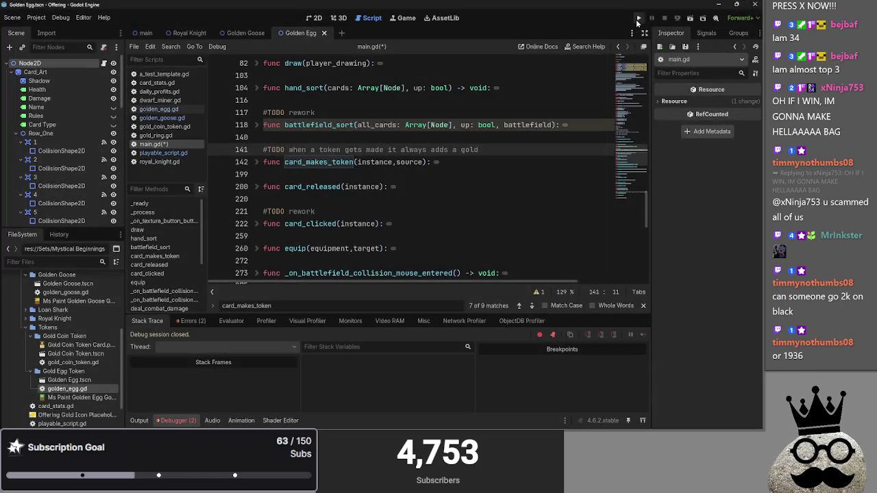
# - Relaunch, place the bird card at the end of the board row, and pass player two's turn
pyautogui.click(639, 18)
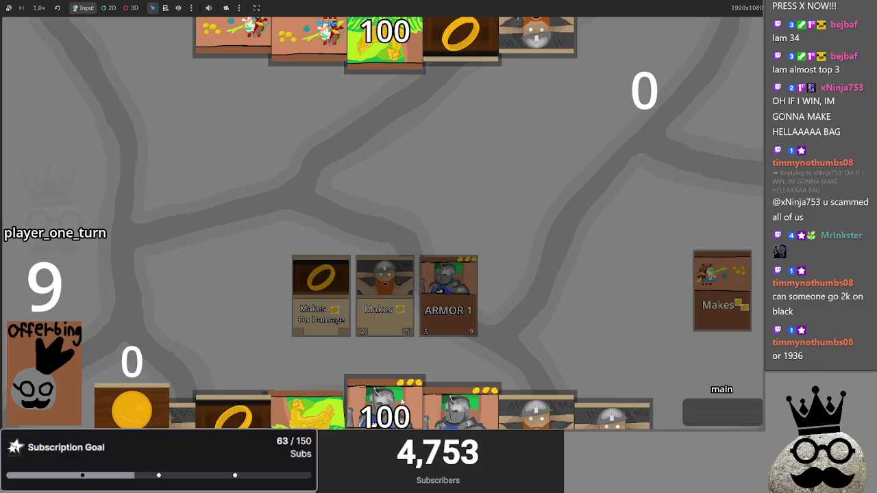
pyautogui.click(379, 188)
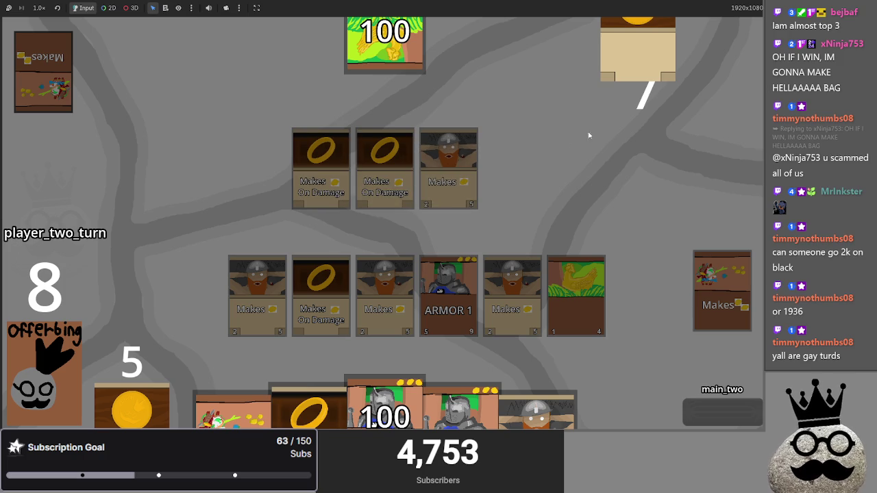
pyautogui.click(711, 415)
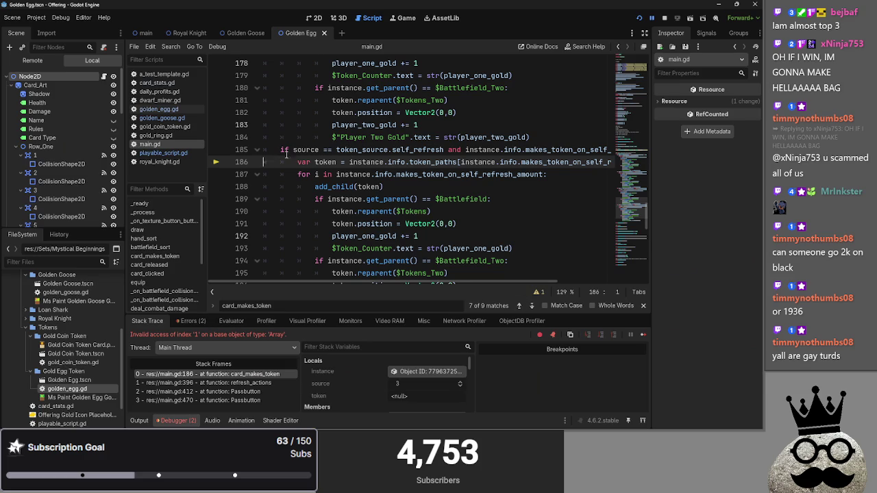
# - Compare gold_ring.gd's token settings, then set golden_goose.gd's makes_token_on_self_refresh to 0
pyautogui.click(393, 161)
pyautogui.doubleClick(394, 162)
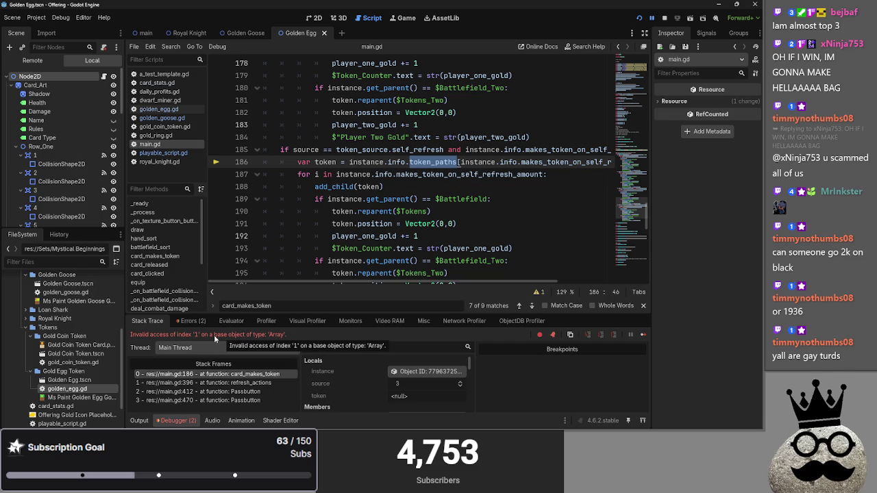
pyautogui.click(159, 152)
pyautogui.click(158, 135)
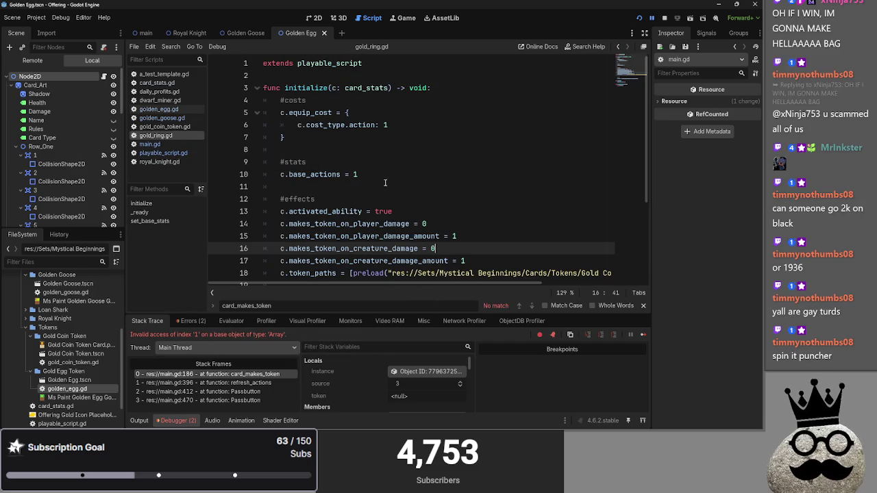
pyautogui.scroll(-2, 343, 205)
pyautogui.click(161, 118)
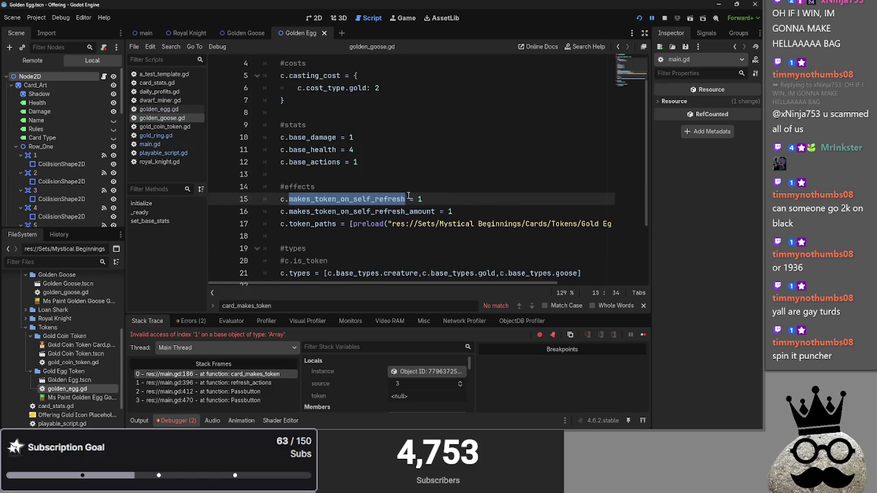
pyautogui.write('0')
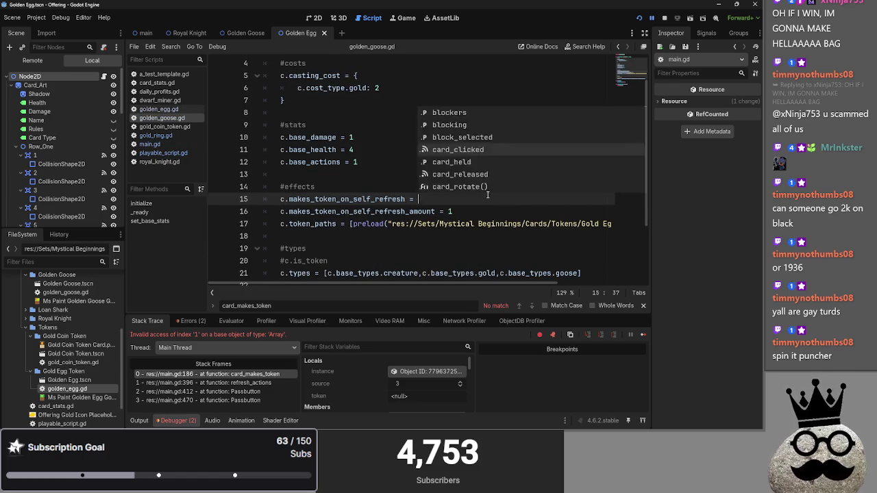
pyautogui.click(150, 144)
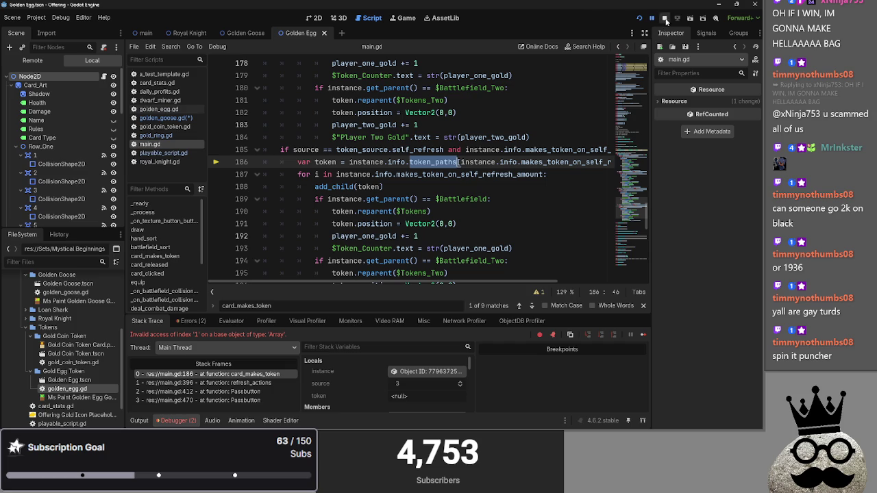
# - Stop the game, fold the four if blocks at lines 143–185, and relaunch
pyautogui.click(665, 19)
pyautogui.click(251, 151)
pyautogui.scroll(10, 251, 153)
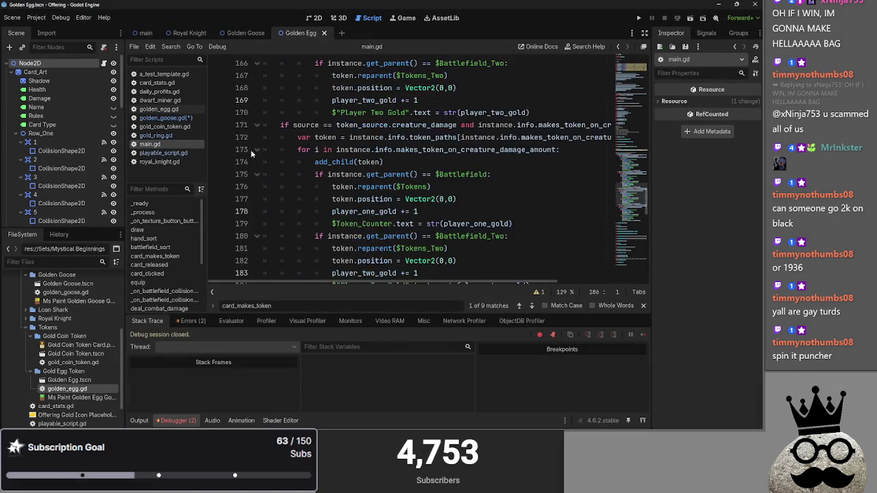
pyautogui.scroll(2, 252, 153)
pyautogui.click(257, 113)
pyautogui.click(257, 125)
pyautogui.click(257, 137)
pyautogui.click(257, 149)
pyautogui.click(260, 161)
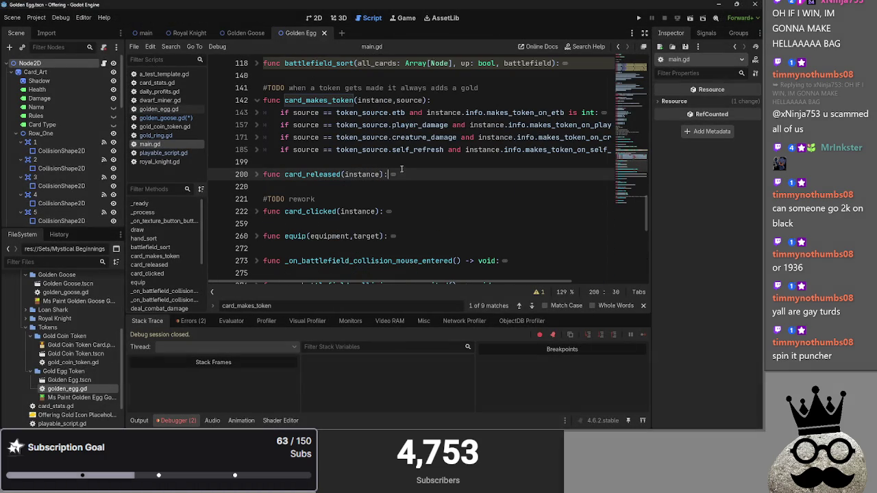
pyautogui.click(637, 18)
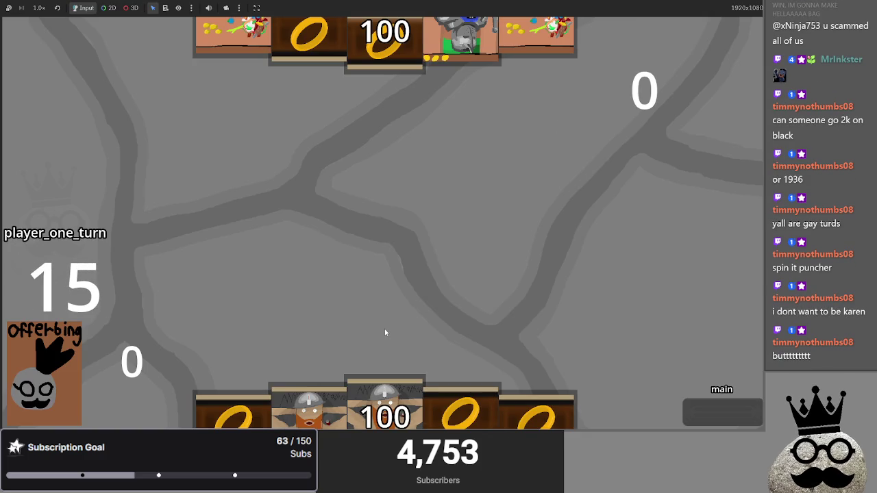
# - Switch to the Chrome window with wheelofnames.com and maximize it
pyautogui.hotkey('alt', 'Tab')
pyautogui.hotkey('alt', 'Tab')
pyautogui.hotkey('alt', 'Tab')
pyautogui.hotkey('alt', 'Tab')
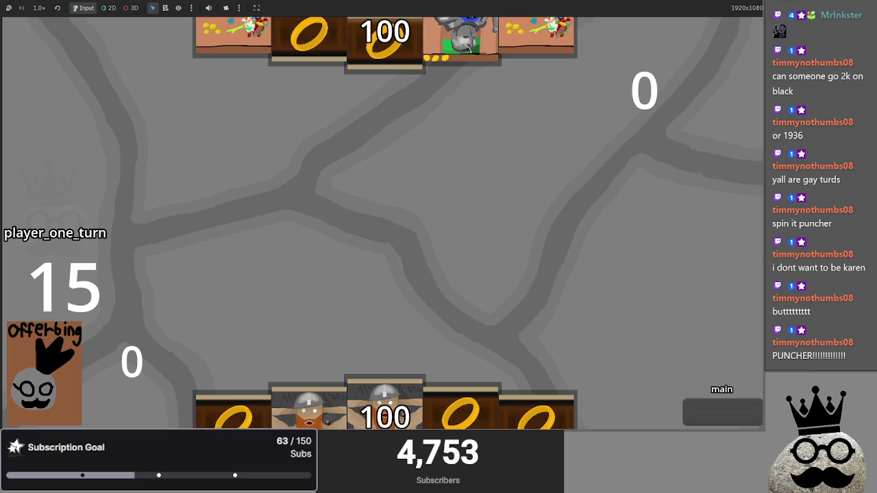
pyautogui.hotkey('alt', 'Tab')
pyautogui.click(597, 61)
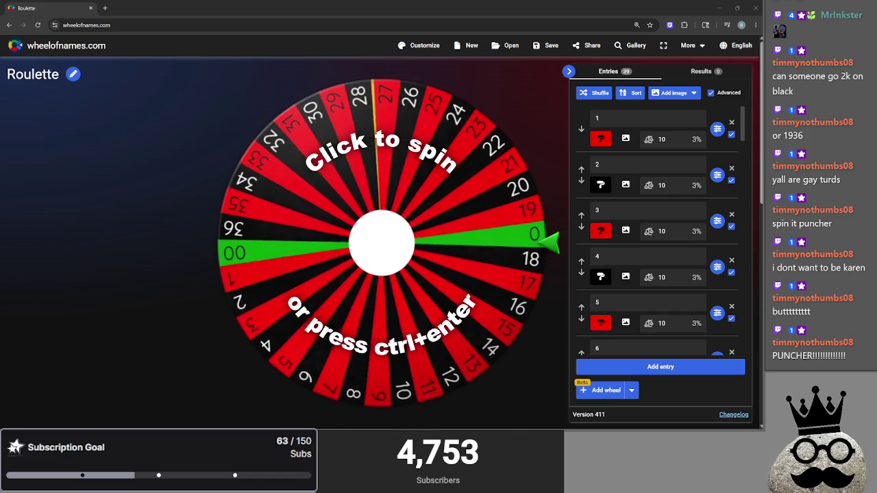
# - Review the top predictors' bets on the Twitch Manage Prediction page
pyautogui.hotkey('alt', 'Tab')
pyautogui.press('Tab')
pyautogui.press('Tab')
pyautogui.press('Tab')
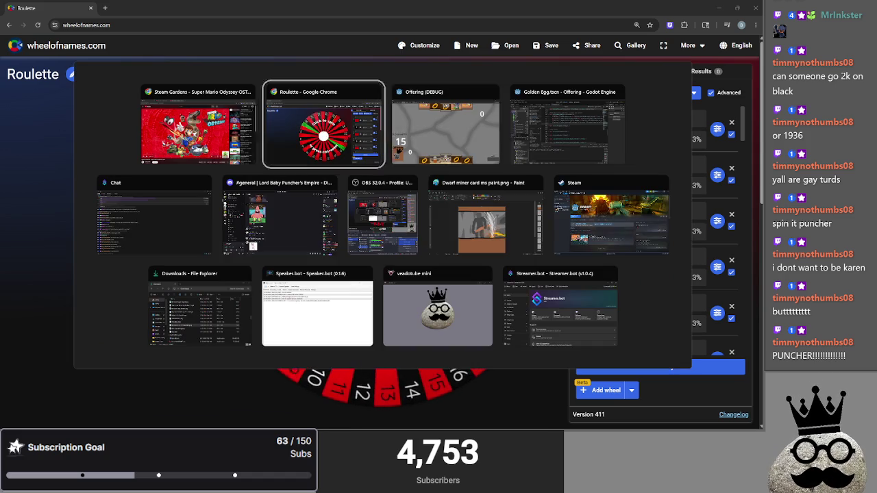
pyautogui.hotkey('shift', 'Tab')
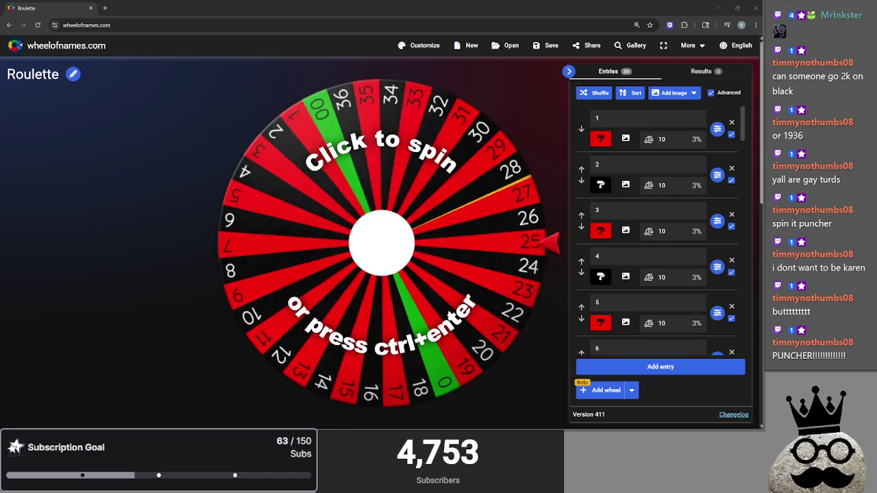
pyautogui.hotkey('alt', 'Tab')
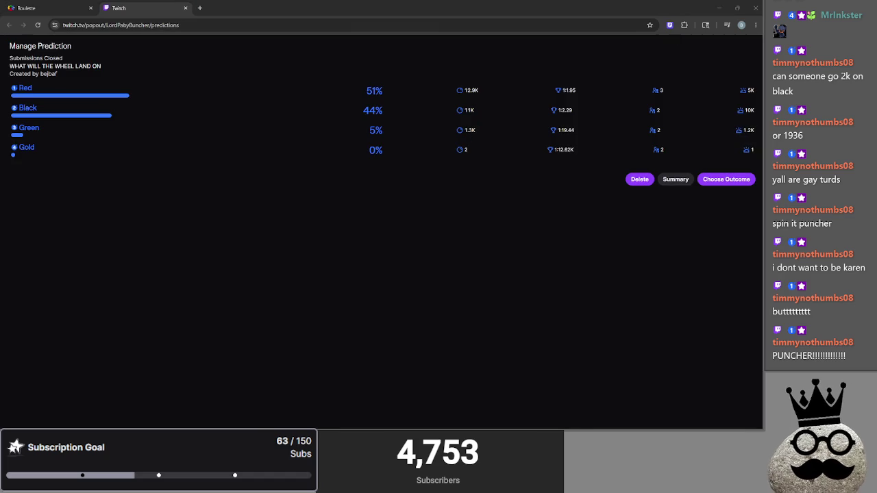
pyautogui.click(611, 243)
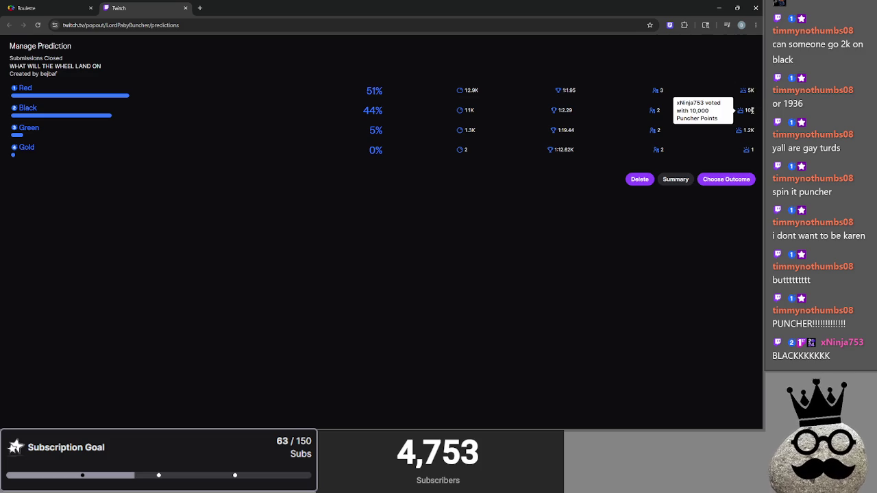
pyautogui.moveTo(751, 131)
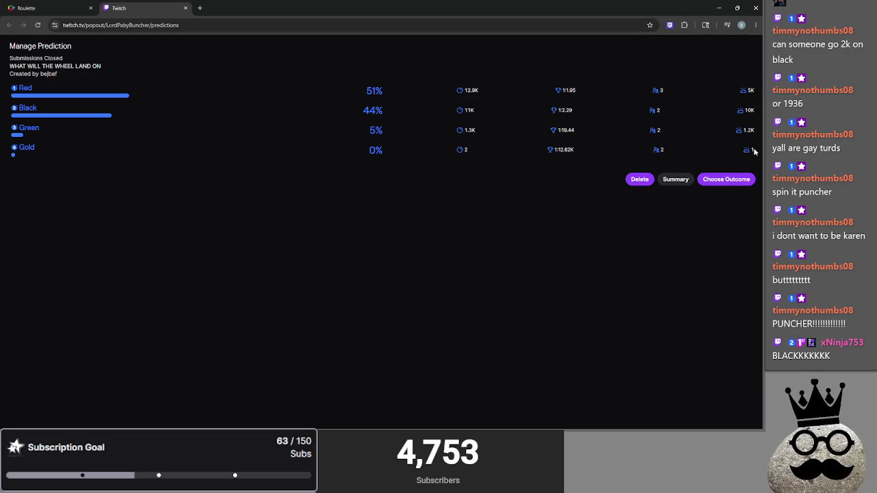
pyautogui.moveTo(752, 148)
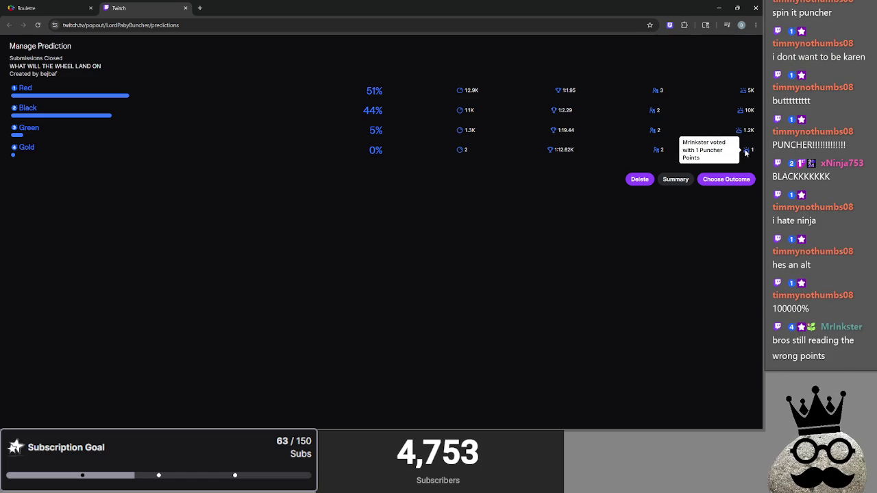
# - Return to the Roulette tab and spin the wheel
pyautogui.click(82, 5)
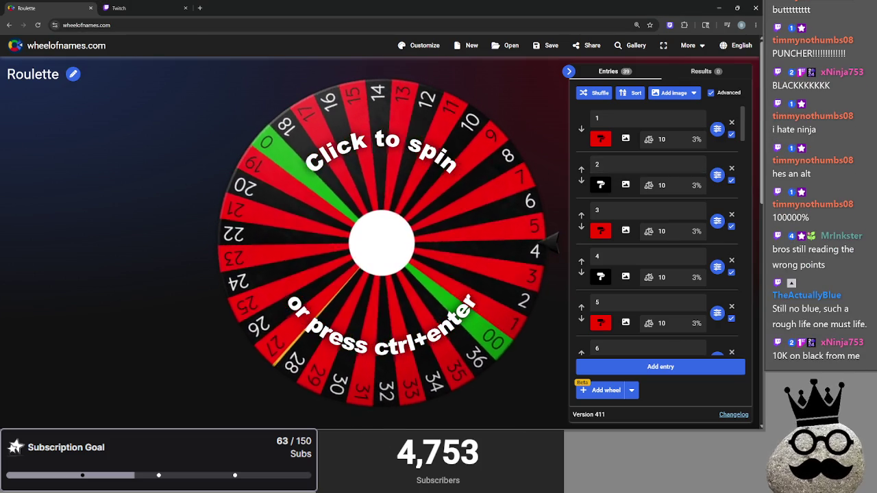
pyautogui.click(177, 5)
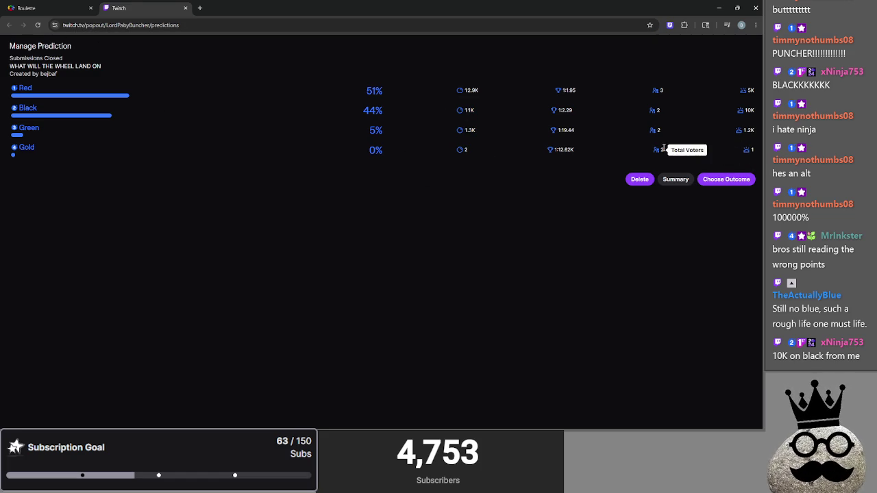
pyautogui.click(77, 4)
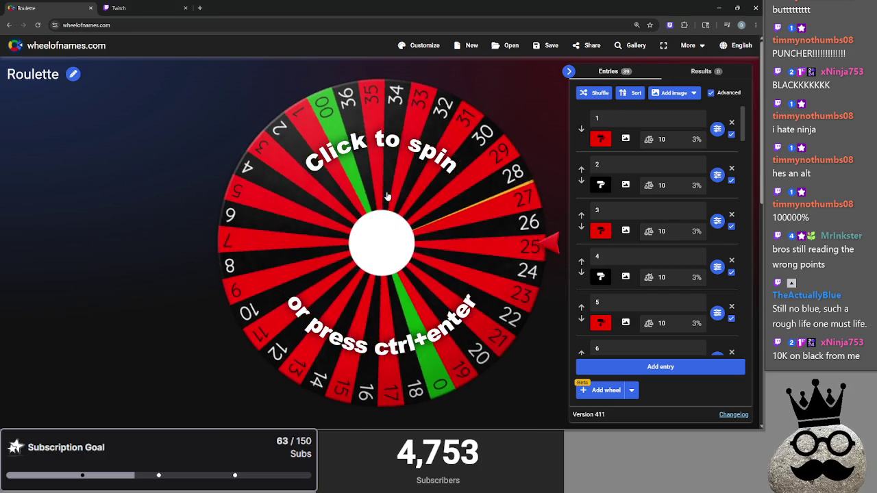
pyautogui.click(383, 195)
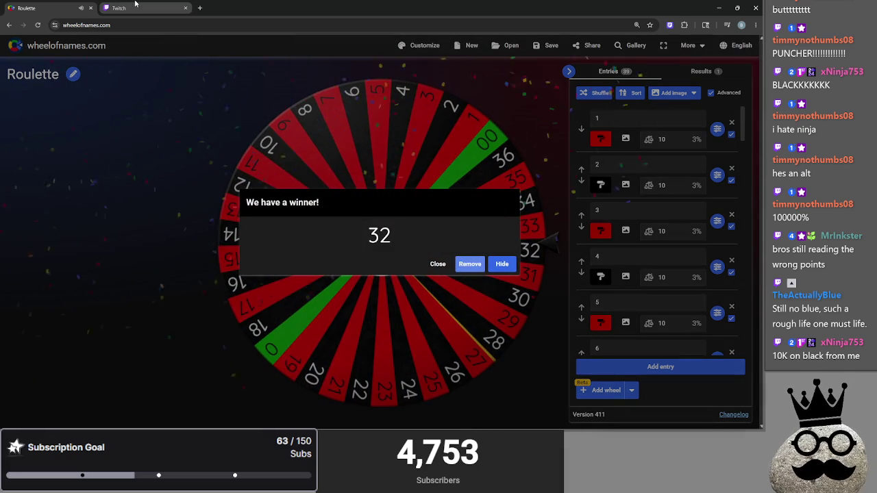
# - Compare the Twitch prediction against the Roulette result of 32
pyautogui.click(137, 7)
pyautogui.moveTo(747, 111)
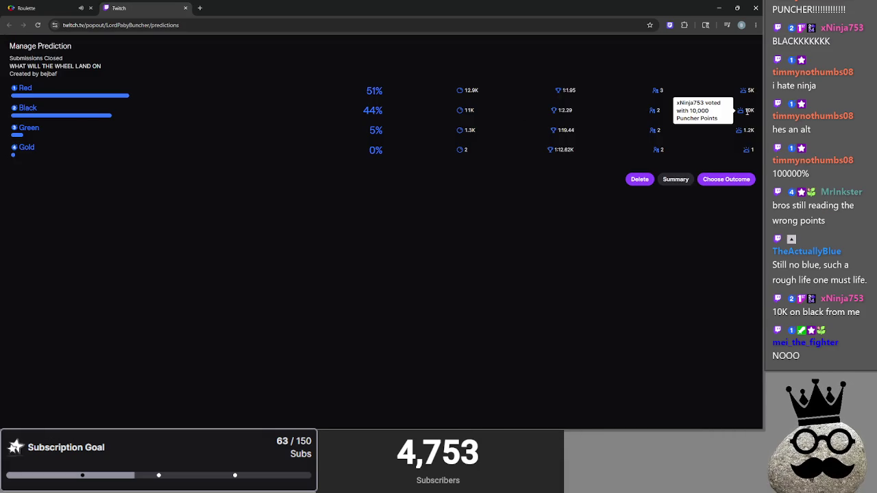
pyautogui.click(42, 8)
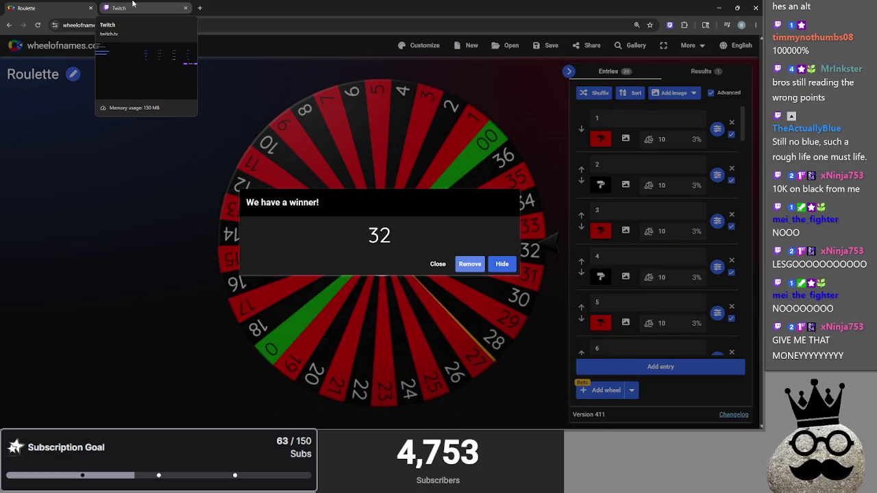
pyautogui.click(133, 4)
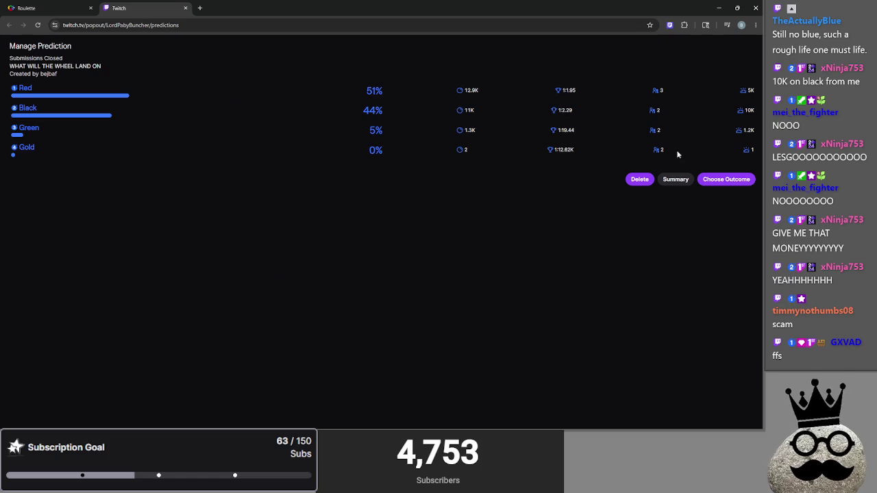
# - Choose Black as the winning outcome, complete the prediction, and confirm the payout
pyautogui.click(721, 181)
pyautogui.click(58, 7)
pyautogui.click(148, 7)
pyautogui.click(93, 106)
pyautogui.click(48, 8)
pyautogui.click(144, 8)
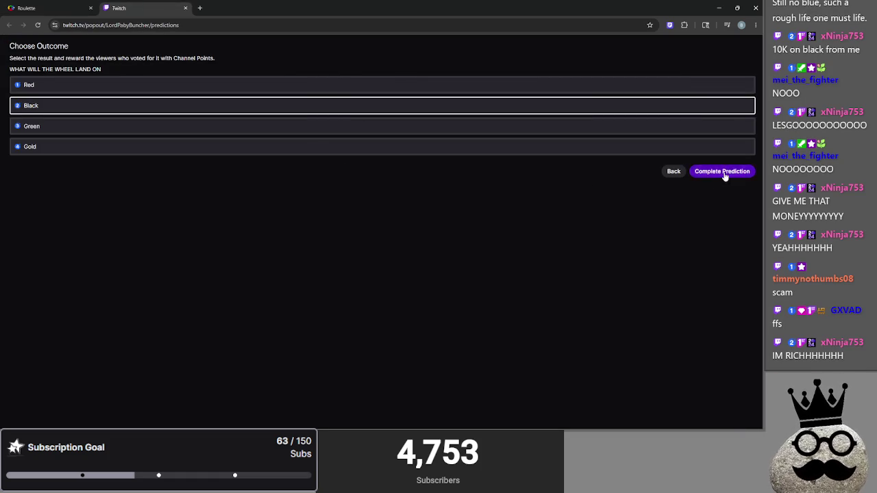
pyautogui.click(723, 173)
pyautogui.click(48, 8)
pyautogui.click(144, 7)
pyautogui.click(719, 106)
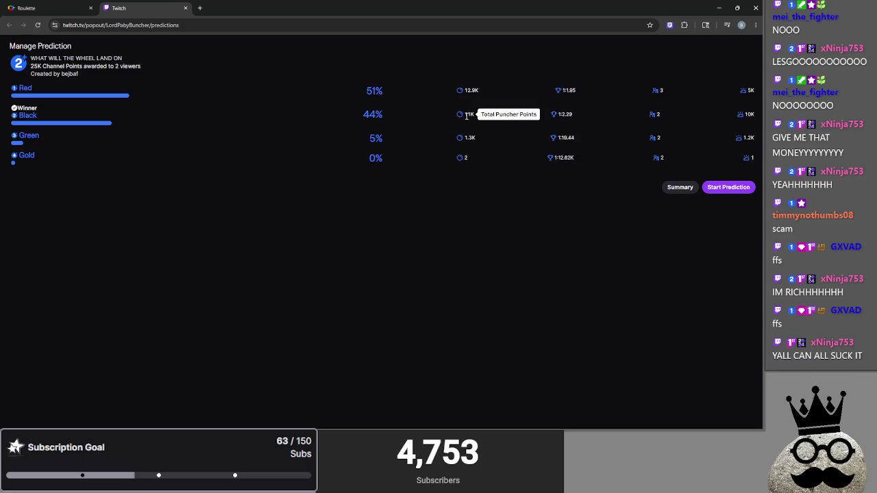
pyautogui.moveTo(749, 114)
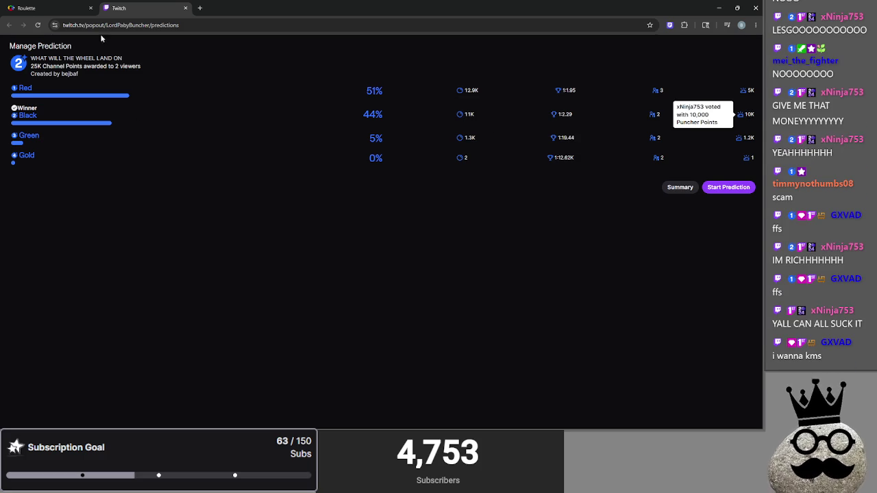
pyautogui.click(75, 8)
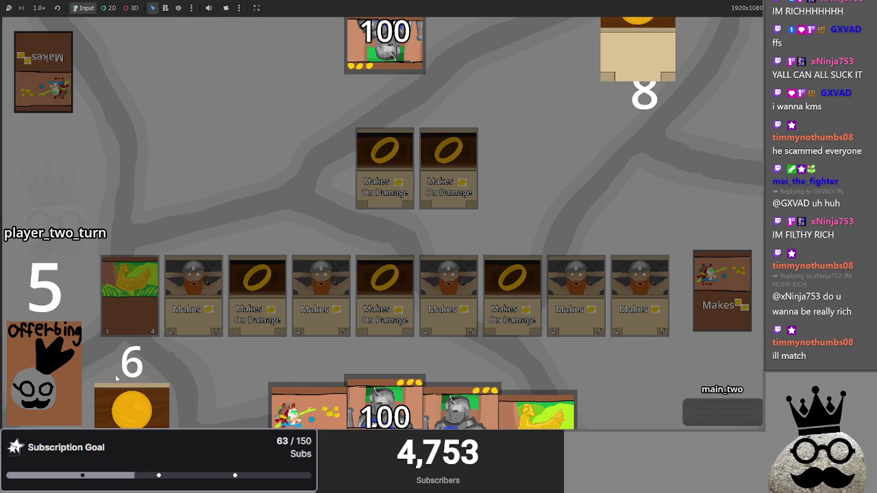
# - Play the chicken and armor cards, attack, then play the Makes On Damage ring and end the turn
pyautogui.click(735, 412)
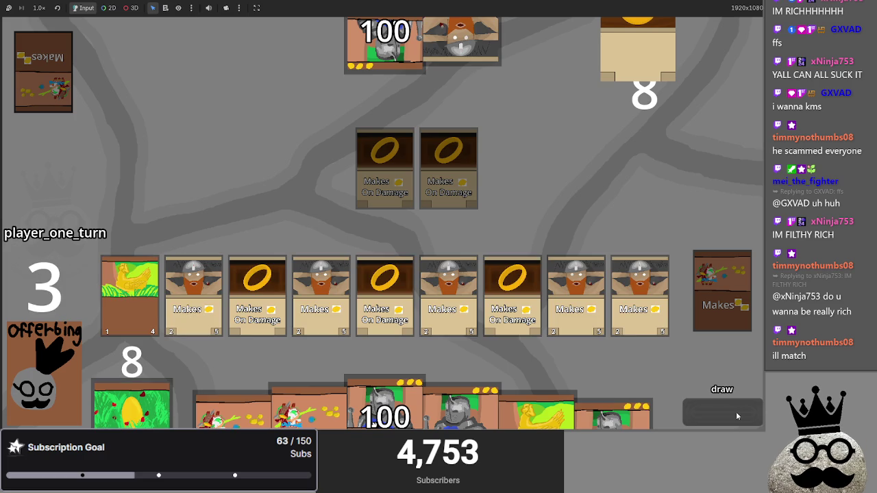
pyautogui.click(132, 397)
pyautogui.click(535, 411)
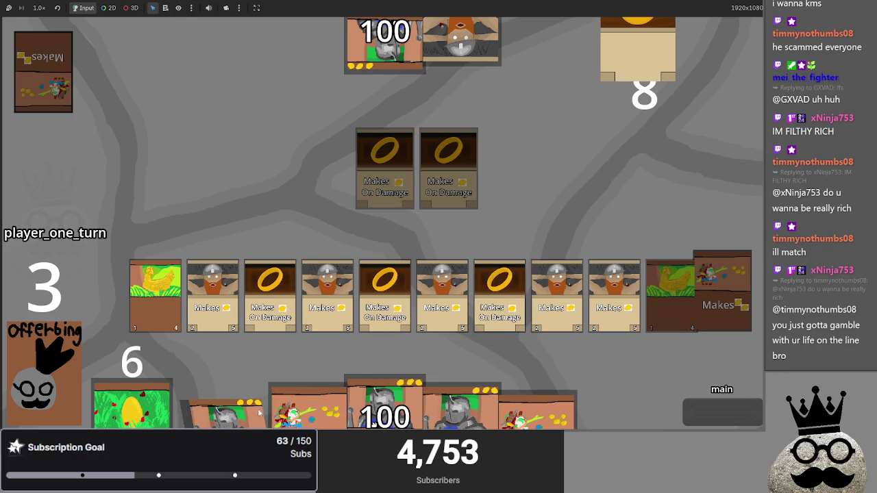
pyautogui.moveTo(308, 400)
pyautogui.mouseDown()
pyautogui.moveTo(366, 254)
pyautogui.moveTo(365, 281)
pyautogui.mouseUp()
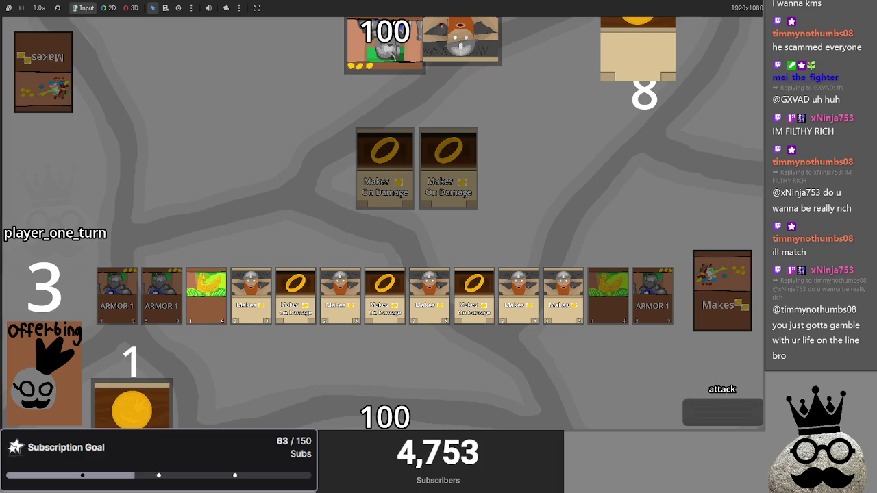
pyautogui.click(702, 411)
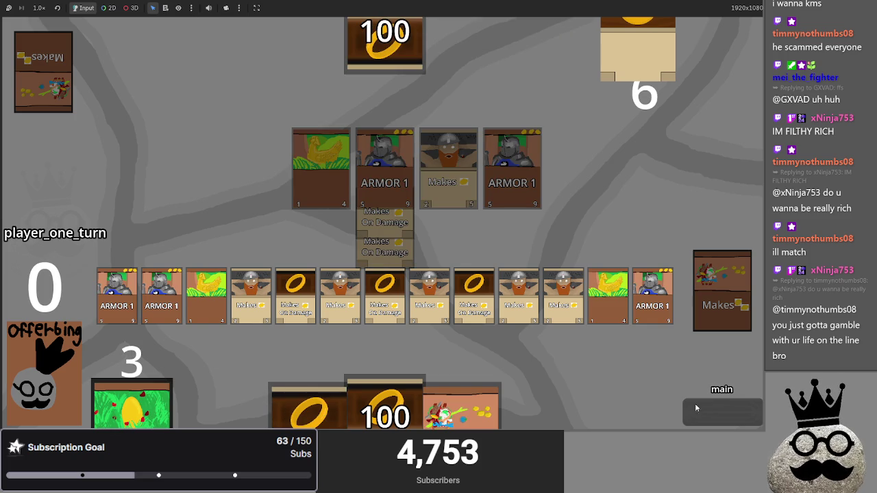
pyautogui.moveTo(309, 404)
pyautogui.mouseDown()
pyautogui.moveTo(346, 251)
pyautogui.moveTo(350, 267)
pyautogui.mouseUp()
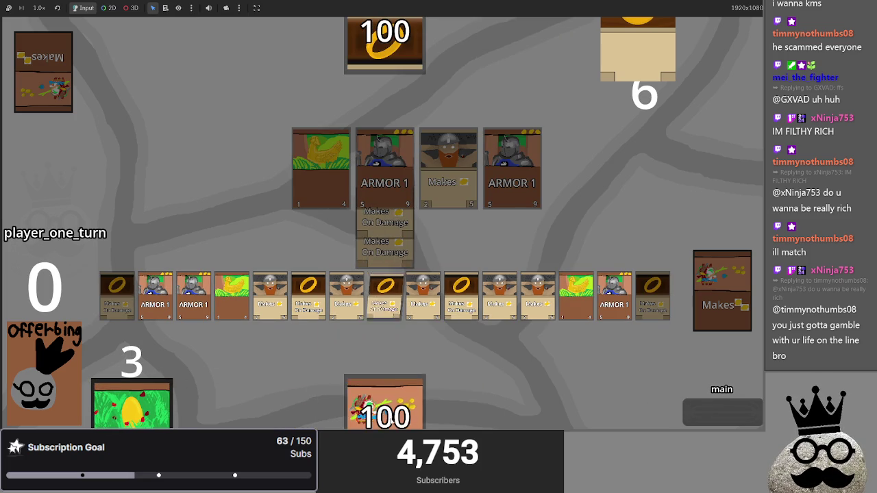
pyautogui.click(725, 411)
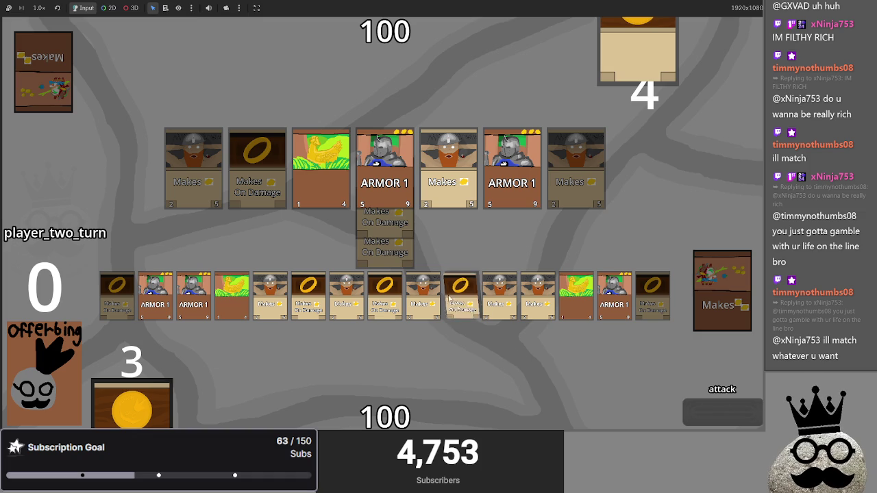
# - Resolve the opponent's attack, then run player one's turn with an attack and end it
pyautogui.click(699, 409)
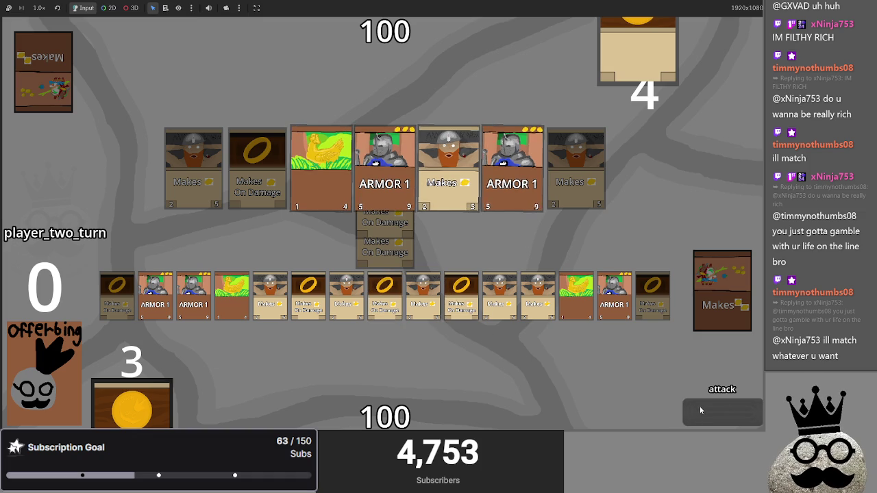
pyautogui.click(699, 409)
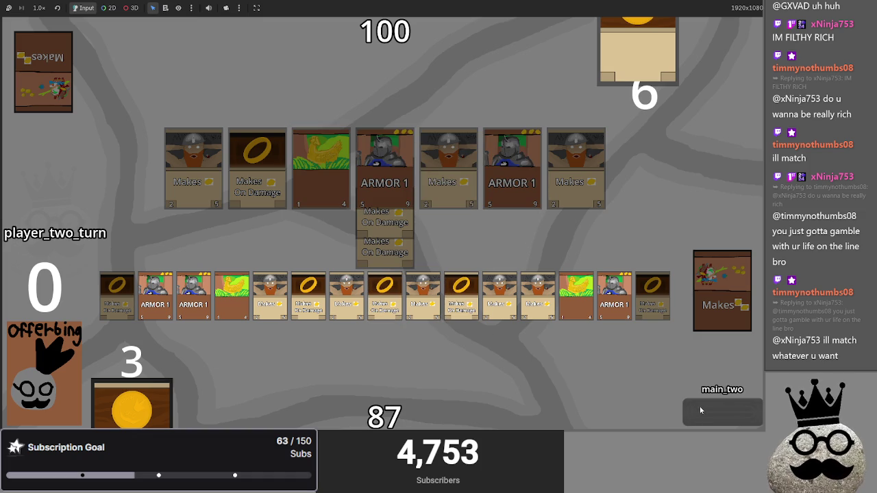
pyautogui.click(699, 410)
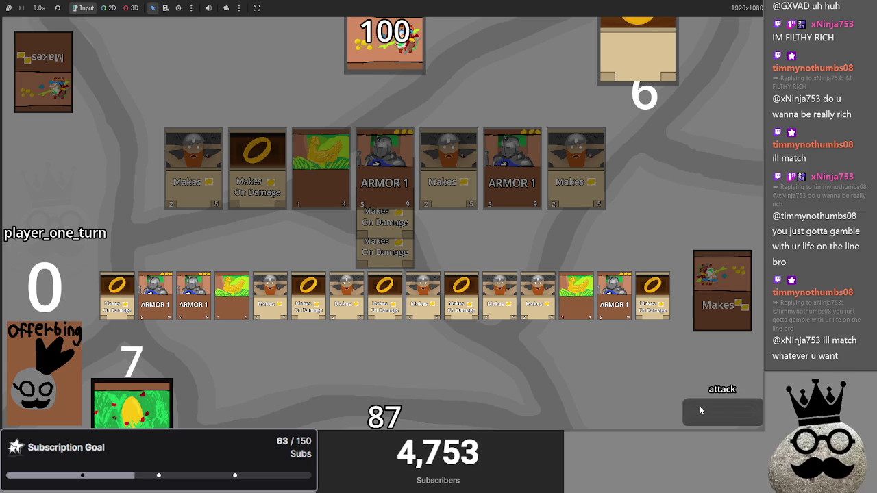
pyautogui.click(700, 410)
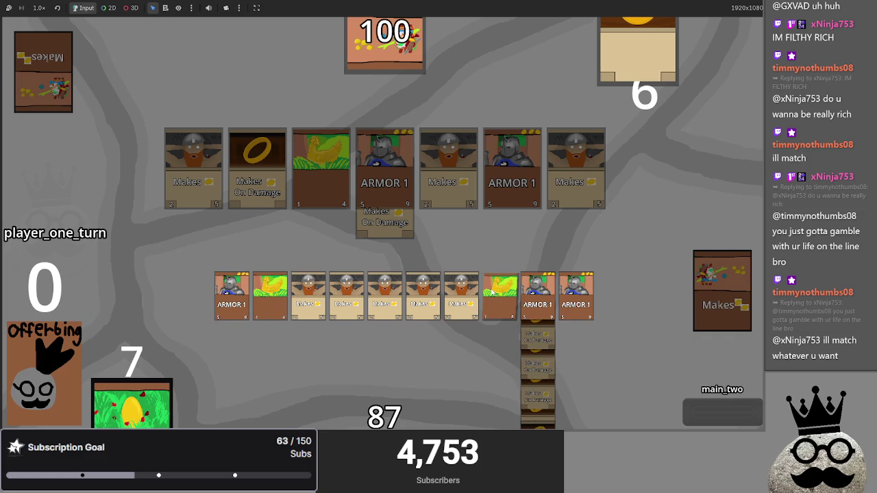
pyautogui.click(703, 412)
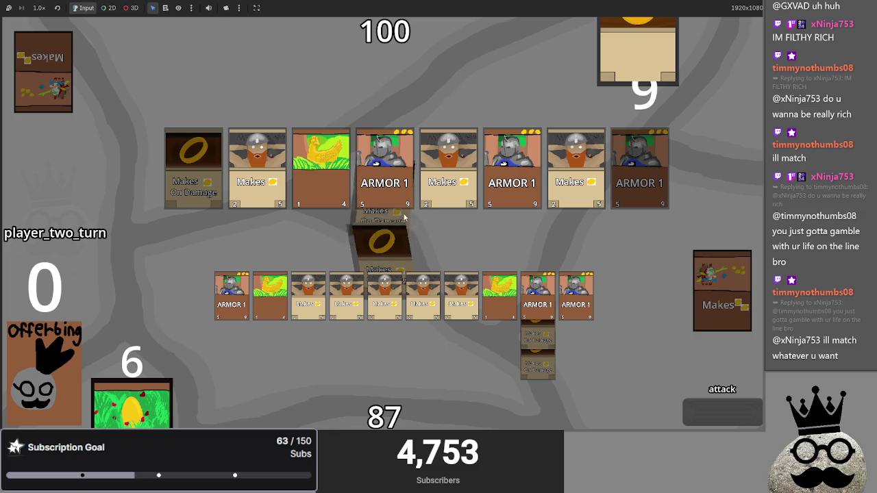
# - Resolve player two's attack, put the ring cards under the chicken card, attack, and pass back to player two
pyautogui.click(735, 412)
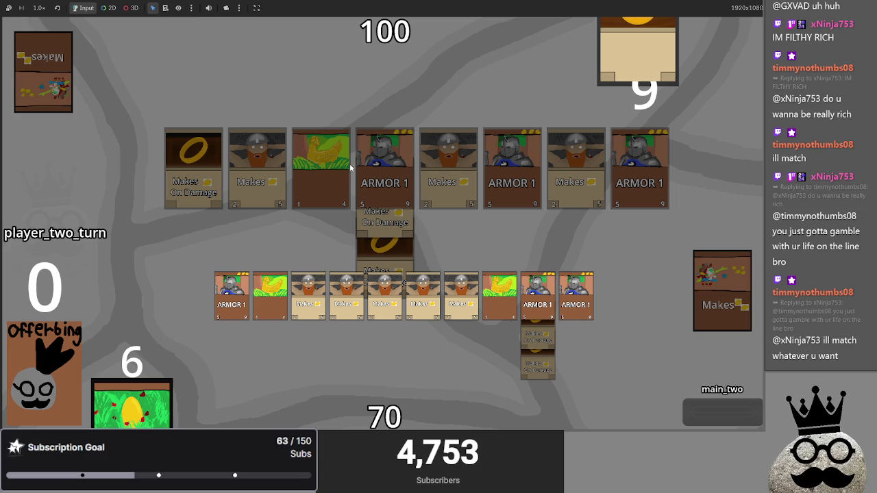
pyautogui.click(720, 423)
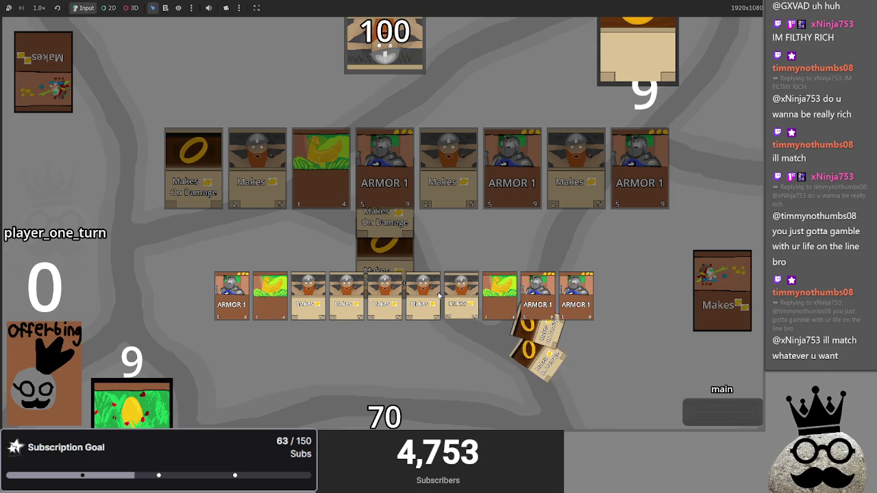
pyautogui.click(500, 294)
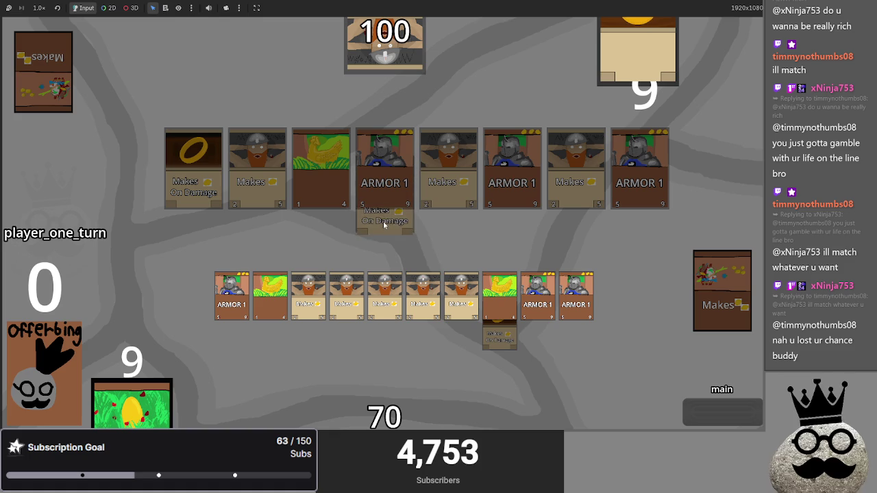
pyautogui.click(700, 422)
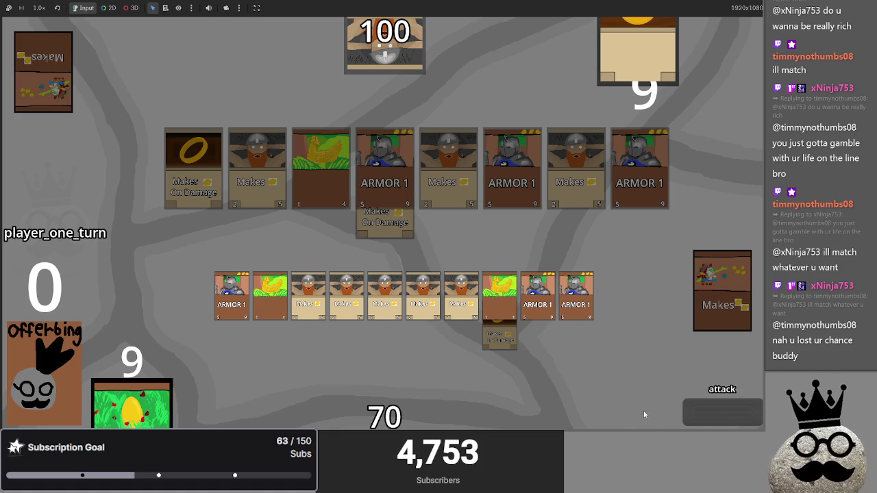
pyautogui.click(724, 415)
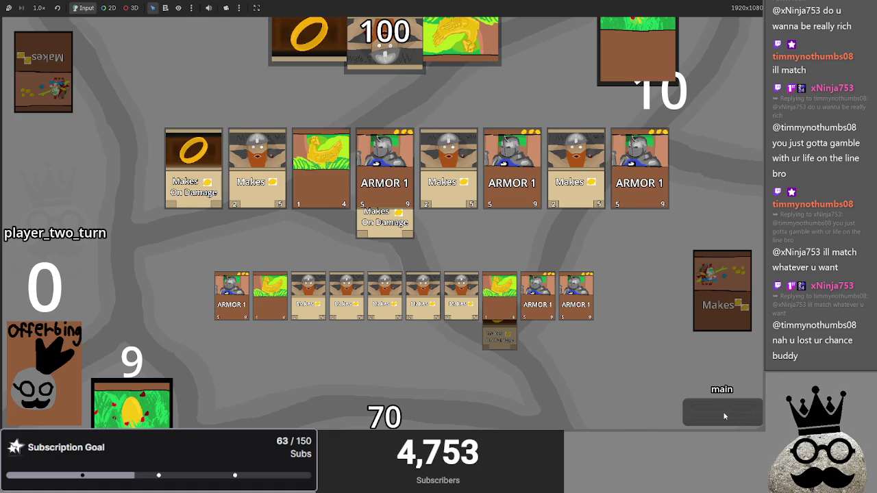
pyautogui.click(724, 416)
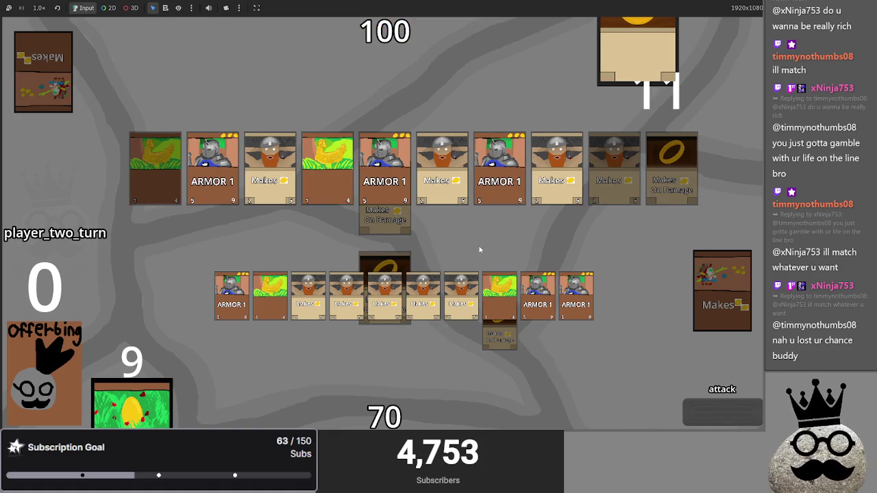
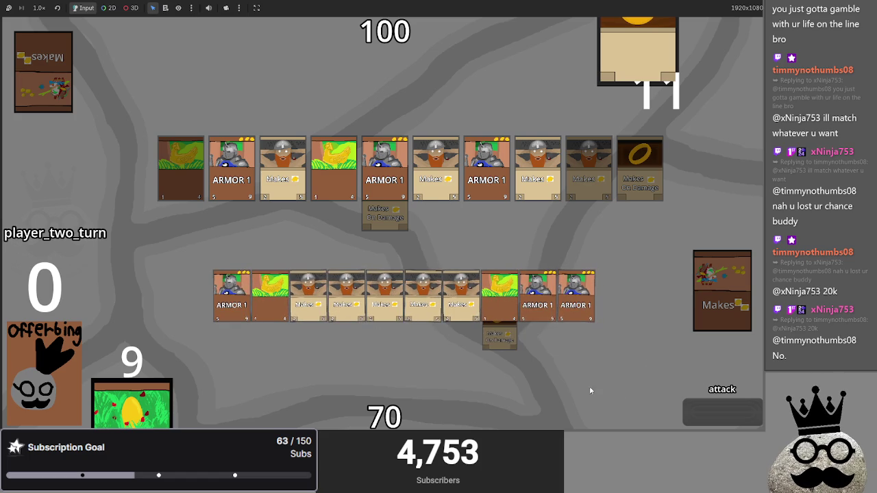
# - Advance both players through their attack phases and equip Makes On Damage onto another creature
pyautogui.click(705, 410)
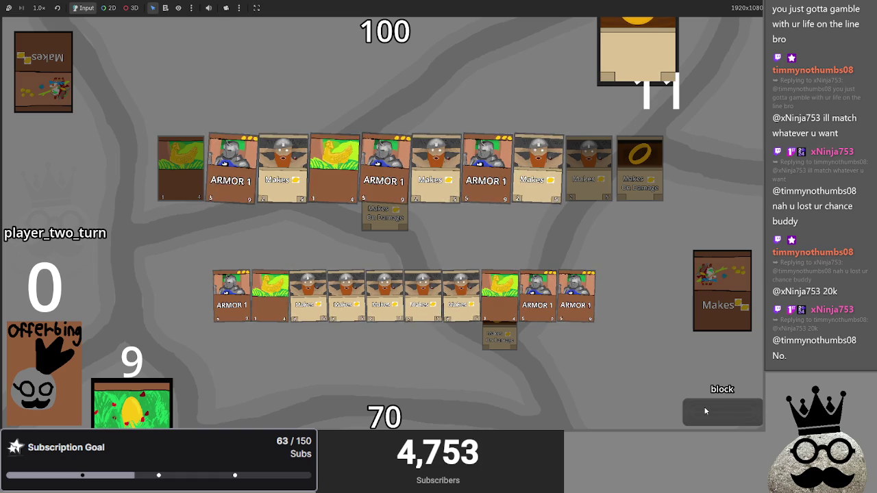
pyautogui.click(705, 411)
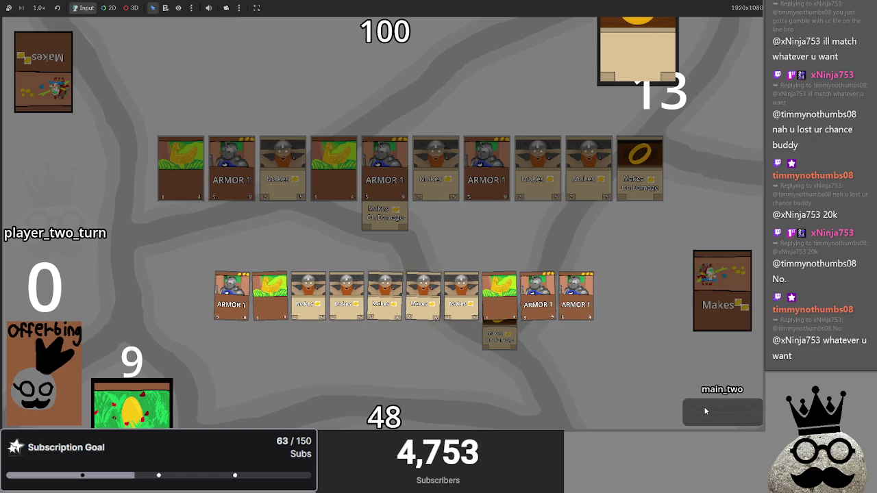
pyautogui.click(705, 411)
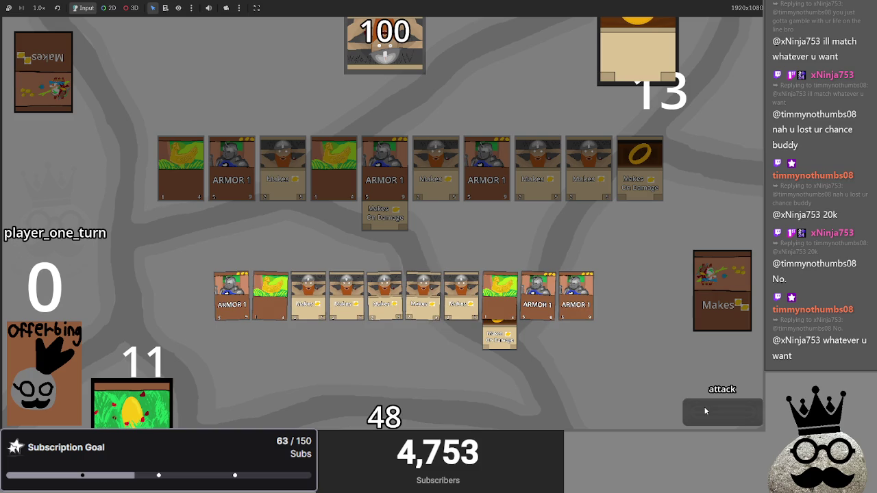
pyautogui.click(705, 411)
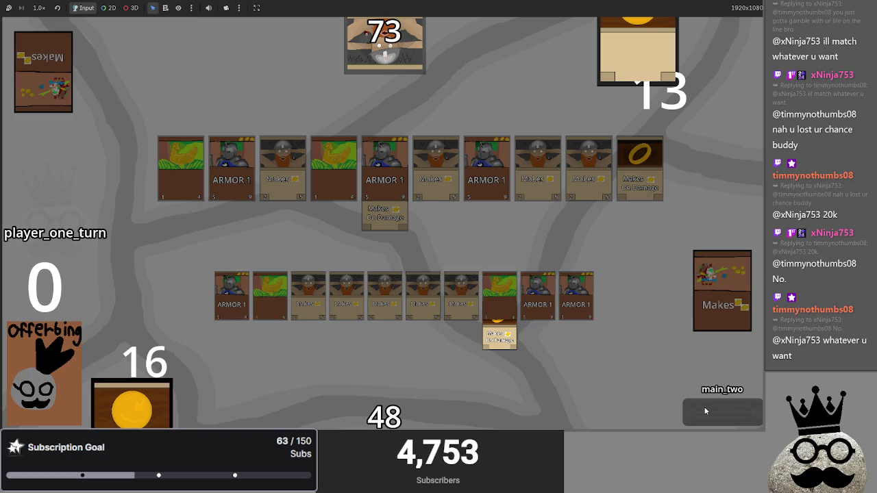
pyautogui.moveTo(491, 334)
pyautogui.mouseDown()
pyautogui.moveTo(367, 310)
pyautogui.moveTo(370, 298)
pyautogui.mouseUp()
# - Switch back to the Godot editor and stop the running game with F8
pyautogui.hotkey('alt', 'Tab')
pyautogui.click(141, 191)
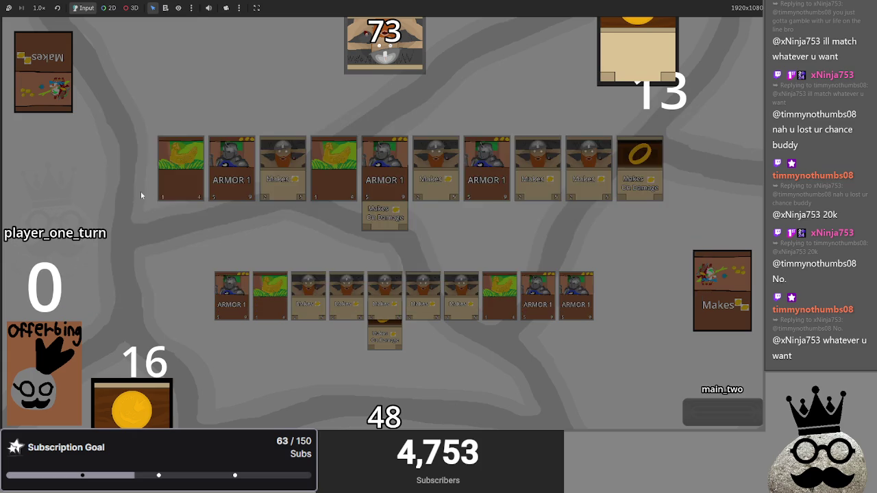
pyautogui.hotkey('alt', 'Tab')
pyautogui.click(450, 178)
pyautogui.press('F8')
pyautogui.hotkey('alt', 'Tab')
pyautogui.press('Escape')
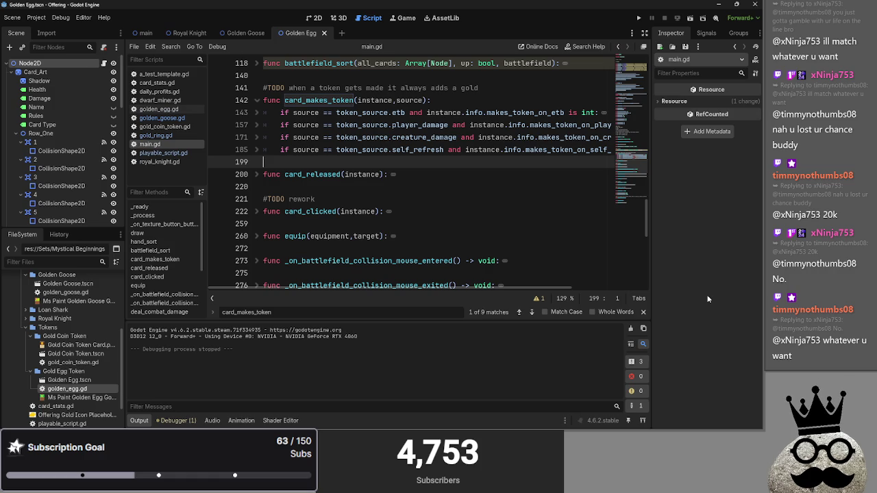
# - Collapse the card_makes_token function and scroll down through main.gd
pyautogui.scroll(2, 424, 262)
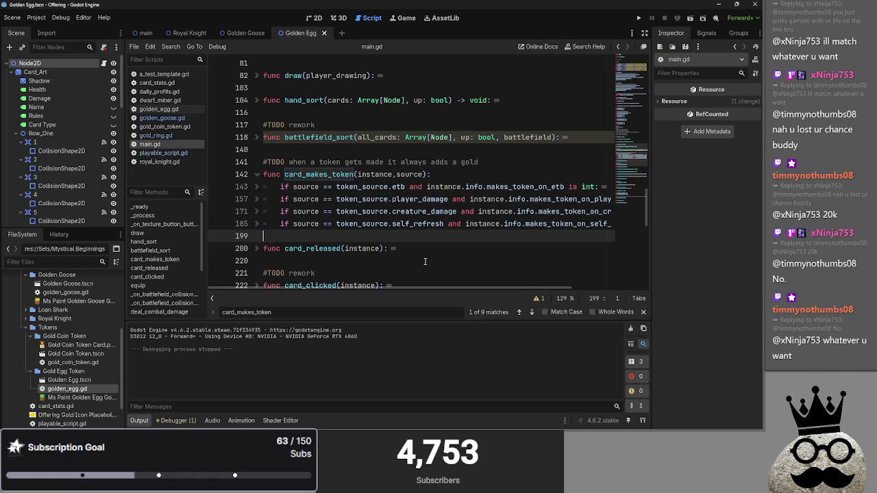
pyautogui.click(259, 174)
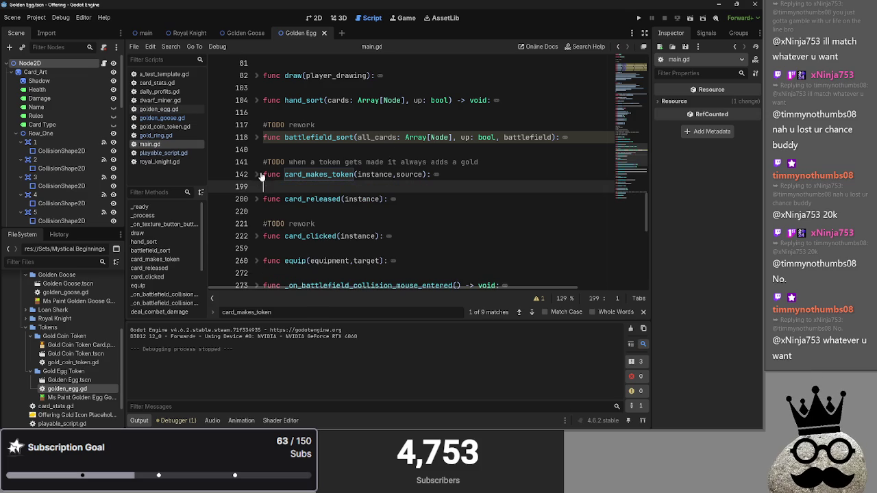
pyautogui.scroll(-1, 256, 198)
pyautogui.scroll(4, 256, 198)
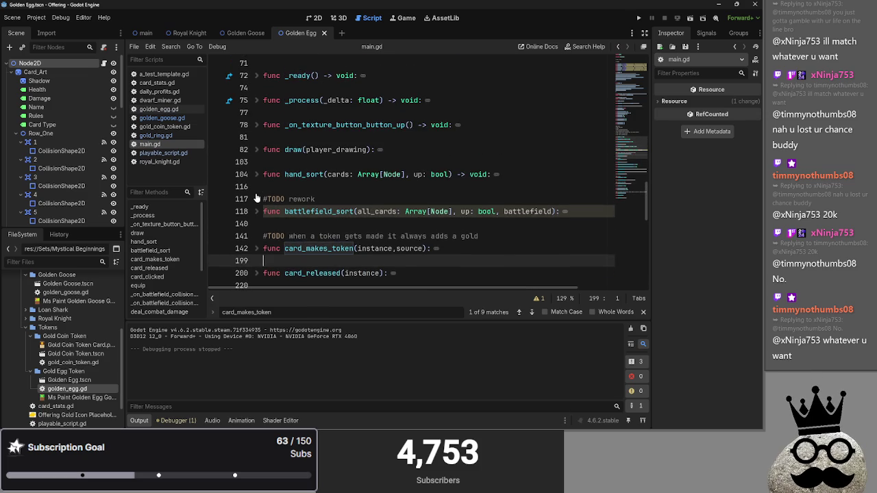
pyautogui.scroll(-9, 256, 198)
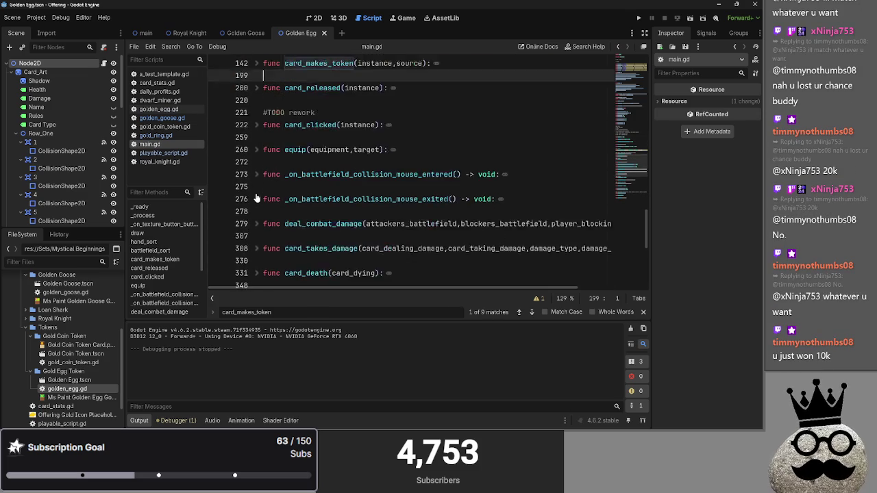
pyautogui.scroll(-3, 254, 202)
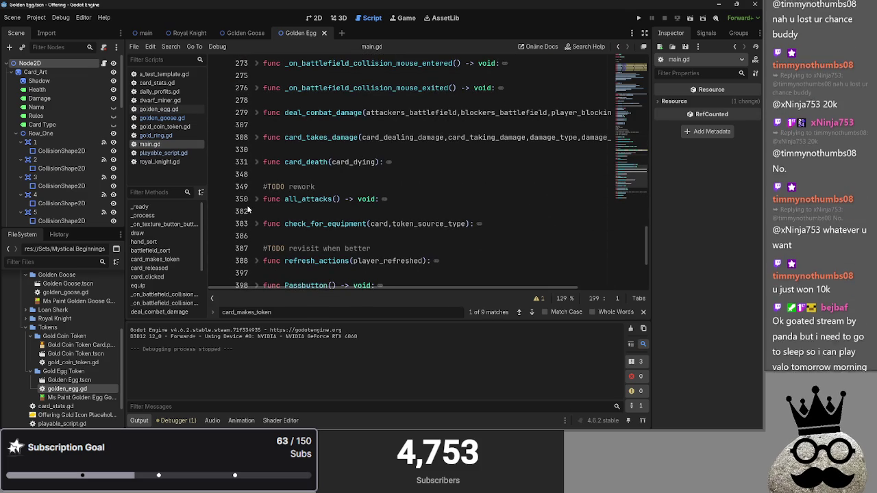
pyautogui.scroll(-2, 248, 209)
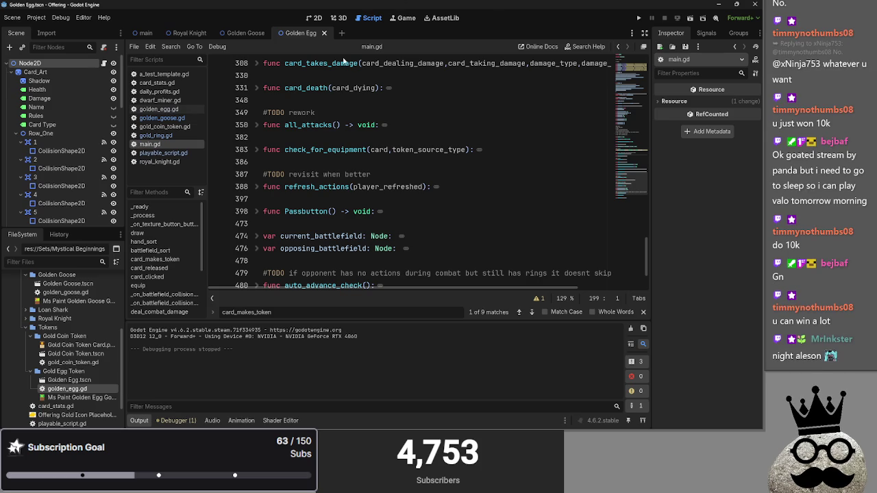
pyautogui.scroll(-2, 276, 239)
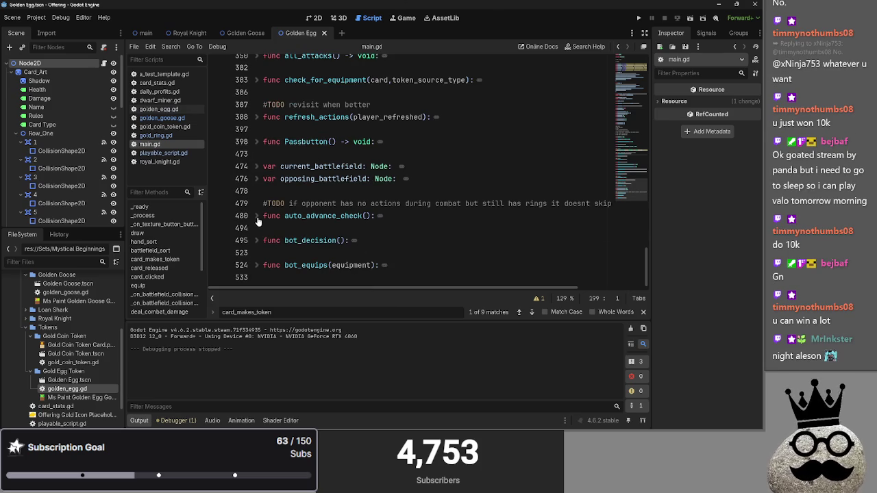
pyautogui.moveTo(442, 289)
pyautogui.mouseDown()
pyautogui.moveTo(493, 289)
pyautogui.moveTo(391, 275)
pyautogui.mouseUp()
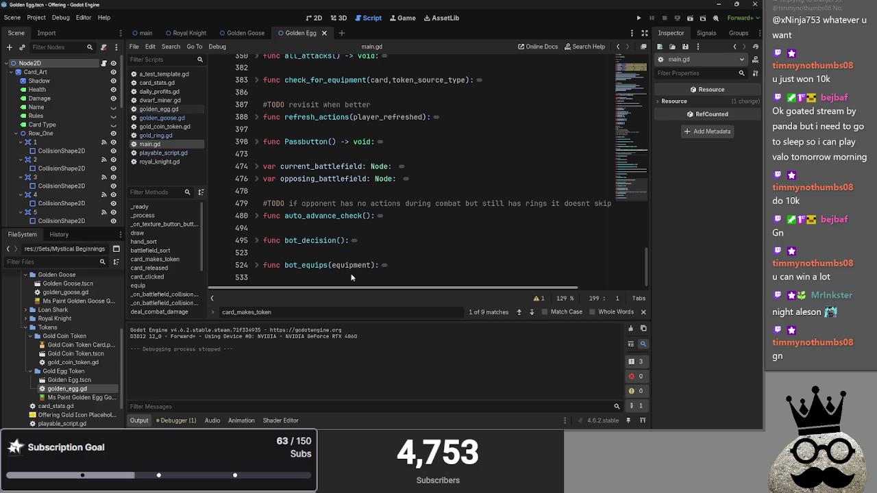
pyautogui.hscroll(3, 351, 277)
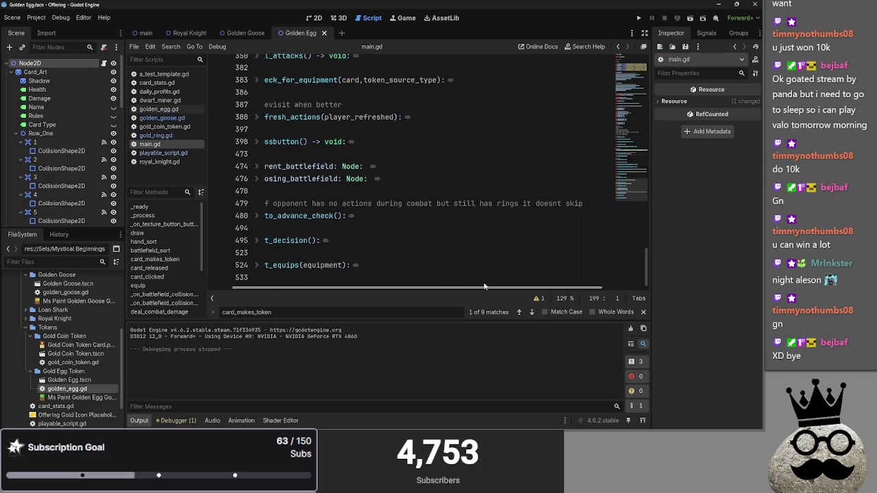
pyautogui.hscroll(-3, 363, 267)
# - Expand the refresh_actions function at line 388 to read its body
pyautogui.scroll(1, 375, 256)
pyautogui.moveTo(481, 239); pyautogui.dragTo(624, 239)
pyautogui.click(613, 241)
pyautogui.scroll(5, 405, 274)
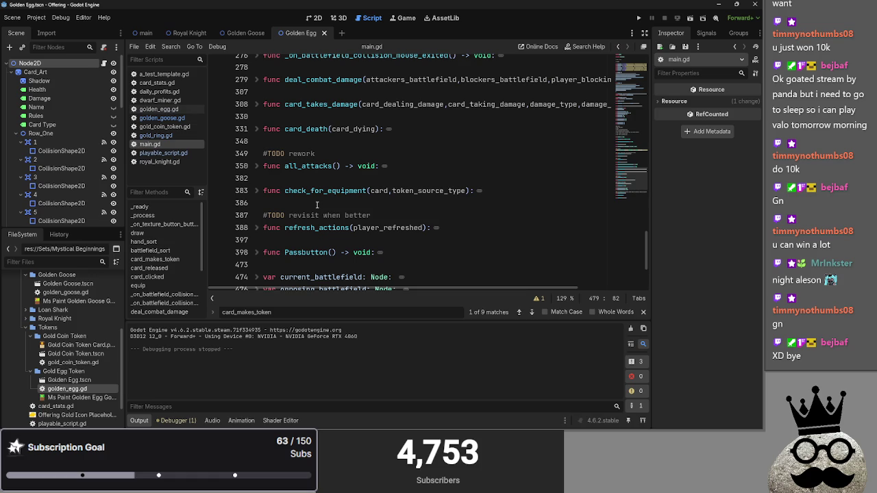
pyautogui.click(257, 227)
pyautogui.scroll(-3, 274, 226)
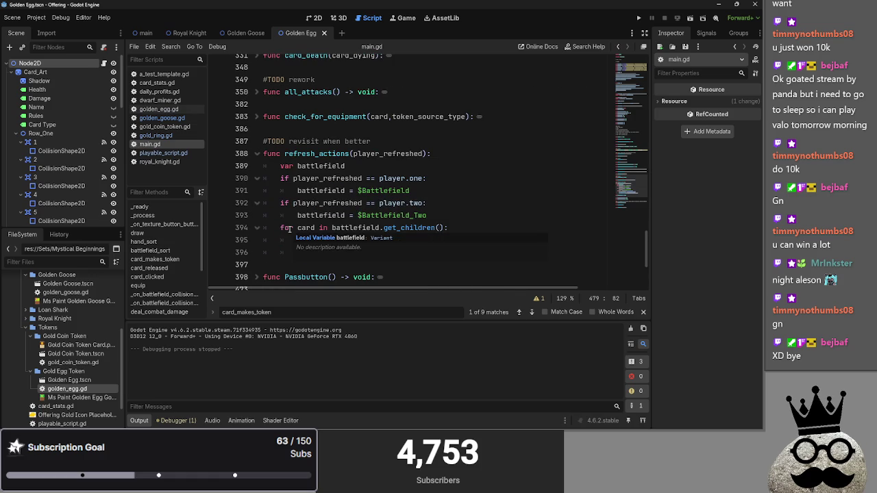
# - Collapse refresh_actions, then peek inside the equip function and fold it back
pyautogui.click(257, 154)
pyautogui.click(273, 129)
pyautogui.scroll(3, 323, 220)
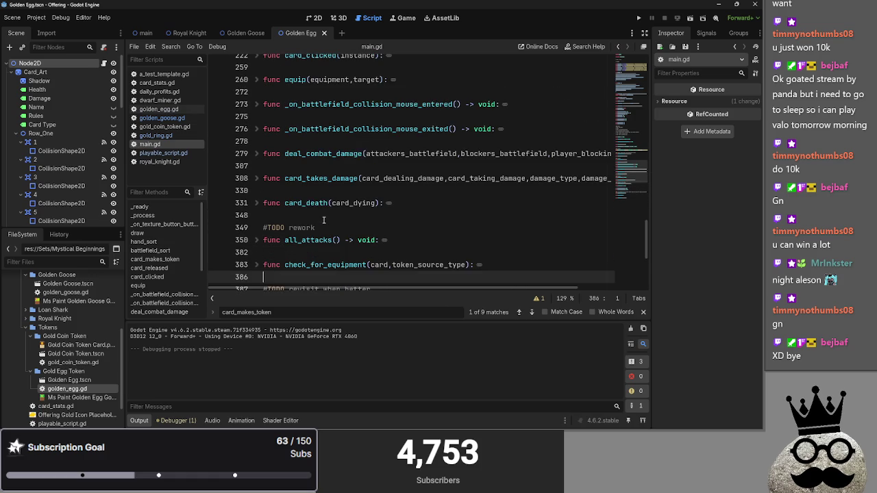
pyautogui.scroll(3, 324, 220)
pyautogui.click(328, 203)
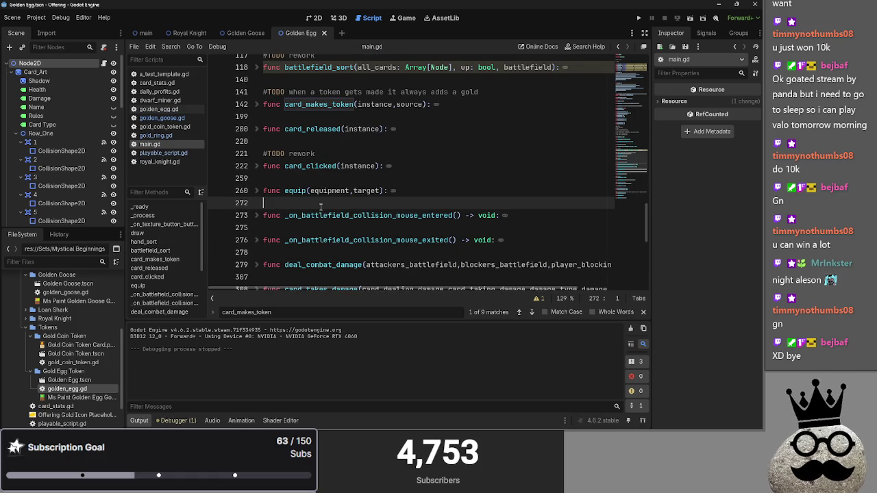
pyautogui.click(328, 178)
pyautogui.click(258, 191)
pyautogui.click(257, 191)
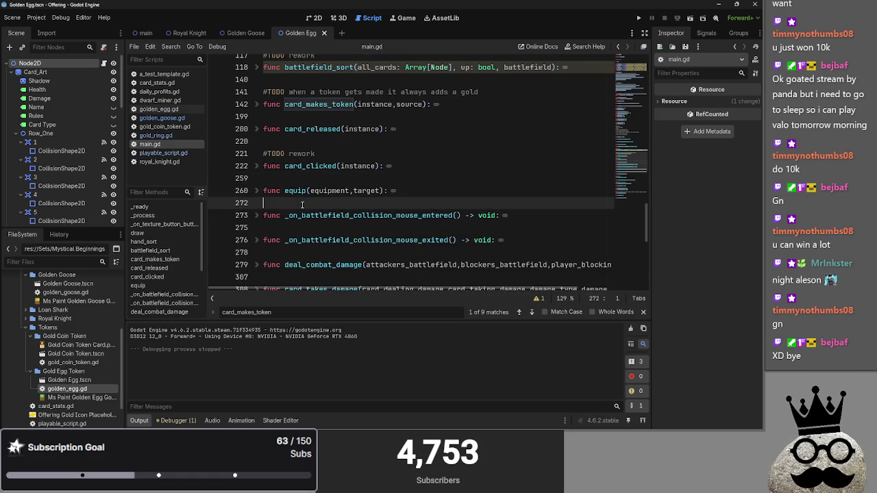
pyautogui.click(298, 203)
# - Peek inside the mouse-entered collision handler and fold it back up
pyautogui.scroll(-1, 298, 203)
pyautogui.click(257, 178)
pyautogui.click(258, 178)
pyautogui.click(263, 203)
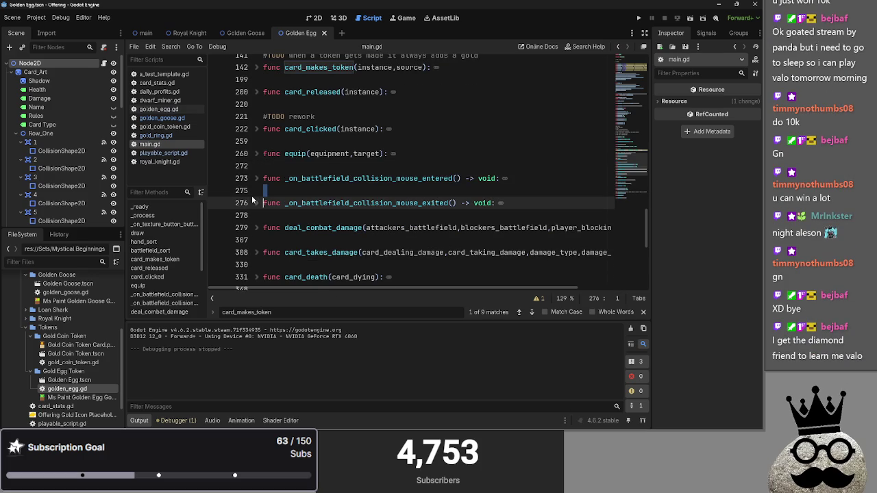
pyautogui.click(262, 191)
pyautogui.scroll(-1, 259, 178)
# - Peek inside deal_combat_damage and card_takes_damage, folding each back up
pyautogui.click(253, 156)
pyautogui.click(253, 156)
pyautogui.click(258, 178)
pyautogui.click(258, 179)
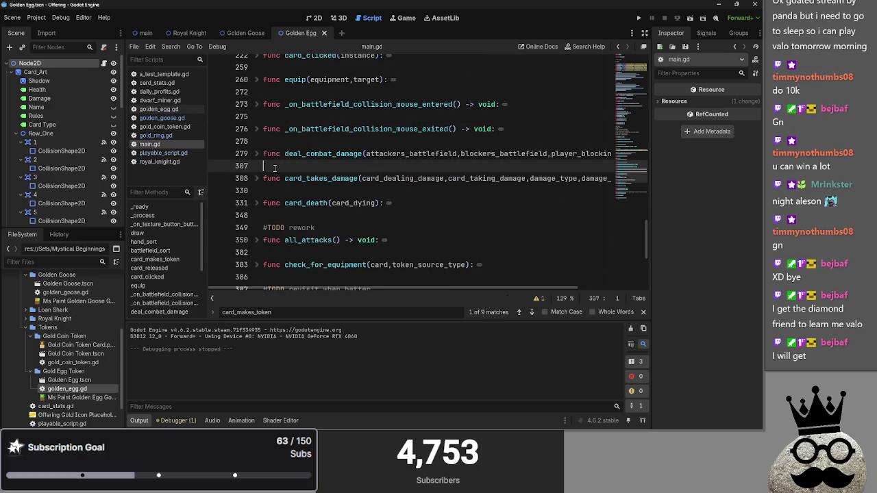
pyautogui.click(281, 201)
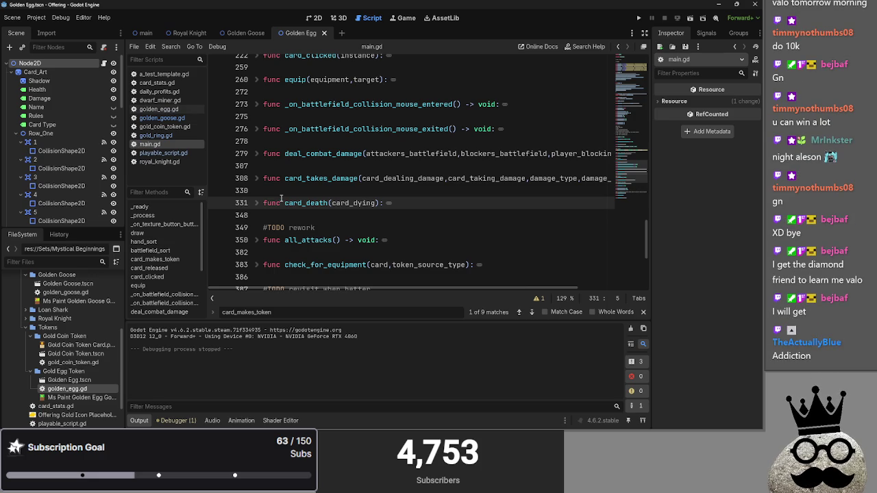
pyautogui.click(257, 178)
pyautogui.click(257, 179)
pyautogui.scroll(3, 257, 181)
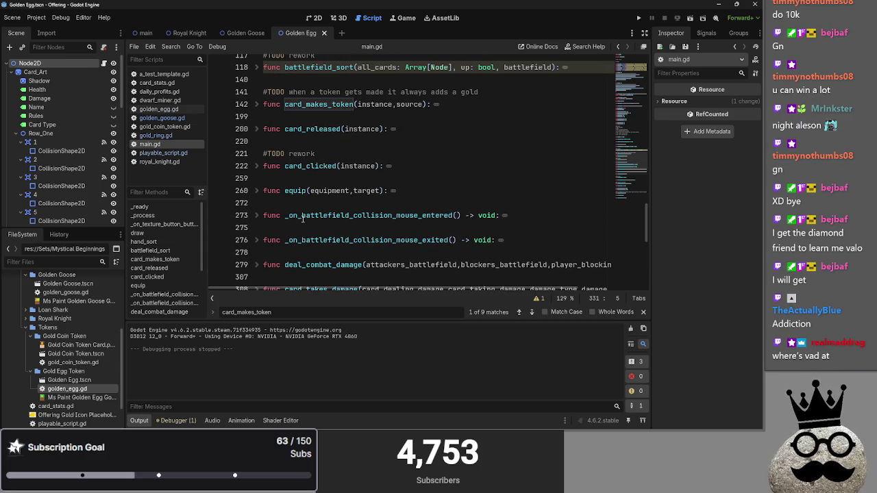
# - Expand and re-collapse the equip and card_clicked functions
pyautogui.click(263, 191)
pyautogui.click(258, 191)
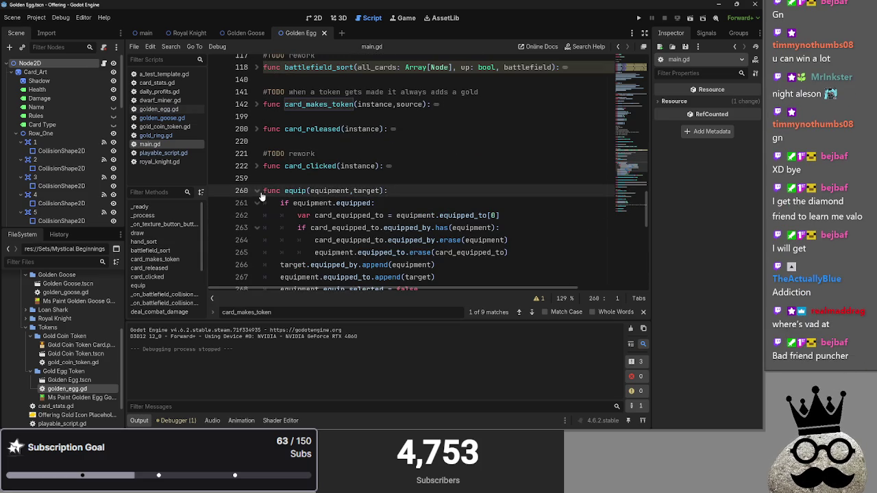
pyautogui.click(294, 178)
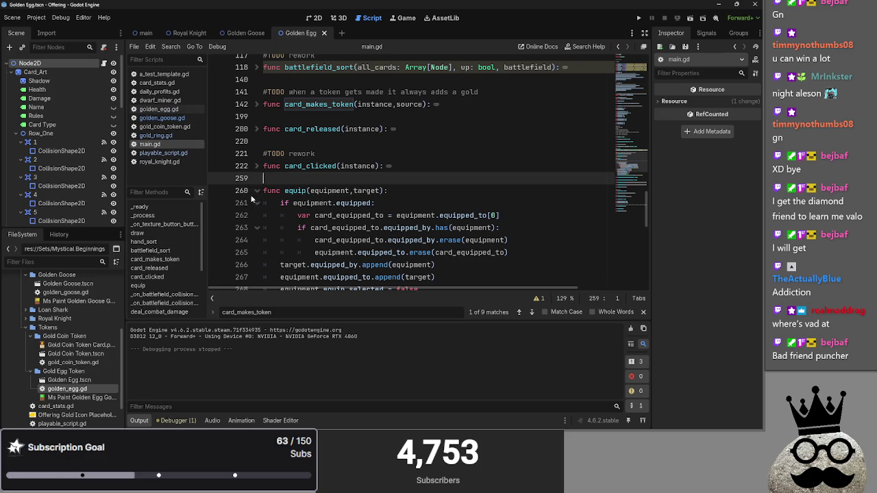
pyautogui.scroll(-2, 259, 198)
pyautogui.scroll(1, 259, 148)
pyautogui.click(258, 151)
pyautogui.click(258, 129)
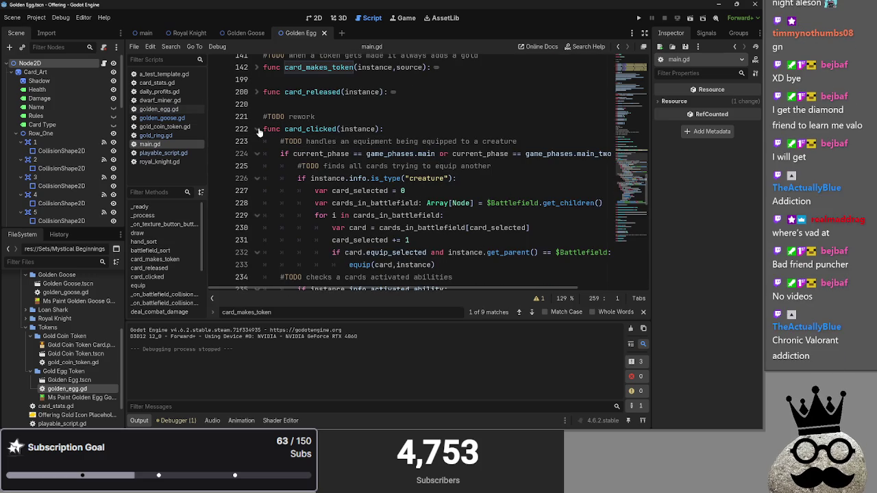
pyautogui.click(258, 129)
# - Peek at card_makes_token, then unfold battlefield_sort at line 118 to read it
pyautogui.scroll(3, 327, 216)
pyautogui.click(258, 179)
pyautogui.click(258, 179)
pyautogui.click(298, 192)
pyautogui.click(259, 141)
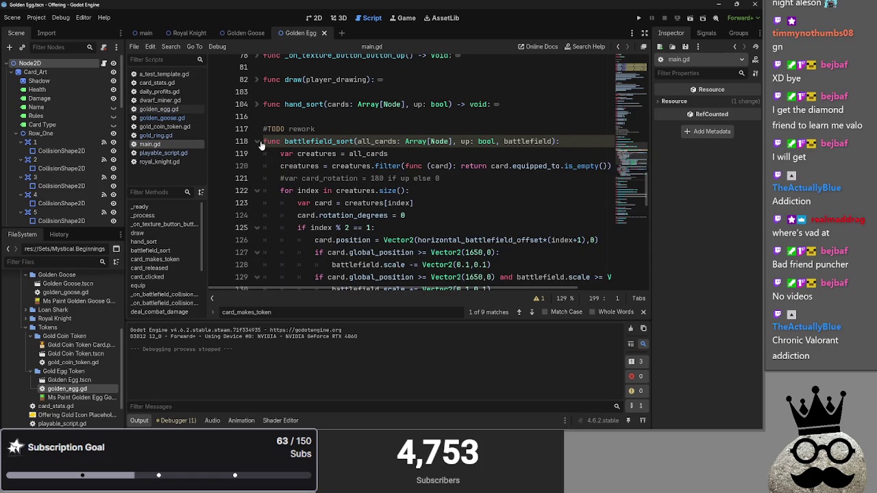
pyautogui.click(259, 142)
pyautogui.click(258, 141)
pyautogui.scroll(-3, 318, 192)
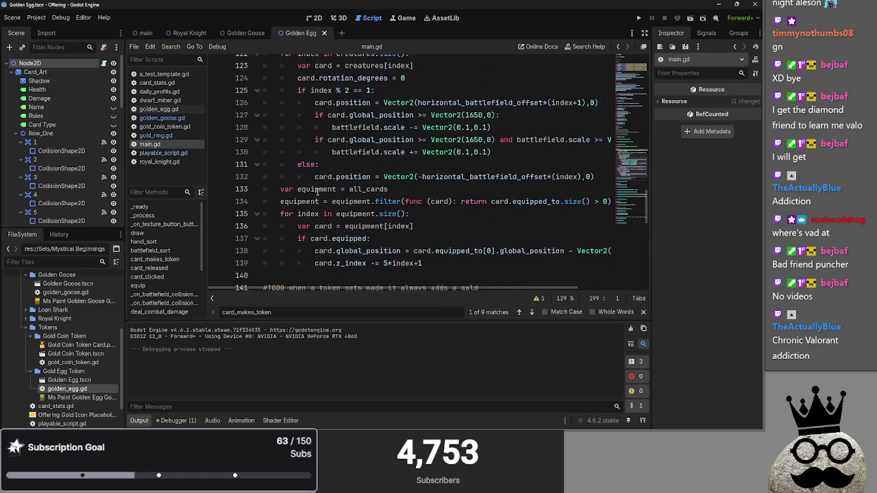
pyautogui.scroll(4, 317, 192)
pyautogui.scroll(-3, 317, 192)
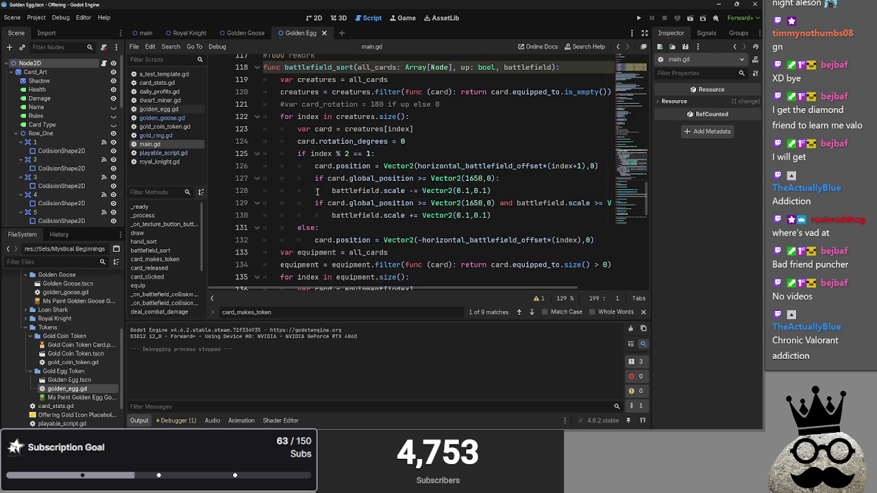
# - Inspect Center Line and Battlefield_Two in the main scene, then run the project
pyautogui.click(257, 69)
pyautogui.click(311, 17)
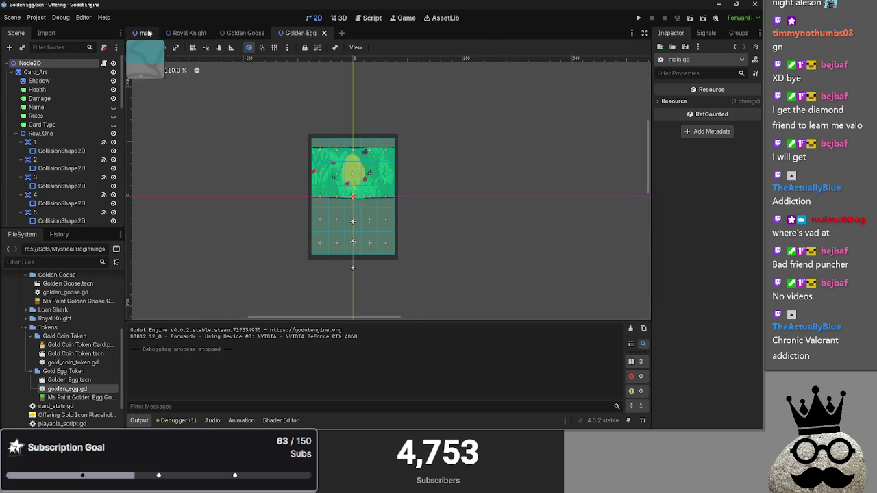
pyautogui.click(146, 33)
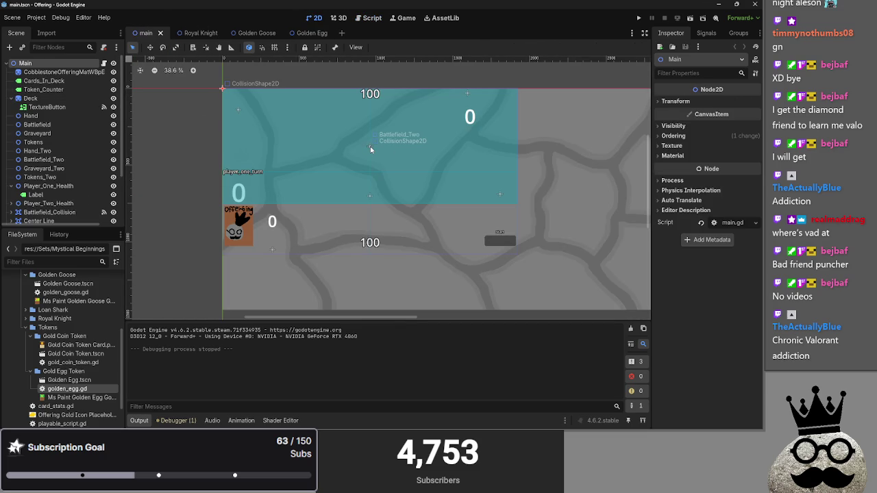
pyautogui.click(370, 148)
pyautogui.scroll(-2, 61, 150)
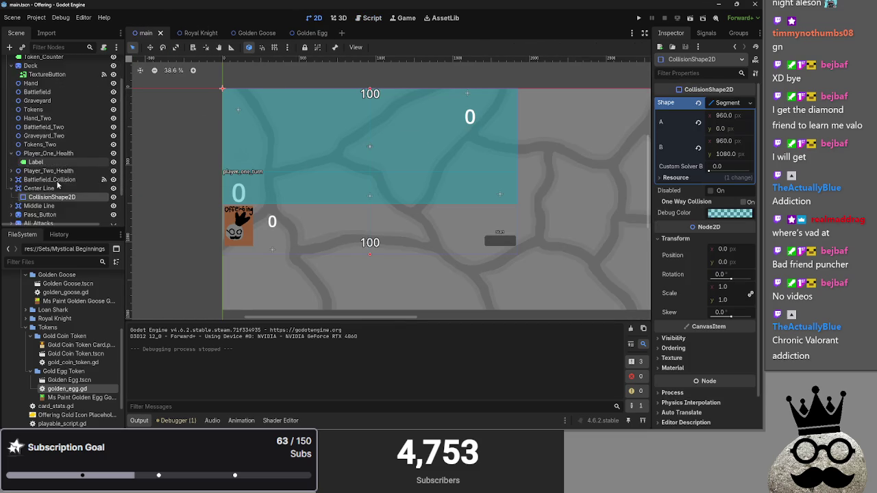
pyautogui.scroll(2, 60, 165)
pyautogui.click(59, 147)
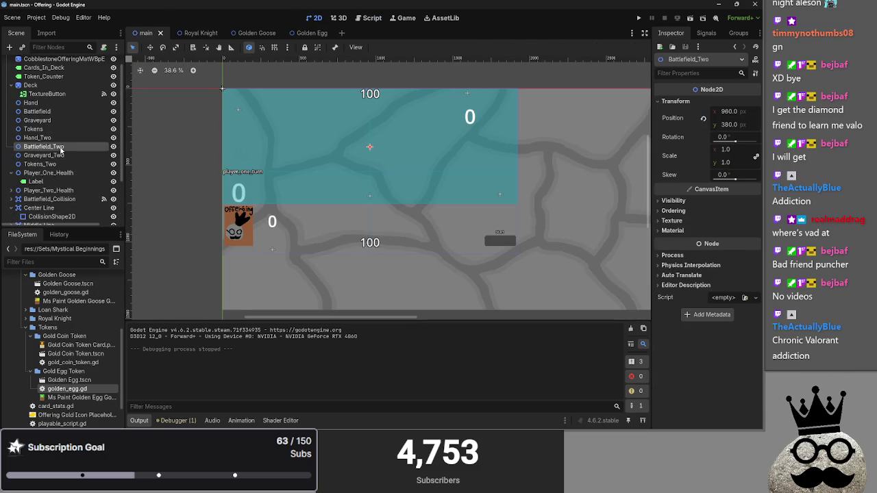
pyautogui.click(376, 19)
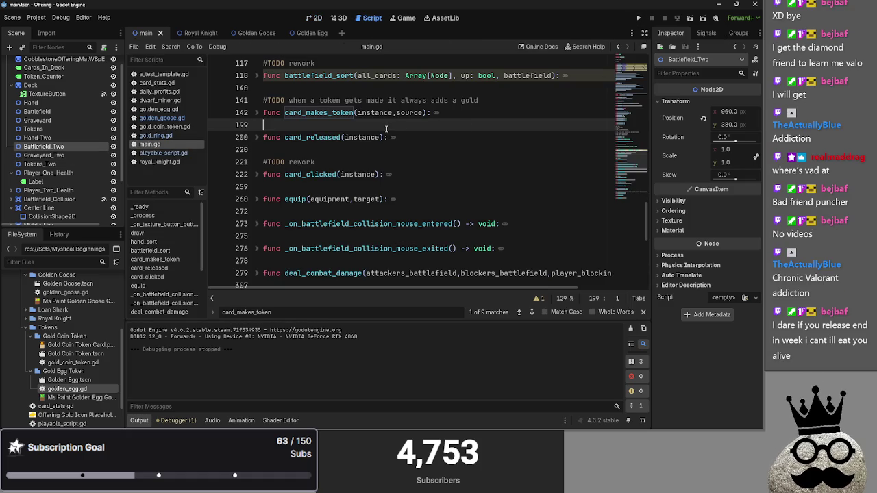
pyautogui.click(638, 18)
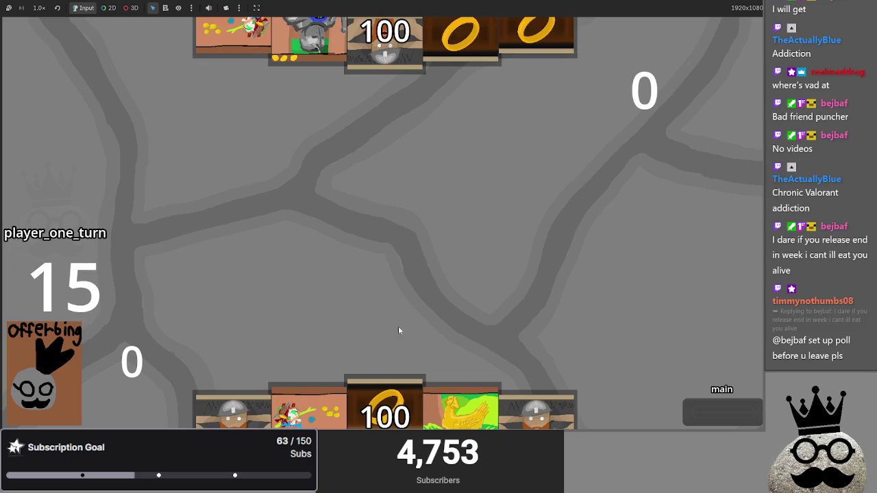
# - Drag ring, dwarf, chicken and armor cards from the hand onto the board
pyautogui.moveTo(391, 369); pyautogui.dragTo(401, 323)
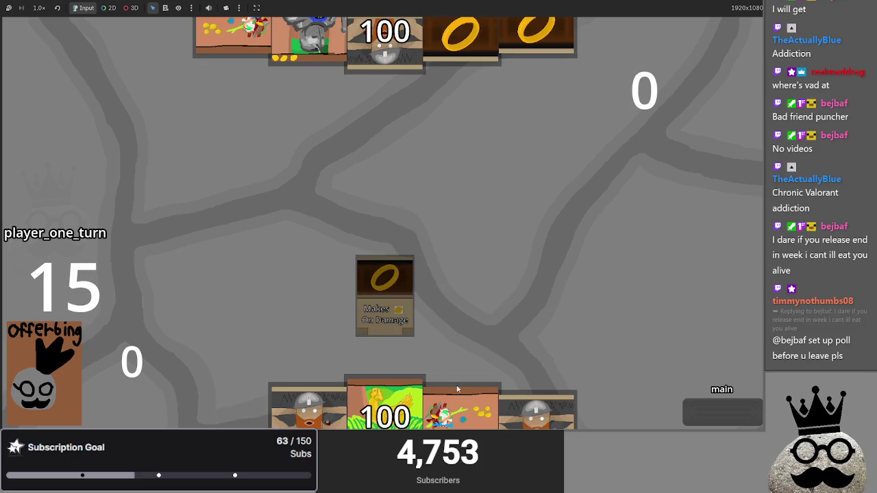
pyautogui.moveTo(471, 414); pyautogui.dragTo(449, 229)
pyautogui.moveTo(294, 410); pyautogui.dragTo(440, 247)
pyautogui.moveTo(455, 411); pyautogui.dragTo(444, 258)
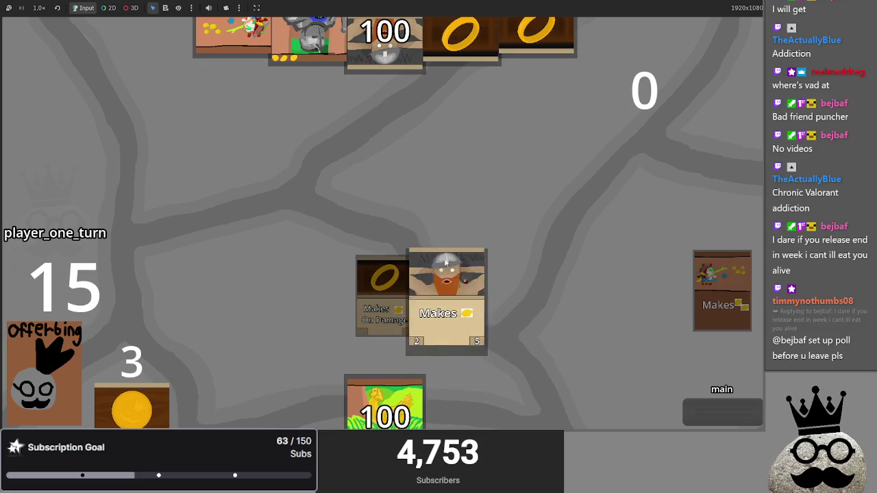
pyautogui.moveTo(385, 411); pyautogui.dragTo(382, 229)
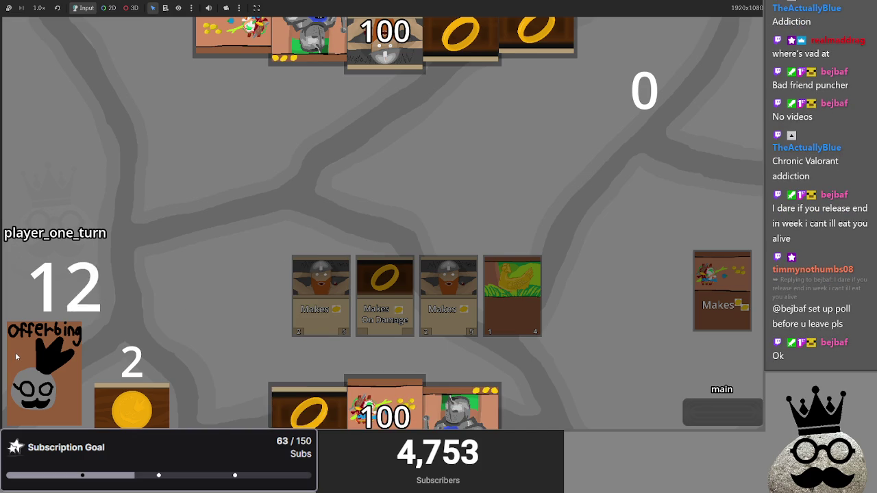
pyautogui.moveTo(403, 397); pyautogui.dragTo(393, 255)
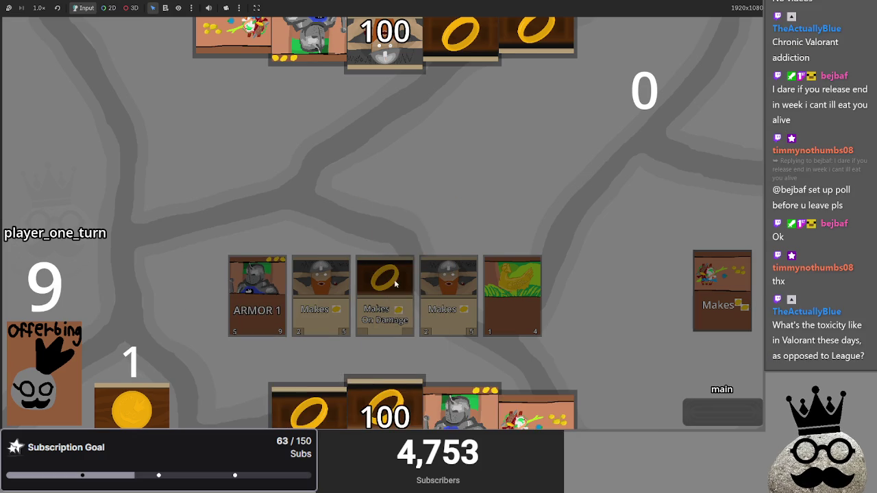
pyautogui.moveTo(380, 404); pyautogui.dragTo(401, 216)
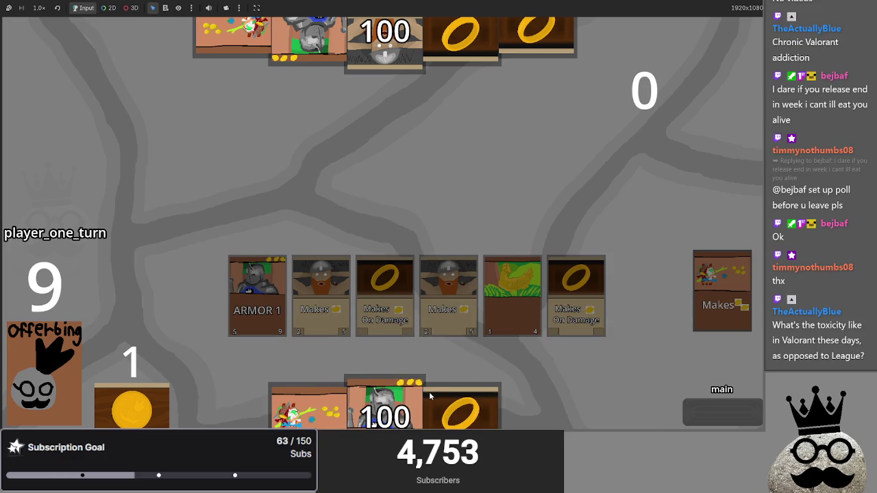
pyautogui.moveTo(427, 391); pyautogui.dragTo(436, 226)
pyautogui.moveTo(400, 344); pyautogui.dragTo(404, 195)
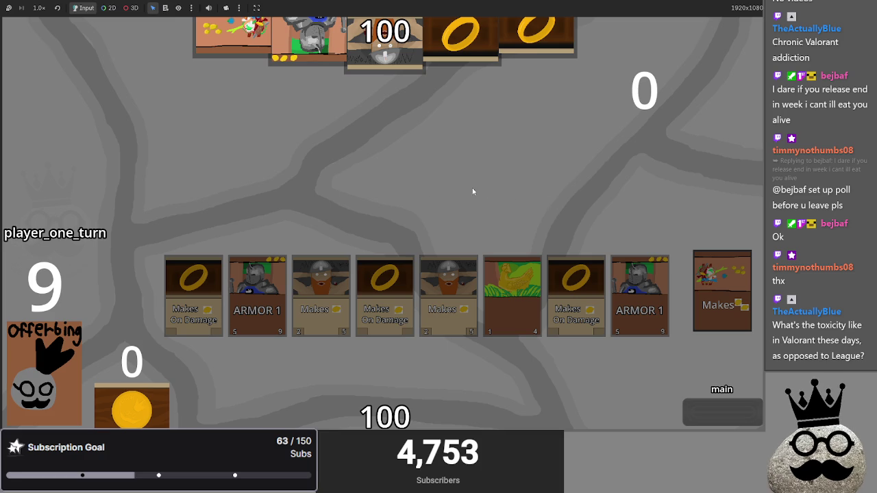
# - Draw more cards with the Offerbing card and play armor, ring, dwarf and chicken cards
pyautogui.click(48, 366)
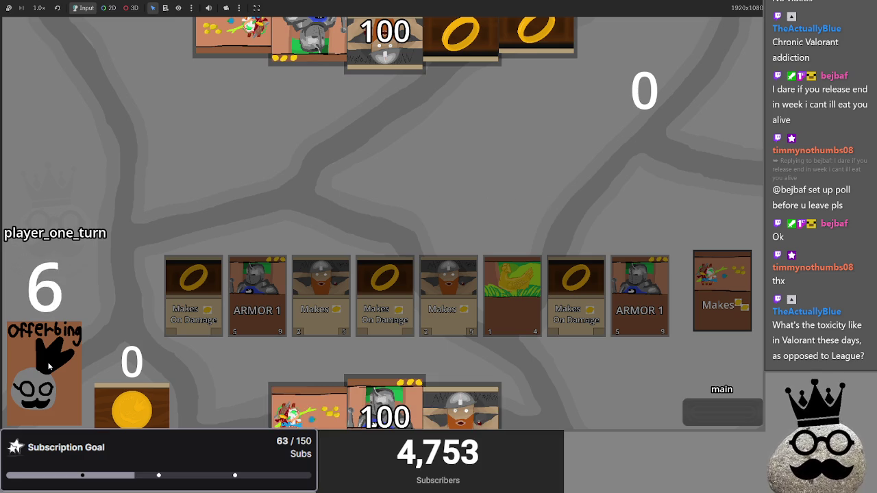
pyautogui.moveTo(383, 404)
pyautogui.mouseDown()
pyautogui.moveTo(398, 195)
pyautogui.moveTo(400, 205)
pyautogui.mouseUp()
pyautogui.moveTo(460, 408); pyautogui.dragTo(400, 206)
pyautogui.moveTo(425, 408)
pyautogui.mouseDown()
pyautogui.moveTo(405, 205)
pyautogui.moveTo(397, 218)
pyautogui.mouseUp()
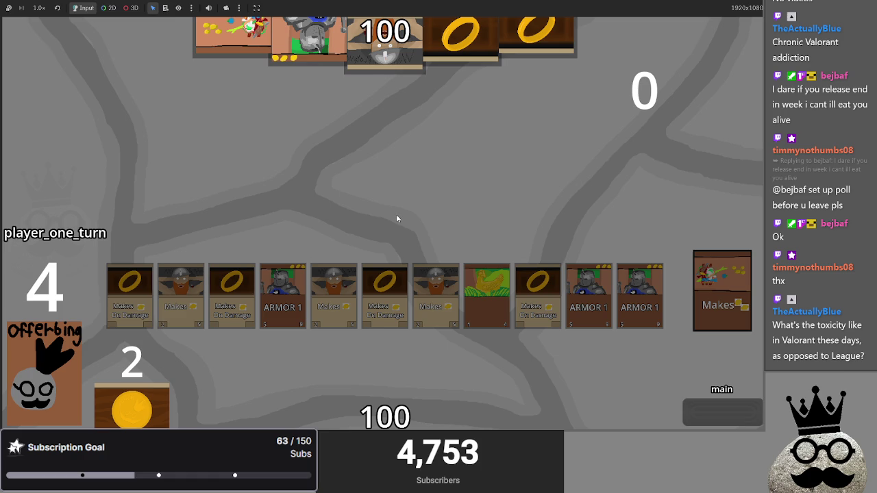
pyautogui.click(81, 330)
pyautogui.moveTo(460, 407); pyautogui.dragTo(397, 206)
pyautogui.moveTo(383, 407); pyautogui.dragTo(394, 207)
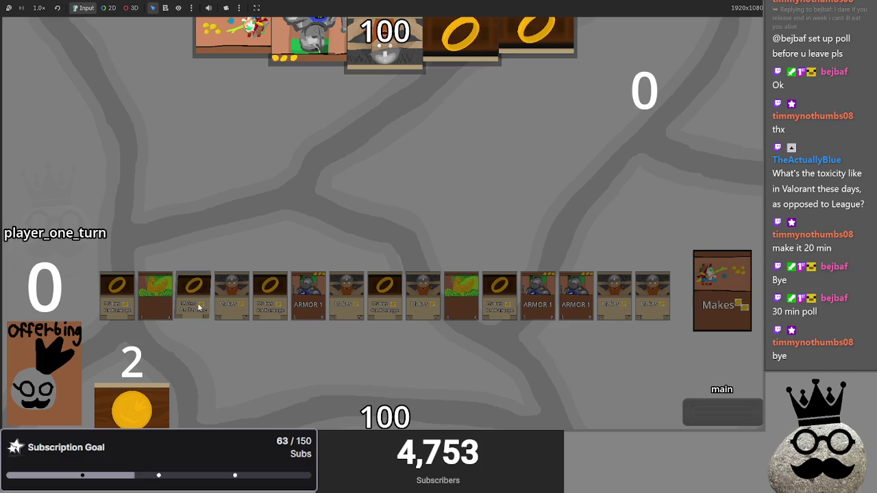
# - Switch from the running game back to the Godot editor
pyautogui.hotkey('alt', 'Tab')
pyautogui.press('Tab')
pyautogui.click(253, 181)
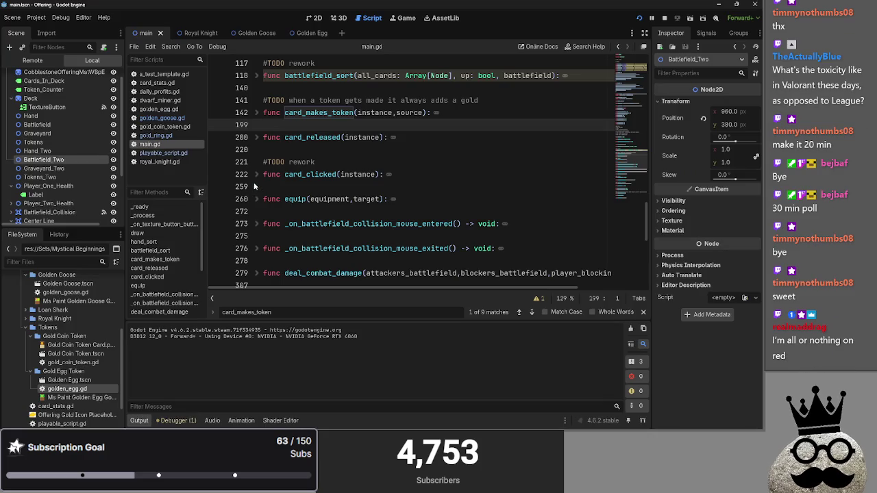
# - Look over the Golden Egg and Golden Goose card scenes, then return to Script
pyautogui.click(305, 37)
pyautogui.click(314, 18)
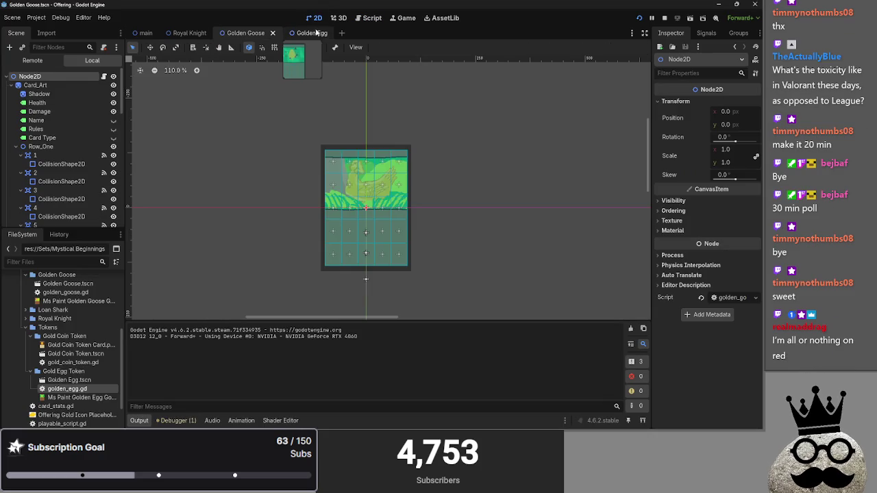
pyautogui.click(245, 33)
pyautogui.click(372, 18)
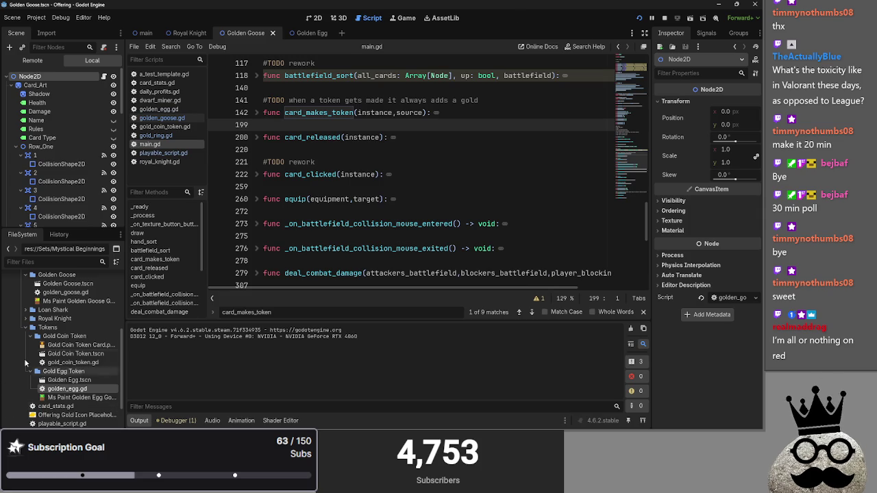
# - Collapse the Gold Coin Token, Gold Egg Token, Golden Goose and A Test Template folders
pyautogui.click(38, 335)
pyautogui.click(30, 345)
pyautogui.click(25, 301)
pyautogui.scroll(2, 22, 329)
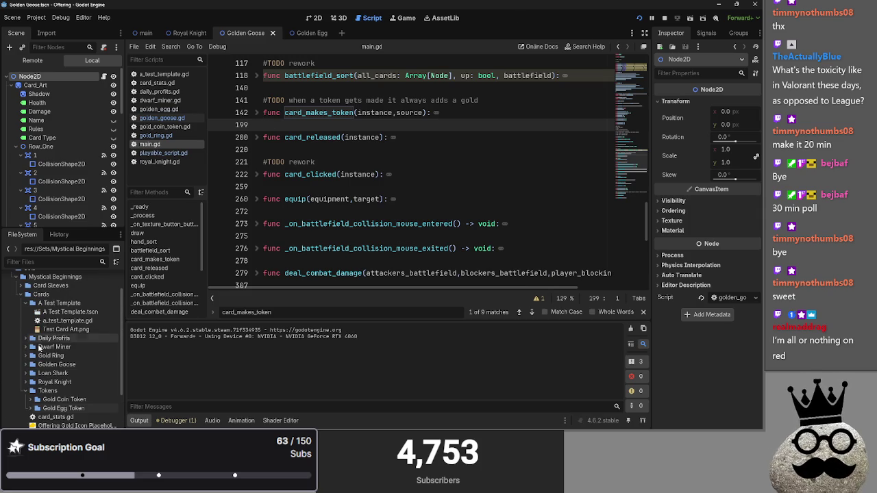
pyautogui.click(24, 302)
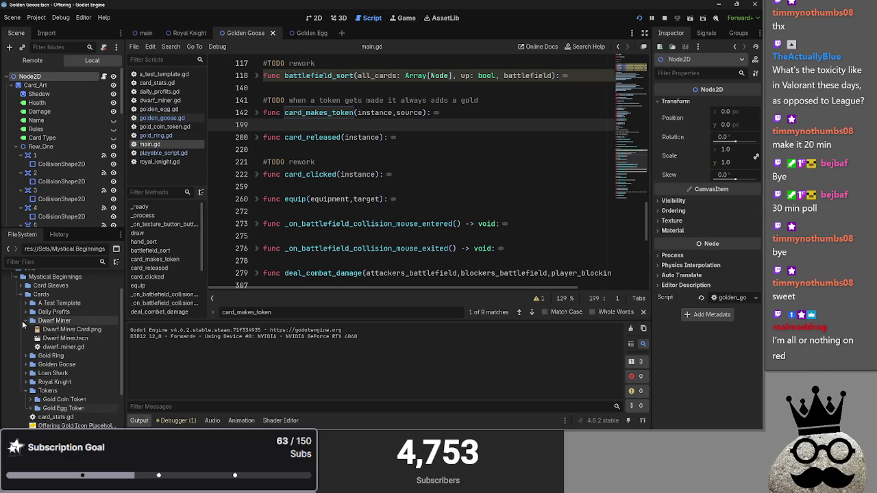
# - Open Loan Shark.tscn and remove its root node's existing script
pyautogui.click(24, 347)
pyautogui.click(24, 347)
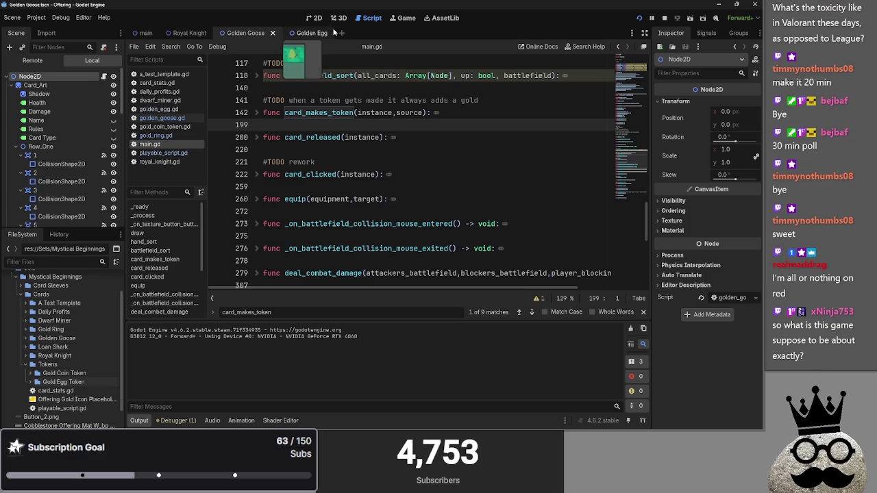
pyautogui.click(25, 347)
pyautogui.doubleClick(63, 355)
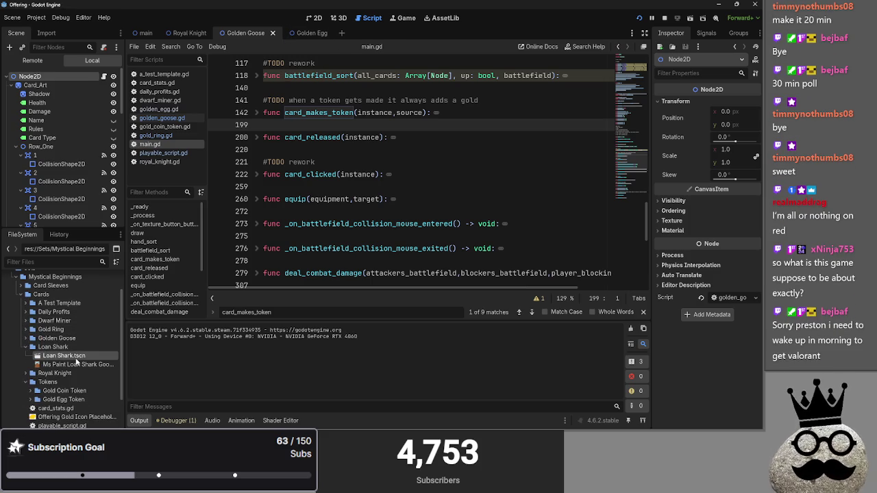
pyautogui.click(316, 17)
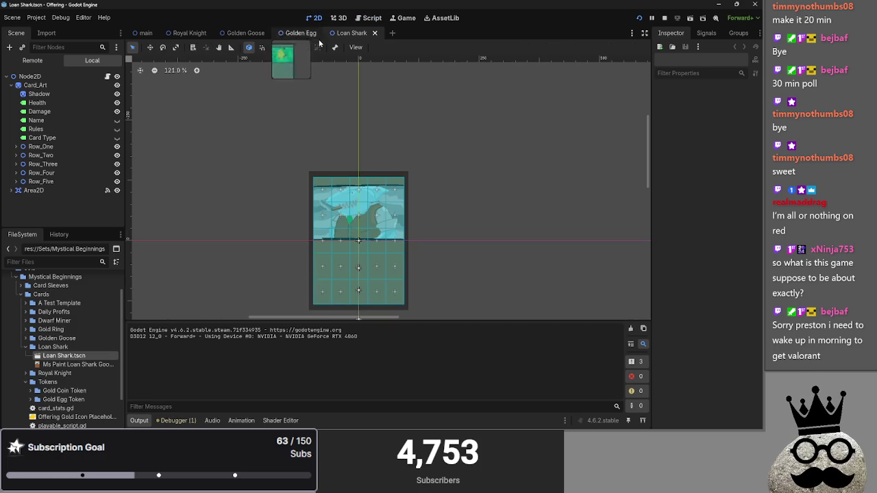
pyautogui.click(363, 19)
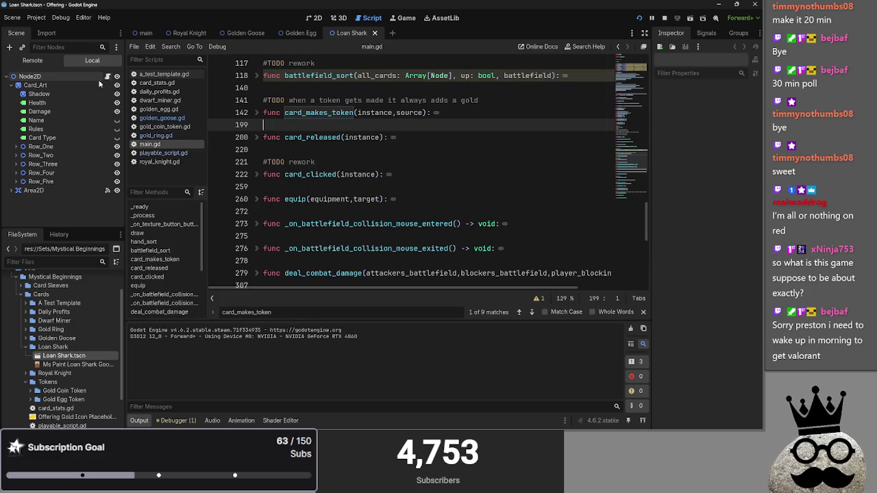
pyautogui.click(30, 76)
pyautogui.click(103, 48)
# - Attach a new loan_shark.gd script and fill it with a_test_template.gd's code
pyautogui.click(103, 48)
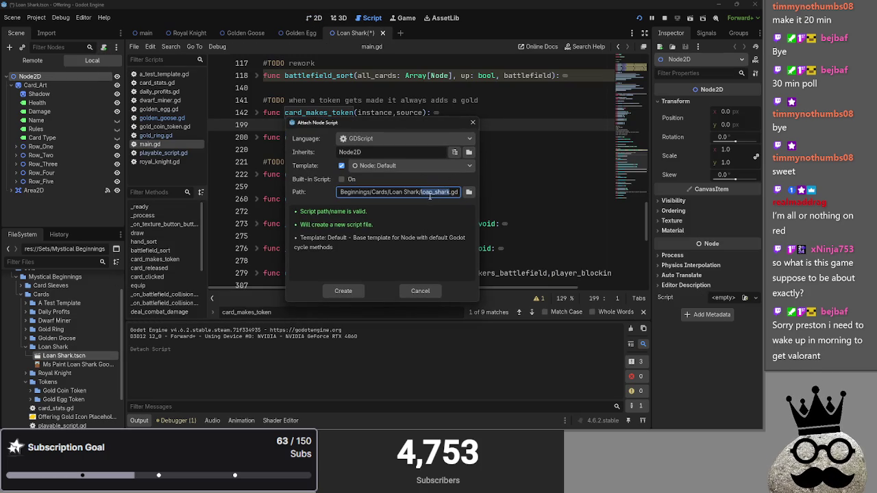
pyautogui.click(339, 291)
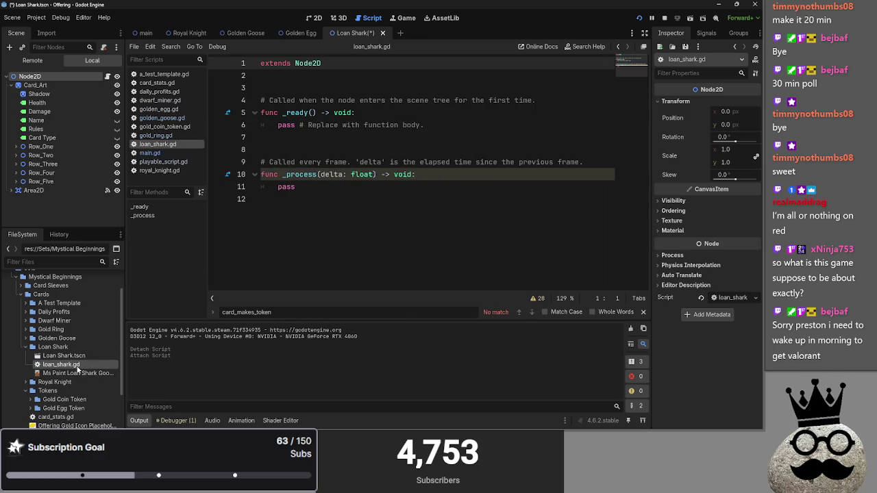
pyautogui.click(163, 74)
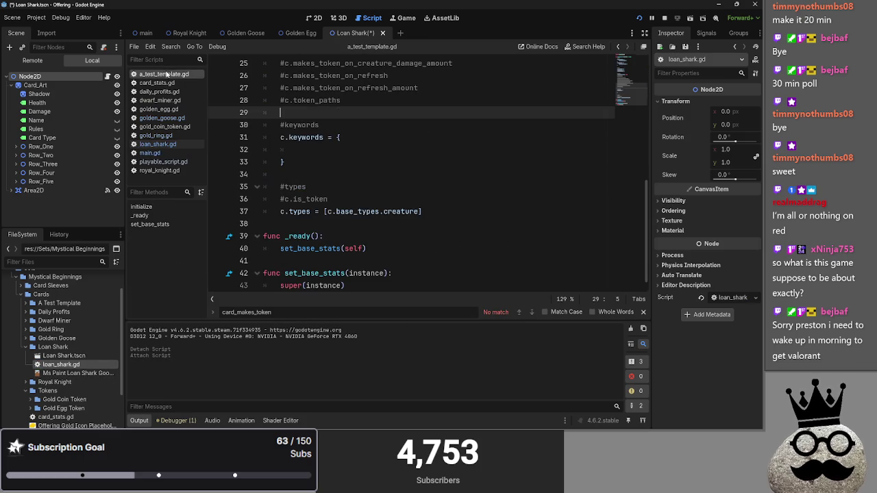
pyautogui.hotkey('ctrl', 'a')
pyautogui.hotkey('ctrl', 'c')
pyautogui.click(158, 144)
pyautogui.click(353, 147)
pyautogui.hotkey('ctrl', 'a')
pyautogui.hotkey('ctrl', 'v')
# - Scroll back to the top of loan_shark.gd and run the project
pyautogui.scroll(3, 353, 156)
pyautogui.click(333, 172)
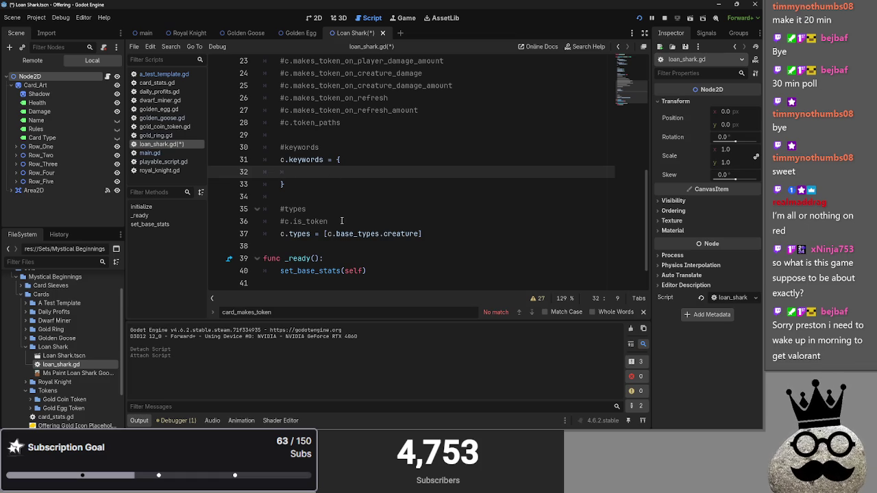
pyautogui.click(341, 220)
pyautogui.click(342, 194)
pyautogui.scroll(7, 342, 194)
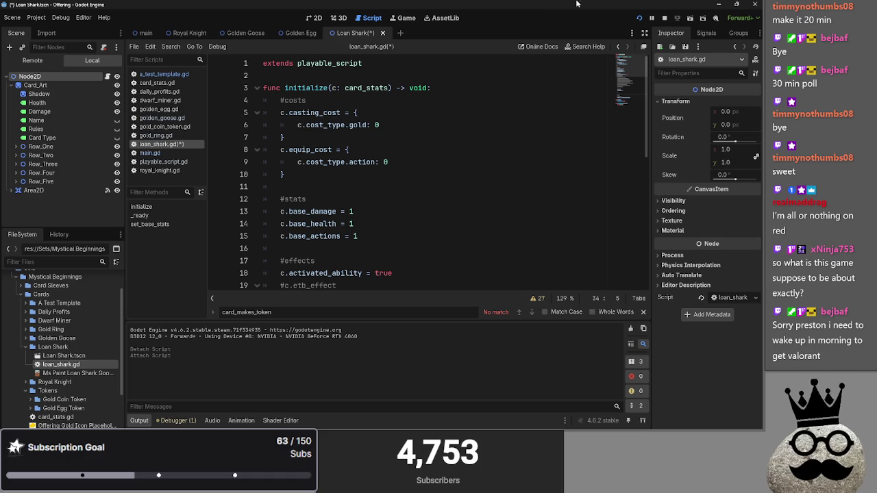
pyautogui.click(662, 20)
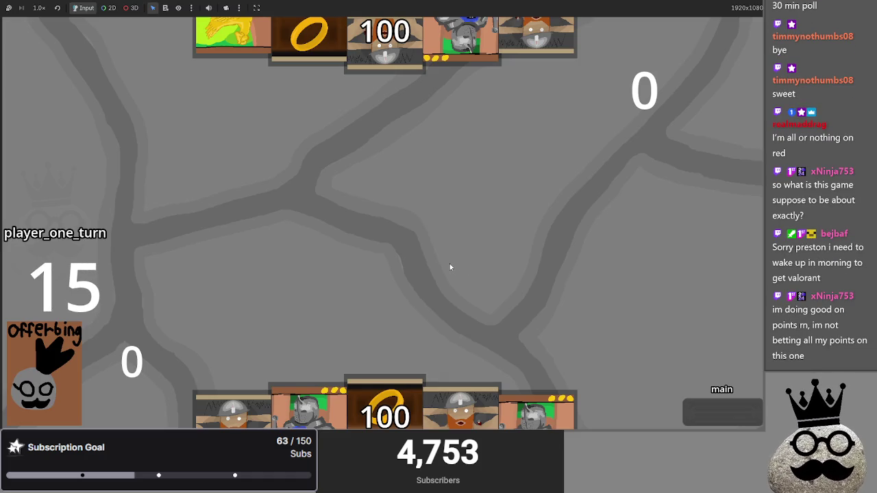
# - Play the bearded dwarf, ring, second dwarf and chicken cards to the board
pyautogui.click(459, 409)
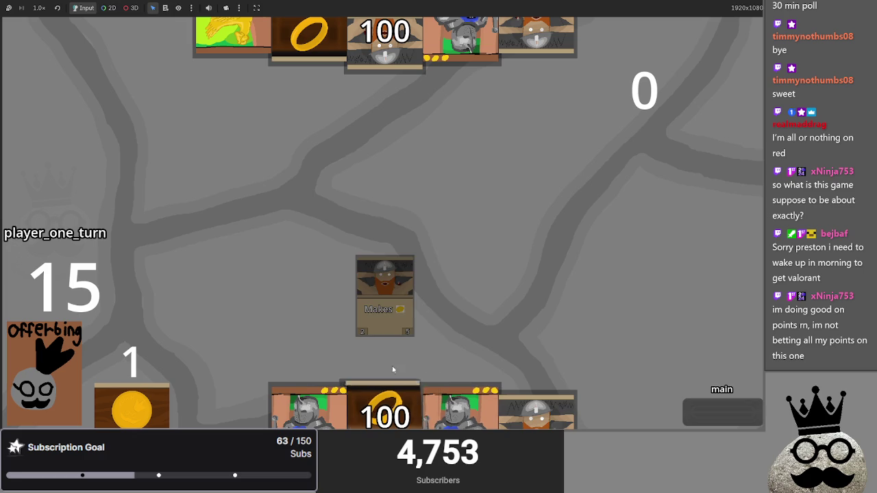
pyautogui.click(397, 401)
pyautogui.click(537, 409)
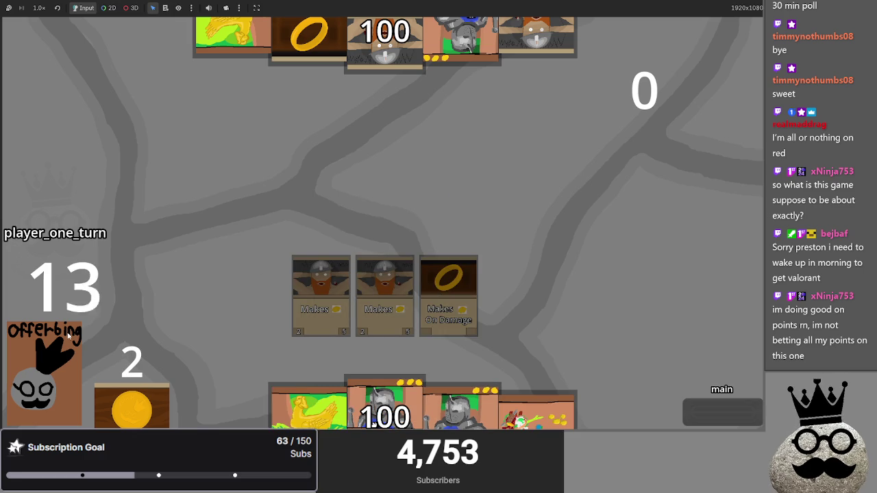
pyautogui.click(308, 408)
# - Put the ARMOR 1 knight card on the board, attack with it, then stop the game
pyautogui.click(327, 425)
pyautogui.click(411, 383)
pyautogui.moveTo(387, 404); pyautogui.dragTo(415, 215)
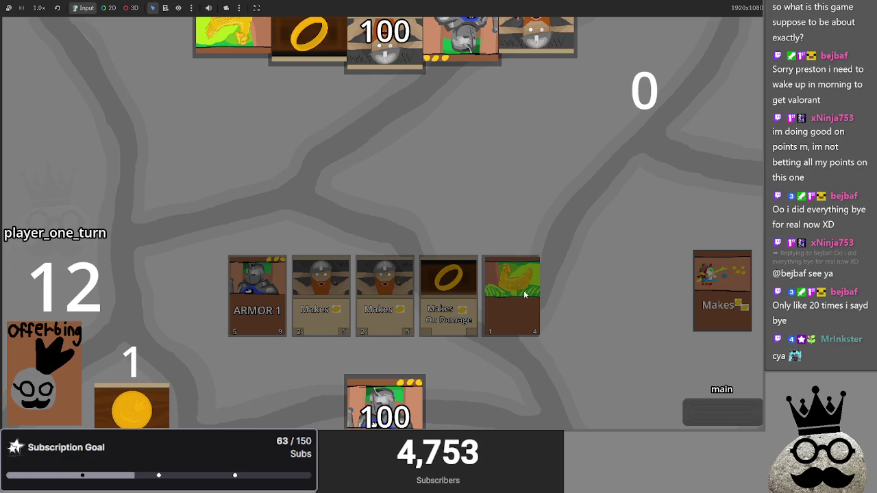
pyautogui.click(524, 294)
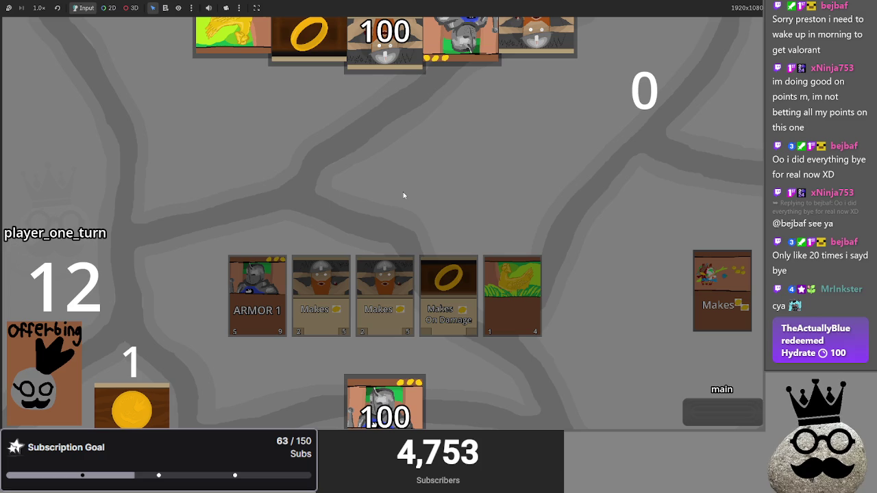
pyautogui.press('F8')
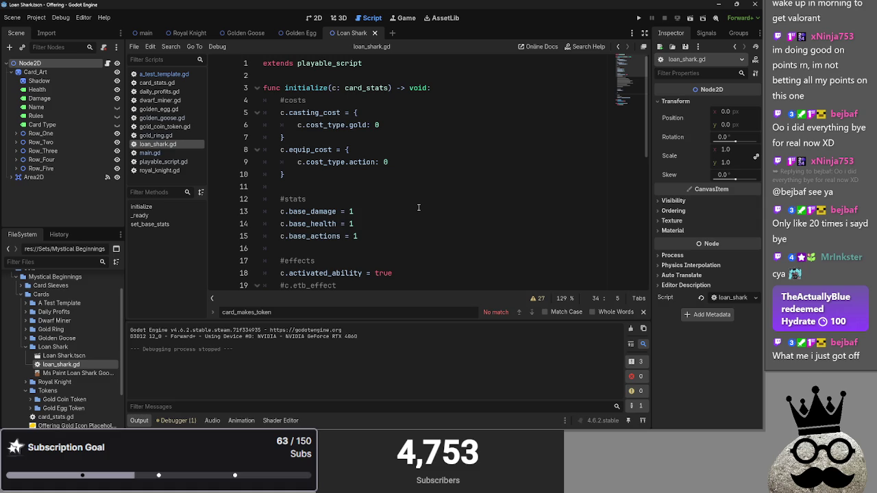
# - In loan_shark.gd, change the gold cost to 2 and add a c.cost_type.sacrifice: 1 line
pyautogui.click(386, 127)
pyautogui.doubleClick(377, 125)
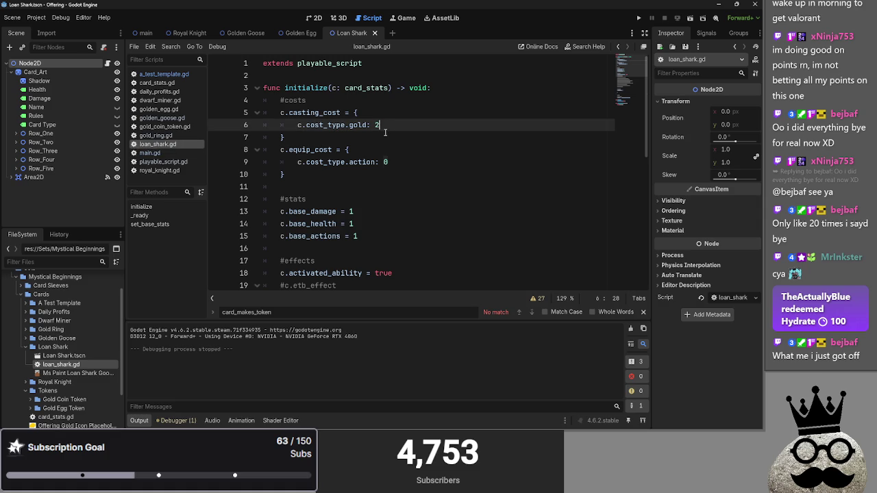
pyautogui.write('2')
pyautogui.press('Return')
pyautogui.write('c')
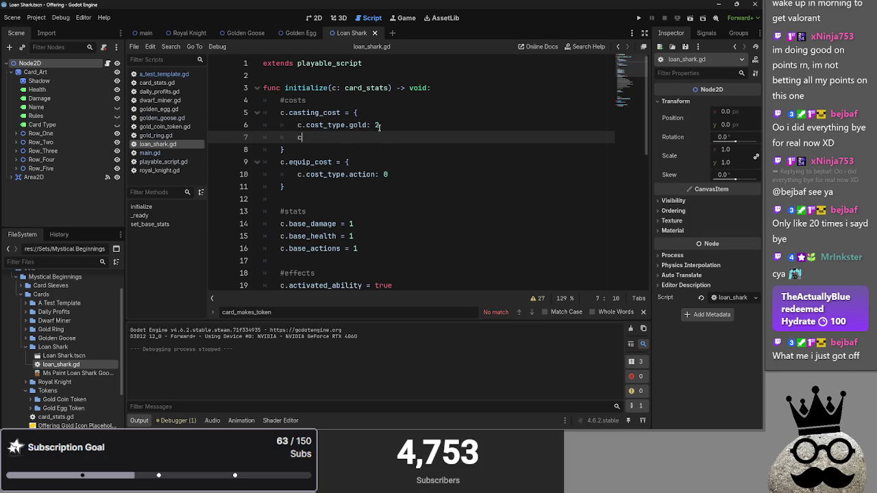
pyautogui.write('.cost_')
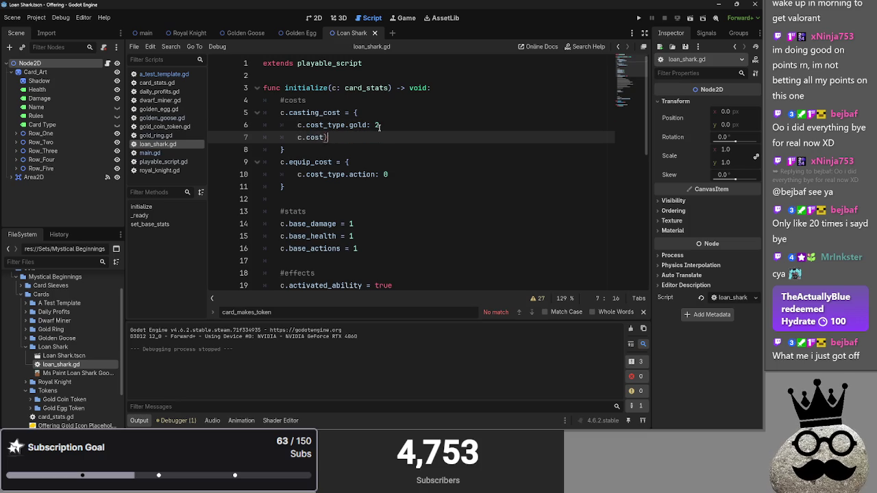
pyautogui.write('type.')
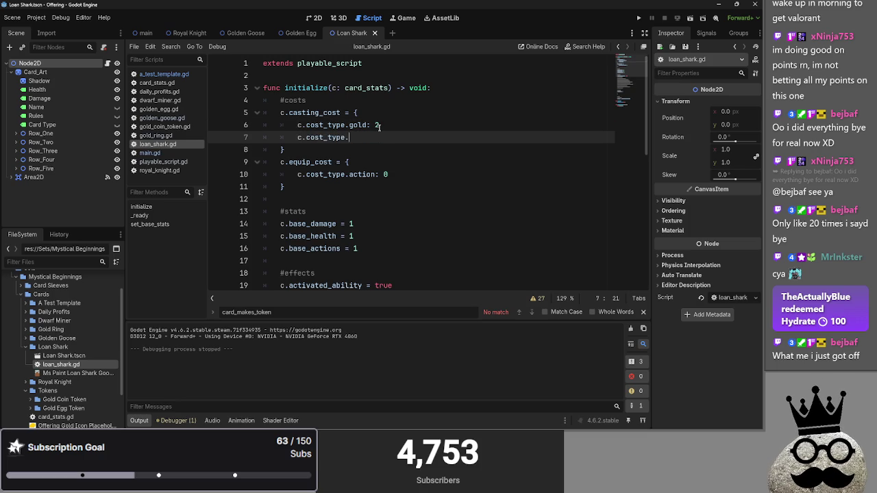
pyautogui.write('sacrifice')
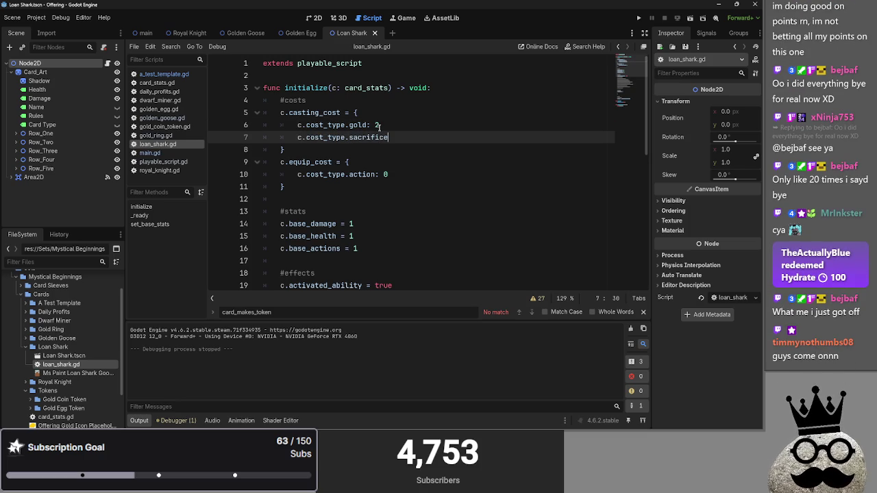
pyautogui.write(': 1')
# - Add sacrifice to the cost_type enum in card_stats.gd and save it
pyautogui.doubleClick(369, 137)
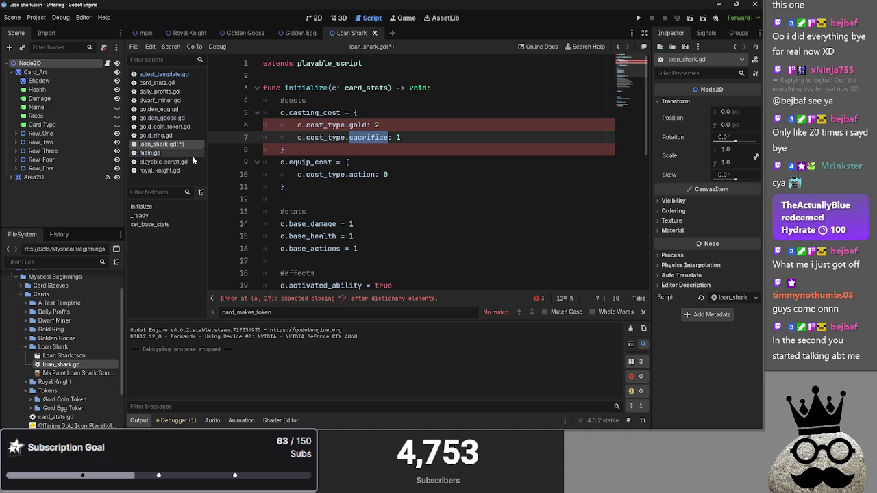
pyautogui.click(159, 84)
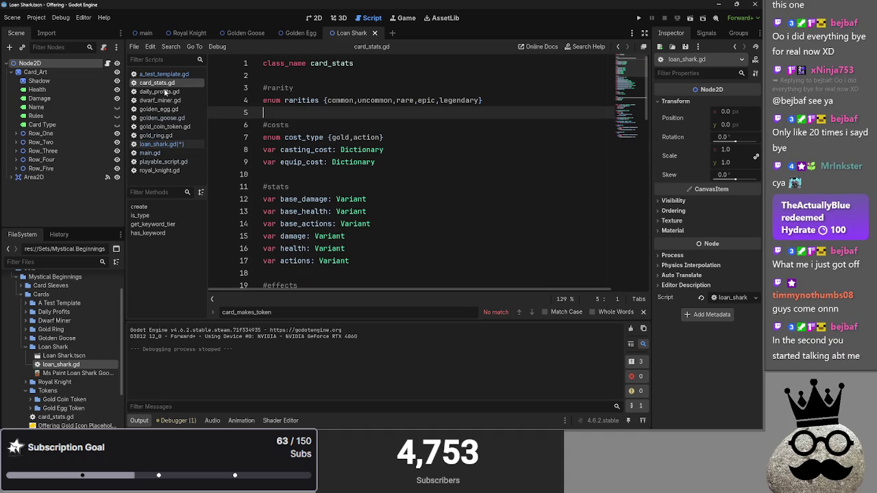
pyautogui.click(383, 137)
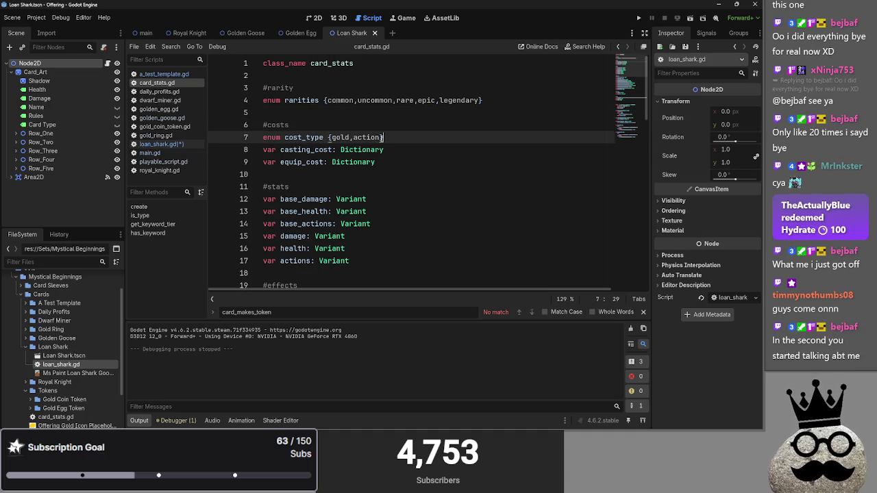
pyautogui.press('Left')
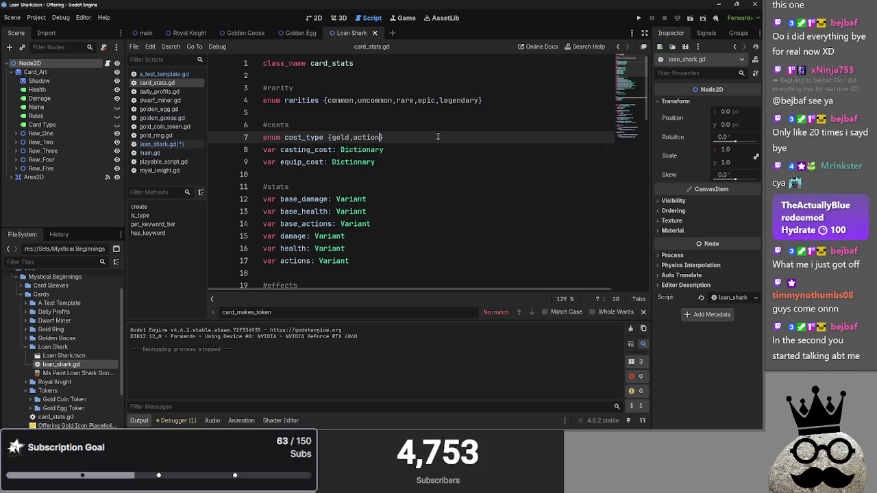
pyautogui.hotkey('ctrl', 'Left')
pyautogui.write(',')
pyautogui.press('Left')
pyautogui.write('sacrifice')
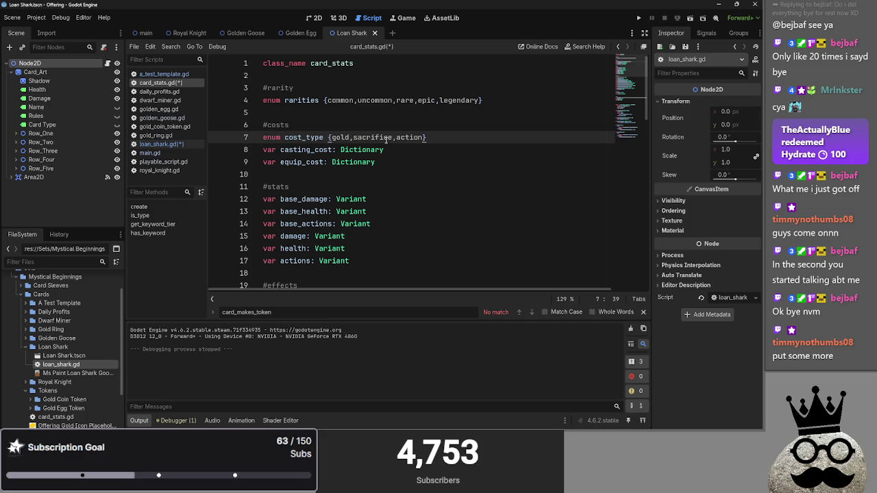
pyautogui.hotkey('ctrl', 's')
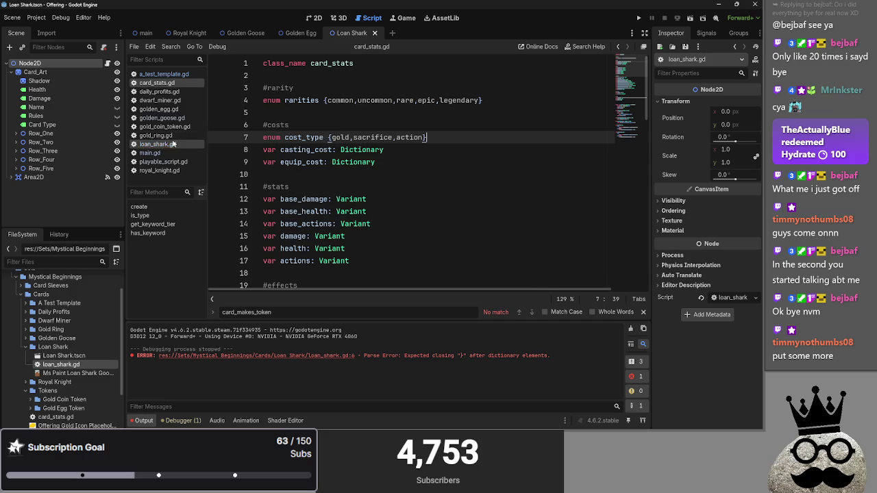
# - In loan_shark.gd, add commas after the gold 2 and sacrifice 1 cost entries
pyautogui.click(157, 144)
pyautogui.click(421, 138)
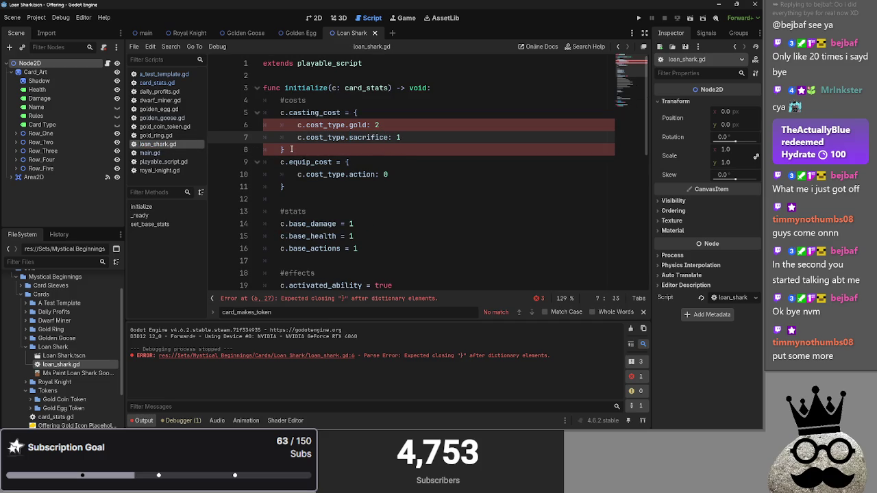
pyautogui.click(350, 123)
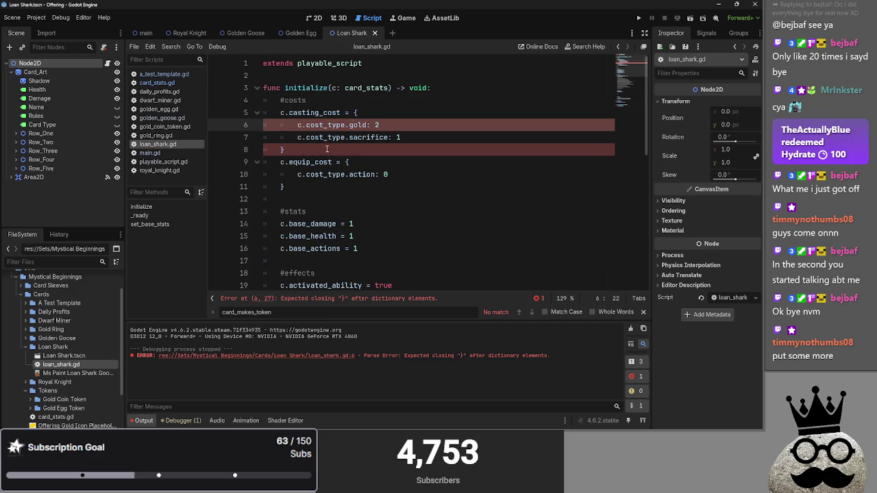
pyautogui.click(386, 126)
pyautogui.write(',')
pyautogui.click(413, 142)
pyautogui.write(',')
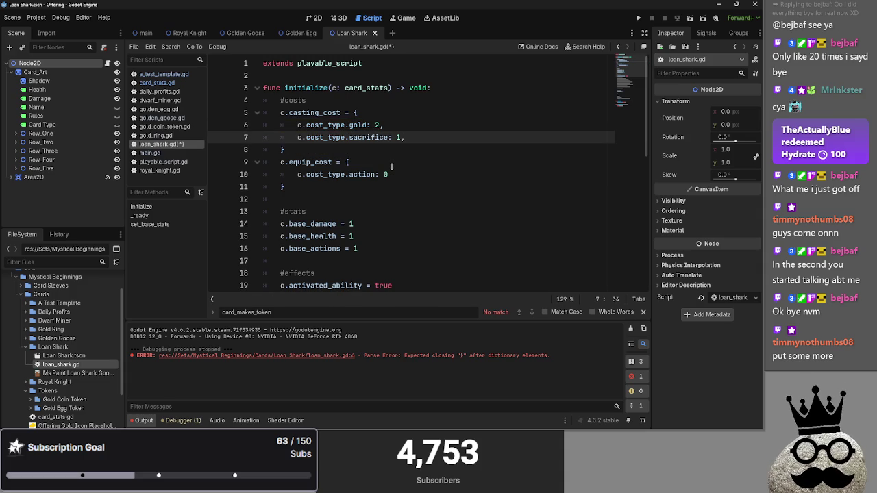
# - Add commas after the gold and action cost values in a_test_template.gd, then save
pyautogui.click(163, 74)
pyautogui.hotkey('ctrl', 'a')
pyautogui.scroll(6, 402, 143)
pyautogui.scroll(1, 402, 143)
pyautogui.click(394, 128)
pyautogui.write(',')
pyautogui.click(409, 165)
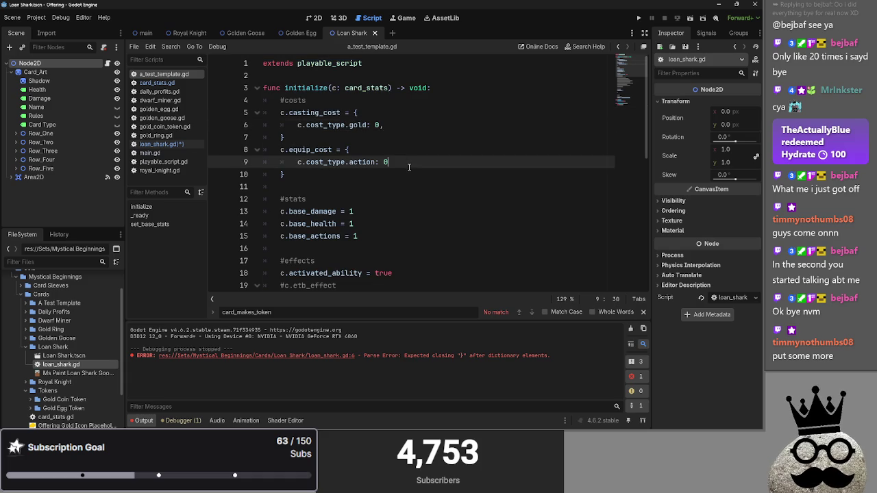
pyautogui.write(',')
pyautogui.hotkey('ctrl', 's')
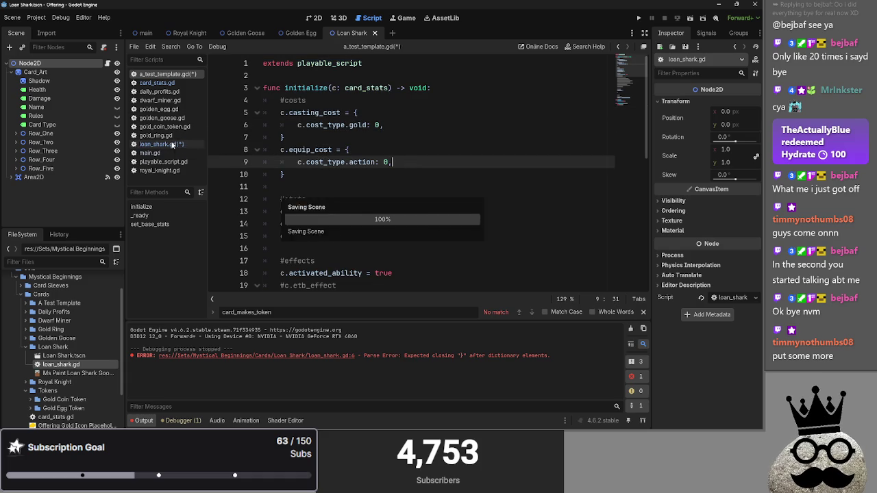
# - Delete the makes_token_on_etb lines from loan_shark.gd
pyautogui.click(171, 144)
pyautogui.scroll(-6, 491, 189)
pyautogui.scroll(1, 491, 189)
pyautogui.moveTo(404, 137)
pyautogui.mouseDown()
pyautogui.moveTo(288, 134)
pyautogui.moveTo(271, 114)
pyautogui.moveTo(267, 124)
pyautogui.moveTo(252, 114)
pyautogui.mouseUp()
pyautogui.press('BackSpace')
pyautogui.press('BackSpace')
pyautogui.press('BackSpace')
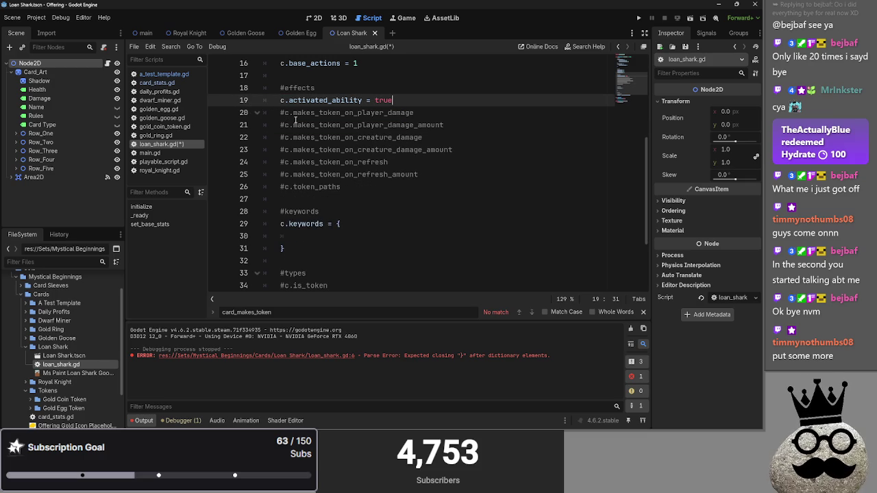
# - Delete the commented player and creature damage token lines in loan_shark.gd
pyautogui.click(424, 113)
pyautogui.hotkey('shift', 'Home')
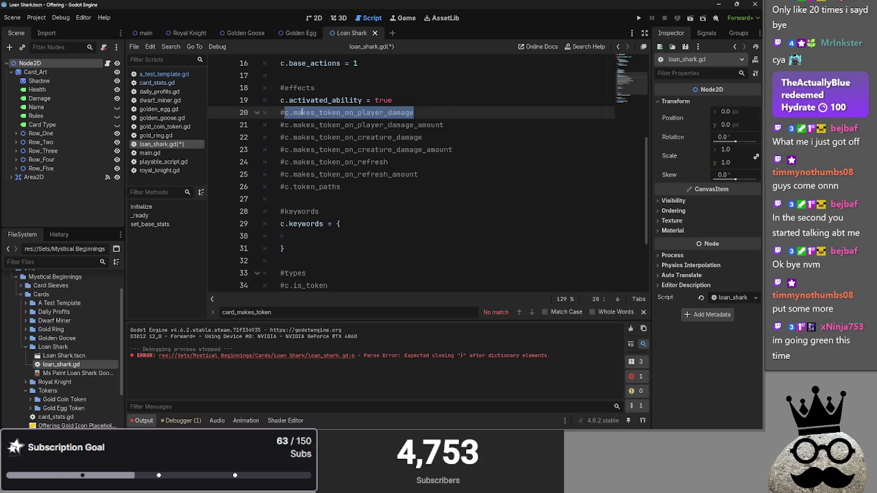
pyautogui.click(445, 112)
pyautogui.moveTo(430, 112); pyautogui.dragTo(278, 115)
pyautogui.click(423, 113)
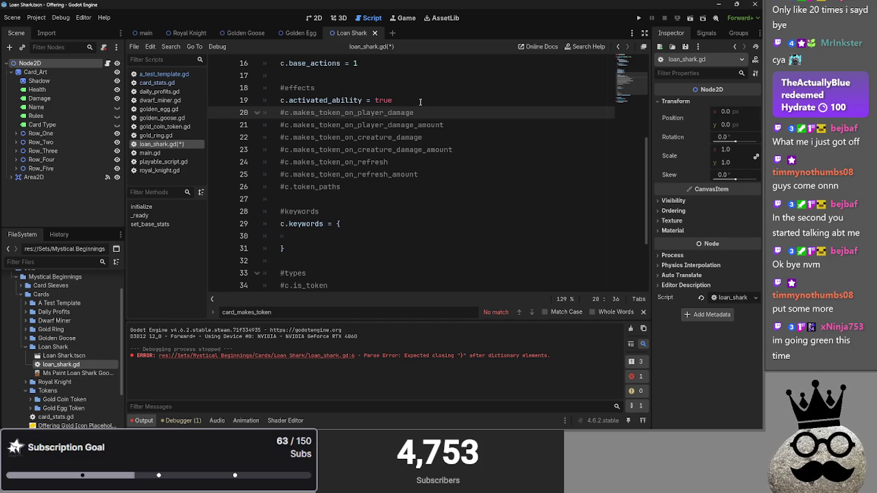
pyautogui.hotkey('shift', 'Home')
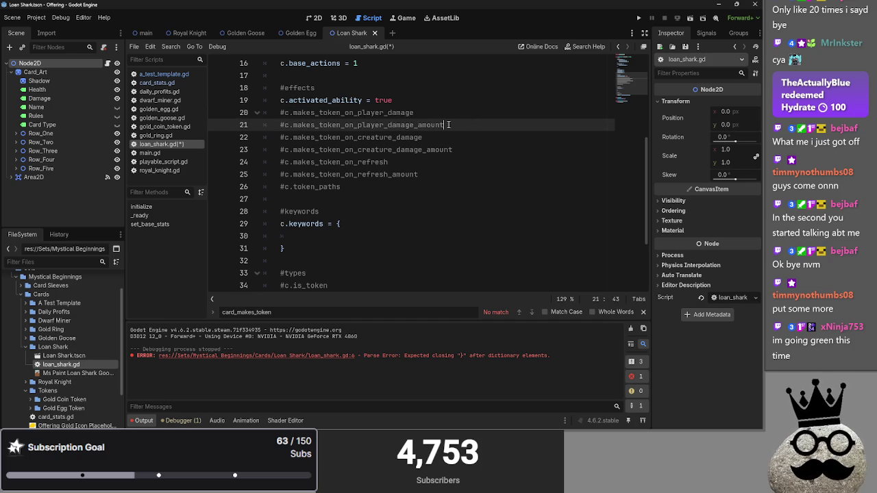
pyautogui.click(493, 150)
pyautogui.hotkey('shift', 'Up')
pyautogui.hotkey('shift', 'Up')
pyautogui.hotkey('shift', 'Up')
pyautogui.hotkey('shift', 'Home')
pyautogui.press('BackSpace')
pyautogui.press('BackSpace')
# - Select and delete the two commented makes_token_on_refresh lines
pyautogui.click(424, 113)
pyautogui.click(284, 113)
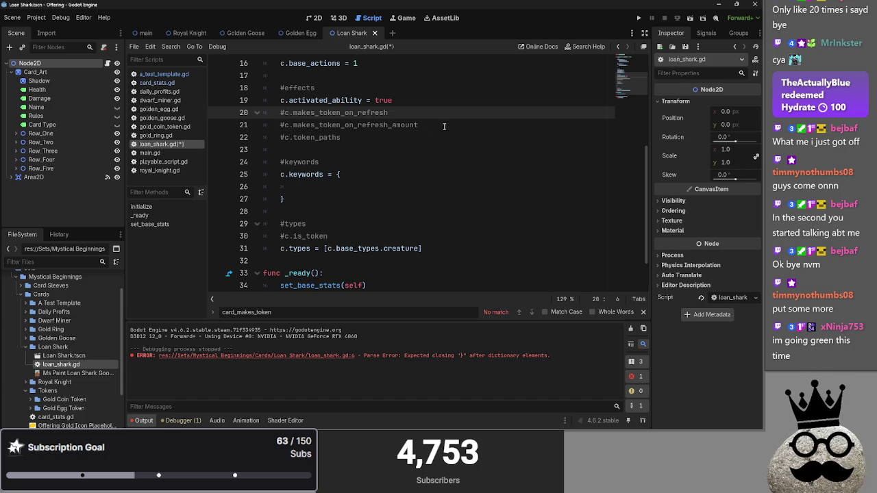
pyautogui.moveTo(284, 124); pyautogui.dragTo(303, 114)
pyautogui.click(285, 113)
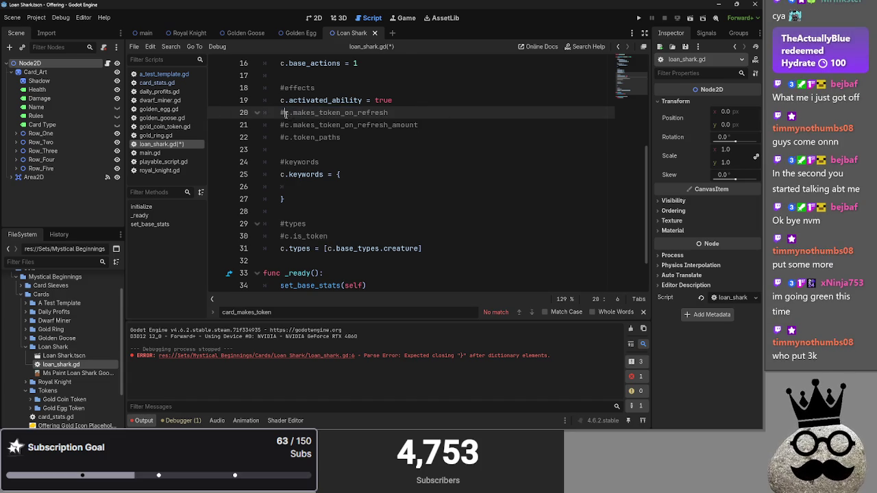
pyautogui.click(423, 104)
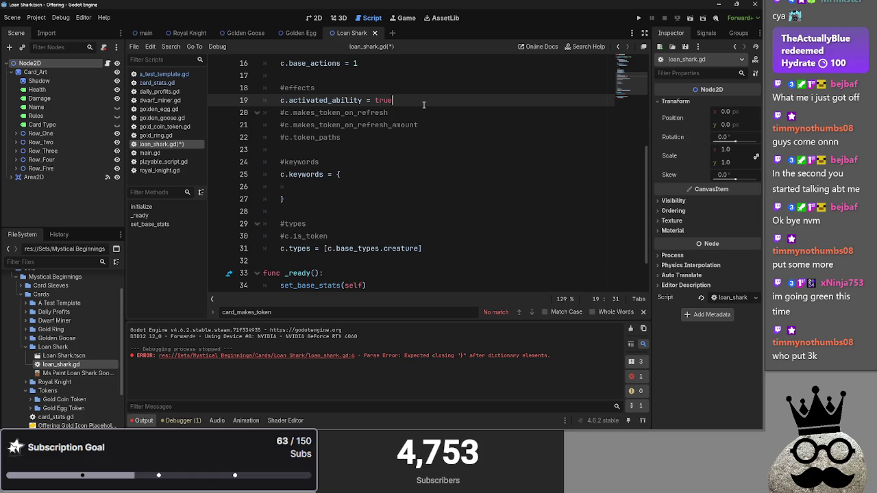
pyautogui.keyDown('shift'); pyautogui.click(433, 124); pyautogui.keyUp('shift')
pyautogui.press('BackSpace')
pyautogui.click(345, 108)
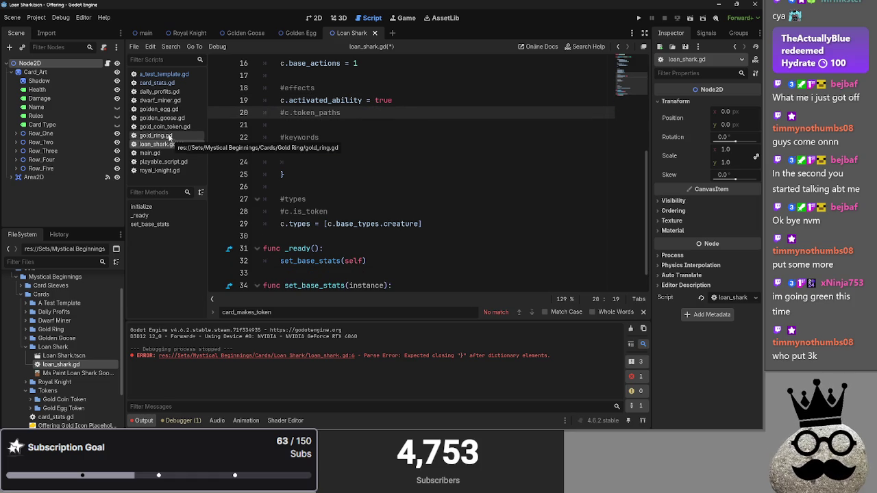
pyautogui.click(315, 19)
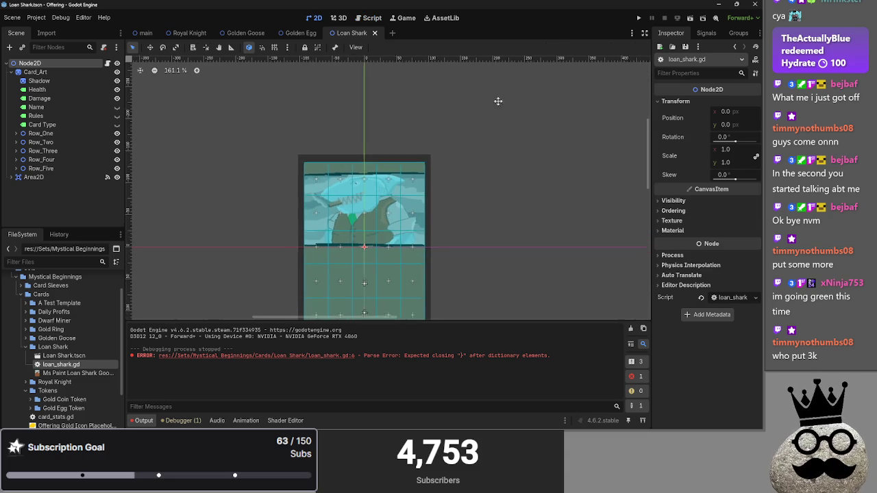
pyautogui.scroll(5, 339, 198)
pyautogui.scroll(-5, 362, 160)
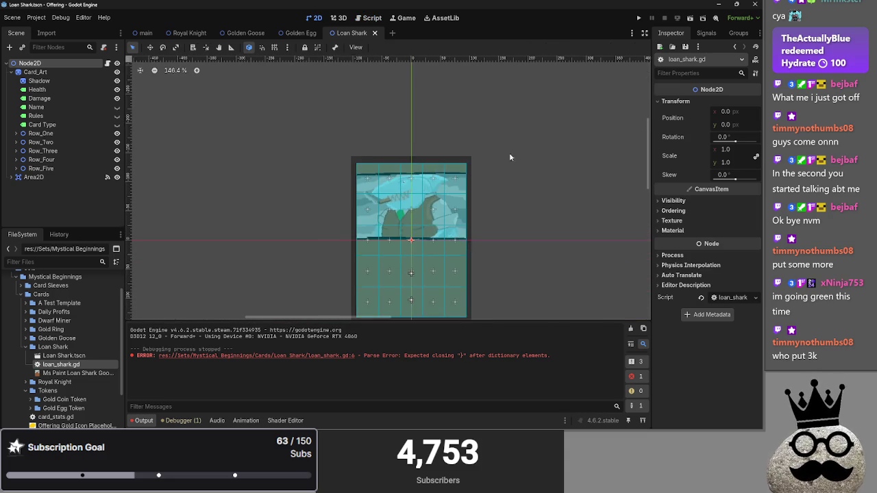
pyautogui.click(535, 172)
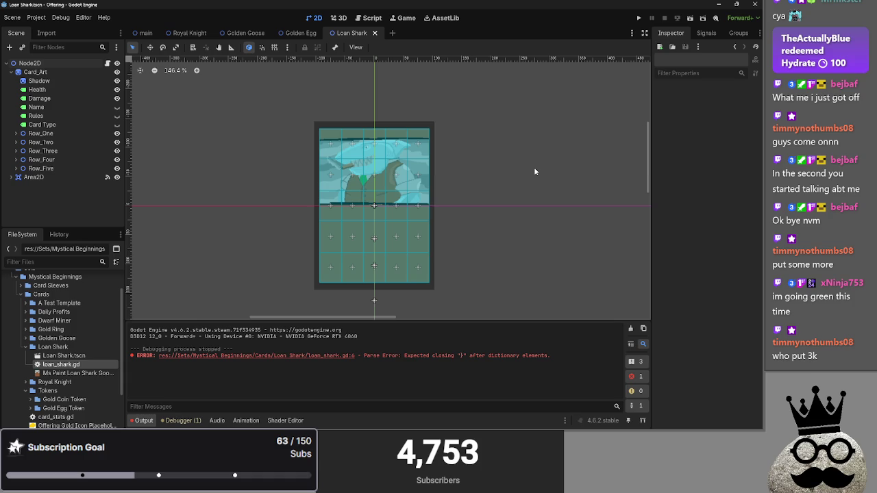
pyautogui.click(372, 18)
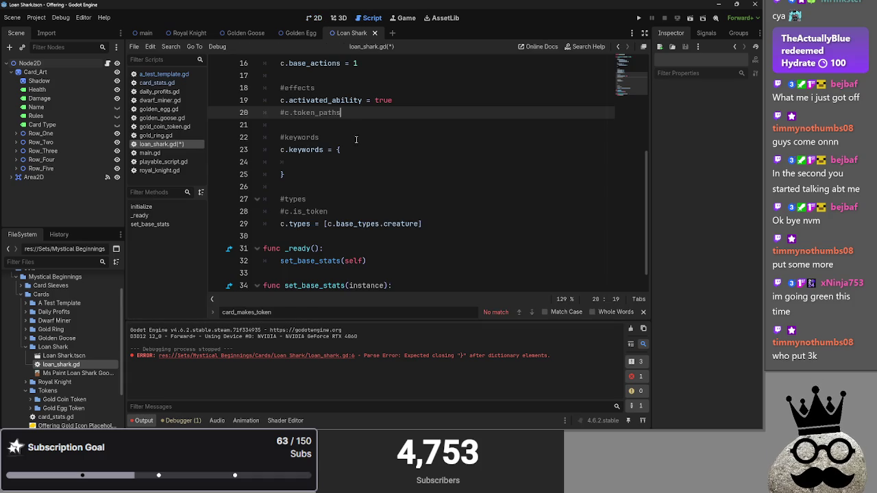
pyautogui.tripleClick(321, 113)
pyautogui.moveTo(349, 113); pyautogui.dragTo(279, 113)
pyautogui.doubleClick(292, 113)
pyautogui.moveTo(351, 114); pyautogui.dragTo(277, 114)
pyautogui.click(367, 114)
pyautogui.scroll(5, 373, 199)
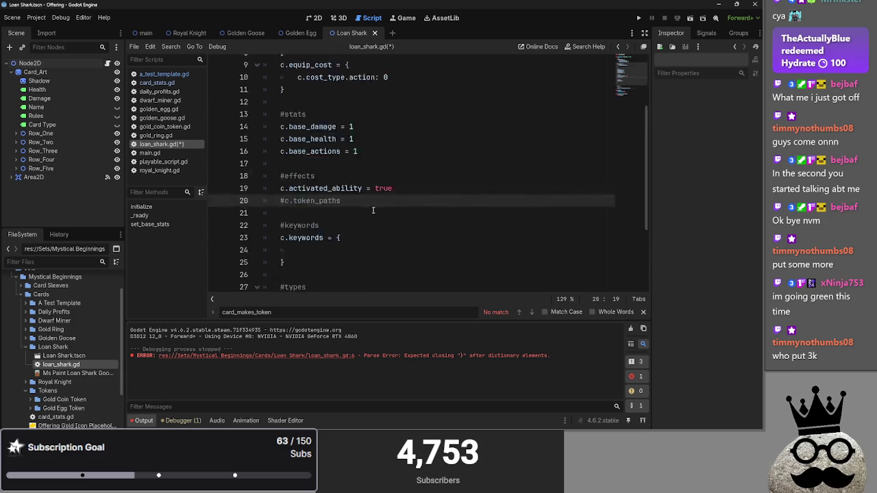
pyautogui.click(376, 124)
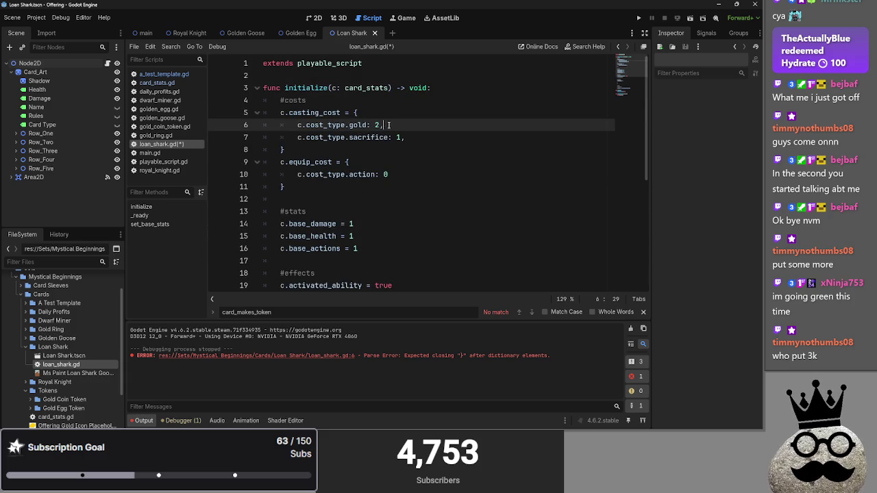
pyautogui.doubleClick(399, 136)
pyautogui.click(375, 125)
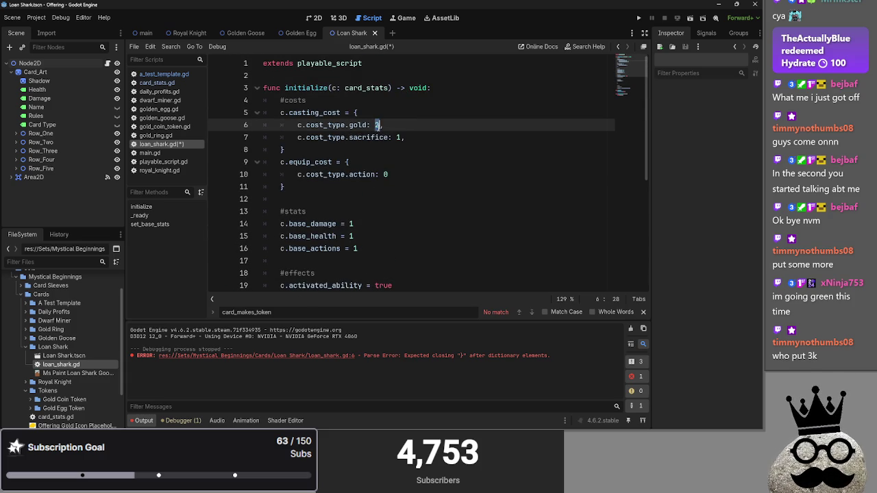
pyautogui.write('32')
pyautogui.press('Escape')
pyautogui.write(',')
pyautogui.press('Escape')
pyautogui.scroll(-3, 425, 113)
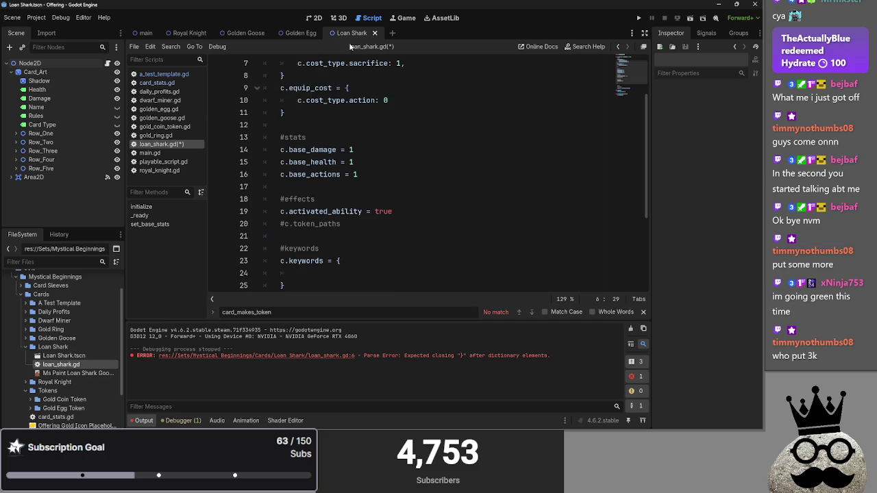
pyautogui.click(313, 18)
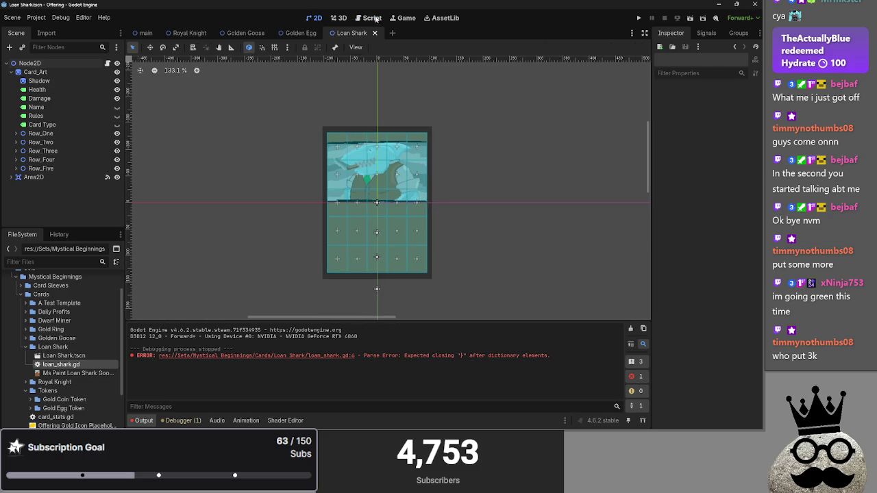
# - Delete the equip_cost block from the Loan Shark script
pyautogui.scroll(5, 415, 157)
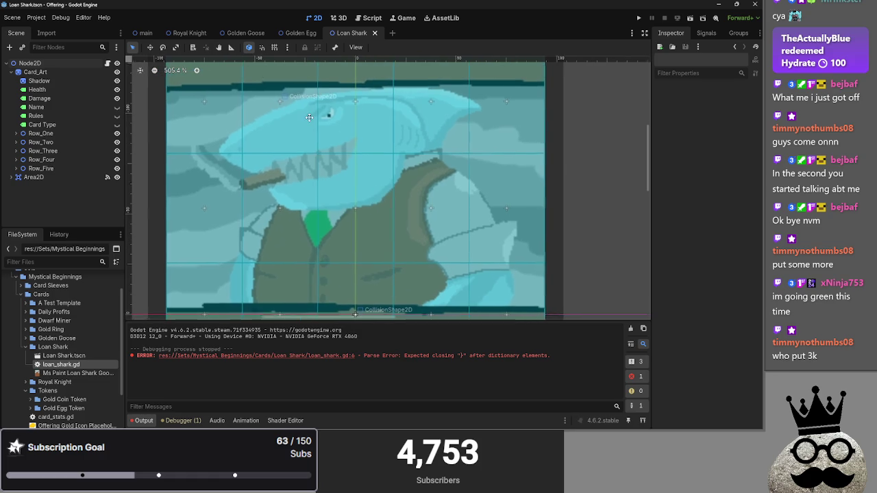
pyautogui.scroll(-1, 311, 120)
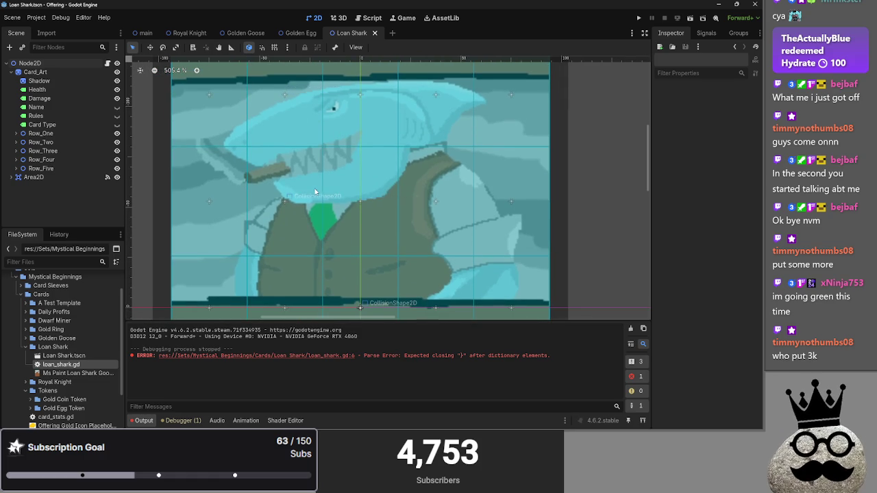
pyautogui.scroll(-7, 313, 192)
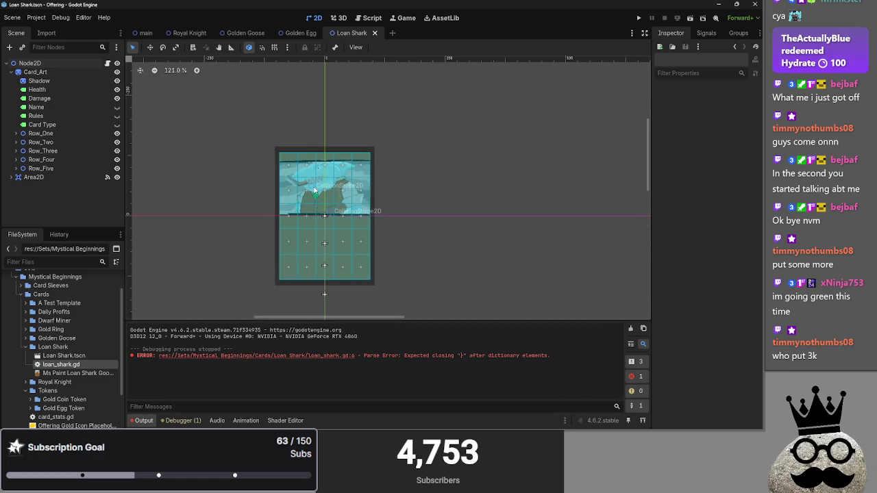
pyautogui.click(368, 21)
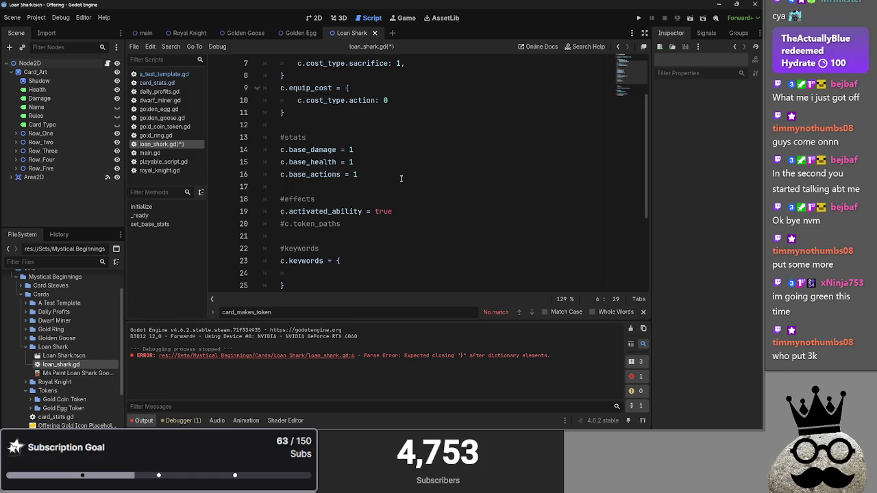
pyautogui.click(357, 187)
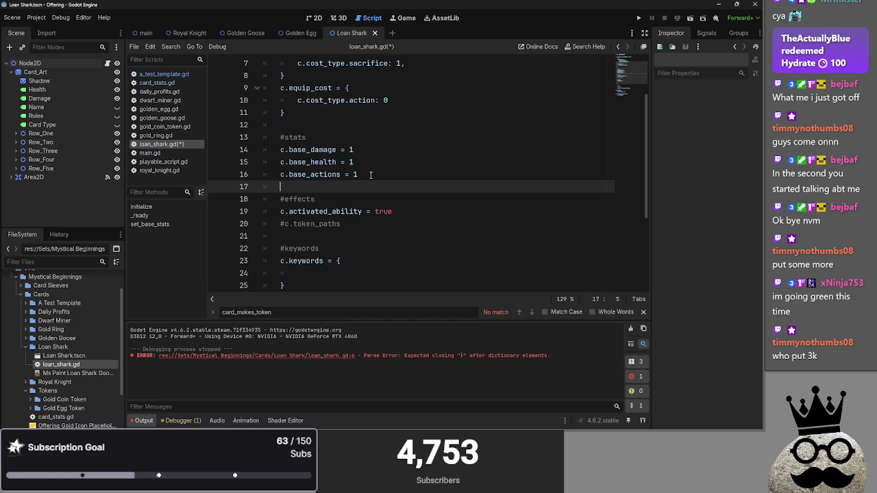
pyautogui.click(371, 175)
pyautogui.scroll(2, 371, 175)
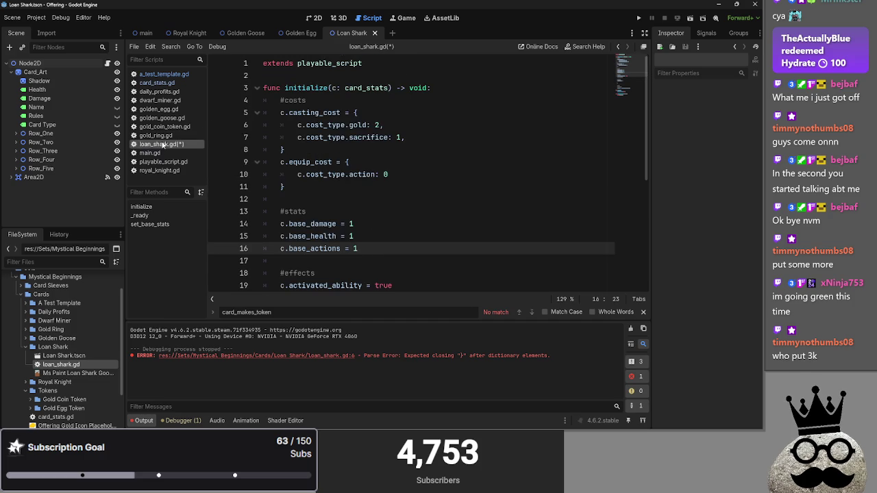
pyautogui.scroll(-1, 355, 210)
pyautogui.moveTo(291, 150); pyautogui.dragTo(224, 120)
pyautogui.press('BackSpace')
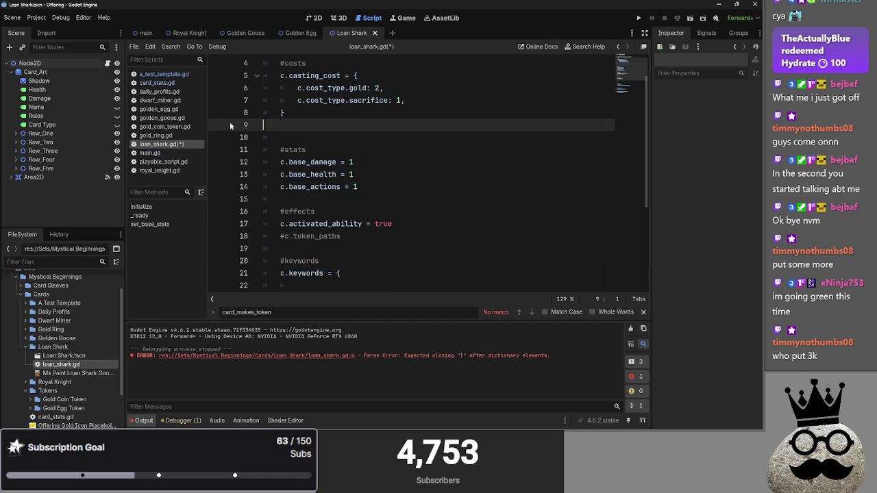
# - Change Loan Shark's base_damage from 1 to 6
pyautogui.click(387, 150)
pyautogui.hotkey('shift', 'Left')
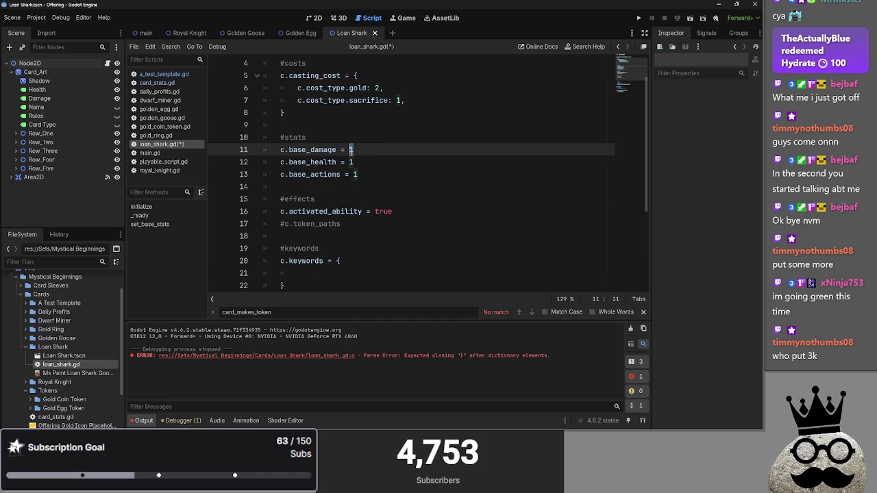
pyautogui.click(353, 151)
pyautogui.hotkey('shift', 'Left')
pyautogui.click(354, 151)
pyautogui.hotkey('shift', 'Left')
pyautogui.write('6')
pyautogui.click(350, 162)
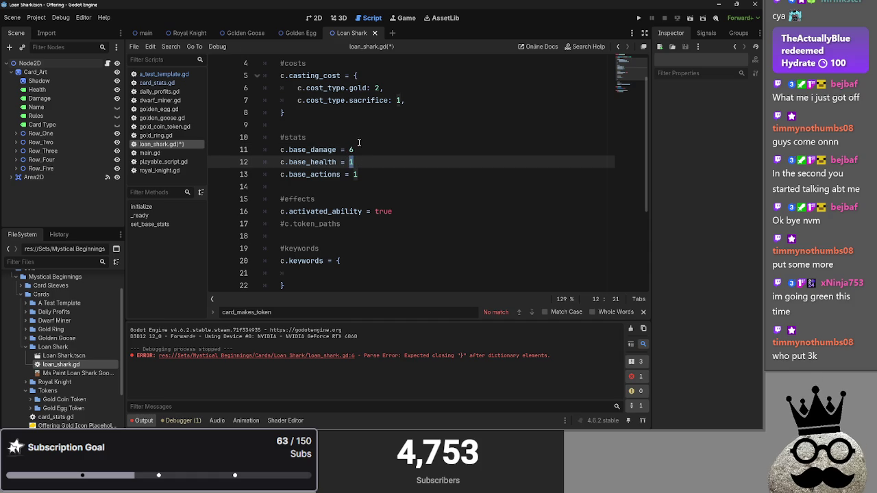
# - Set base_health to 6 and replace the gold cost 2 with 3
pyautogui.click(189, 33)
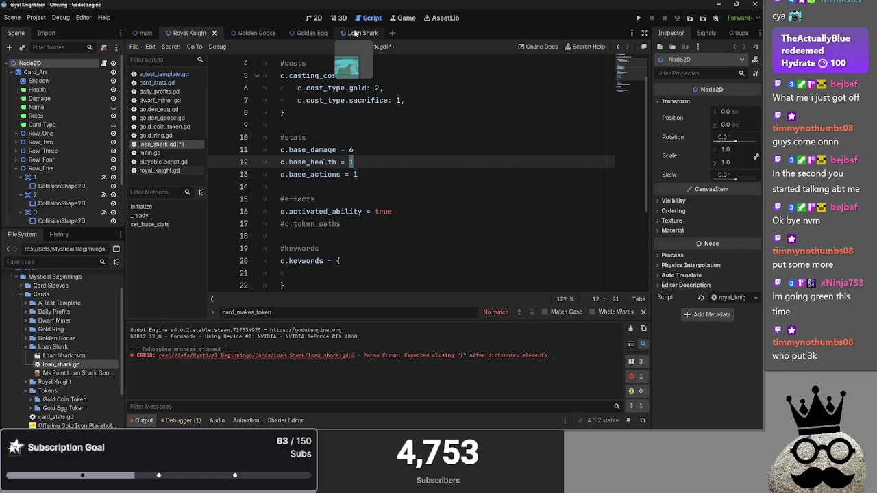
pyautogui.click(350, 149)
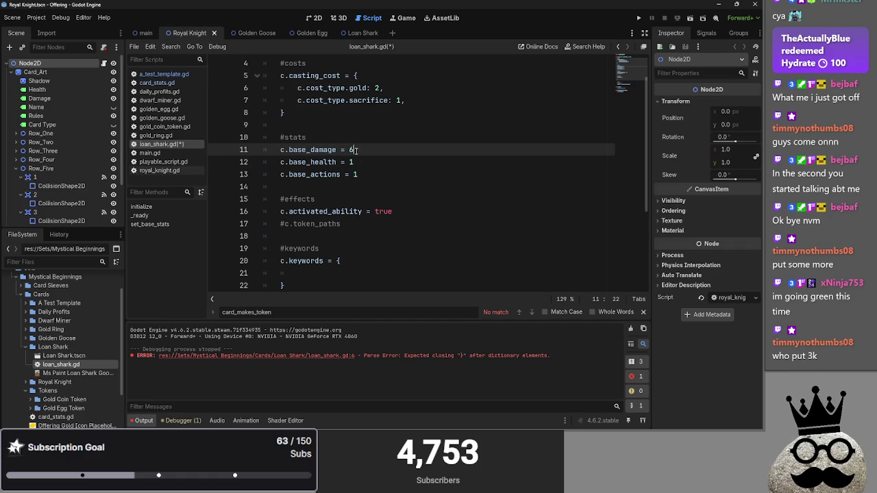
pyautogui.write('7')
pyautogui.click(351, 162)
pyautogui.hotkey('shift', 'Left')
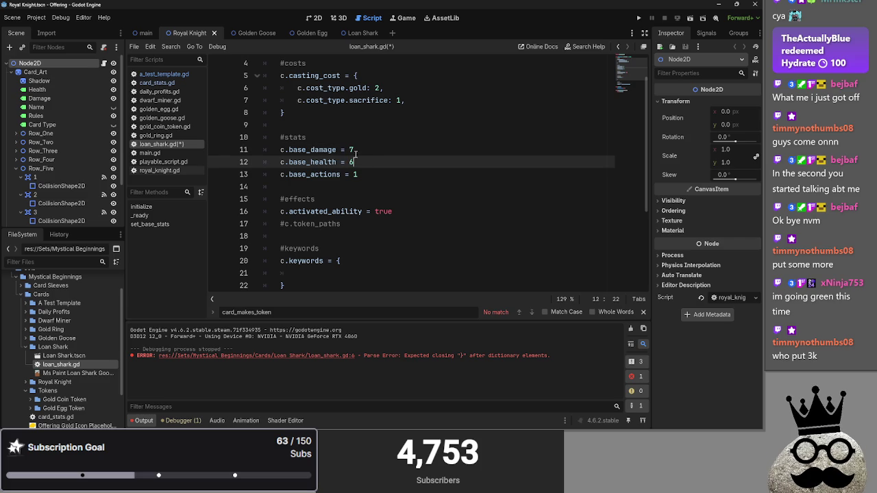
pyautogui.write('6')
pyautogui.click(385, 87)
pyautogui.press('BackSpace')
pyautogui.press('BackSpace')
pyautogui.write('3,')
# - Correct the base_damage value from 7 back to 6
pyautogui.click(363, 171)
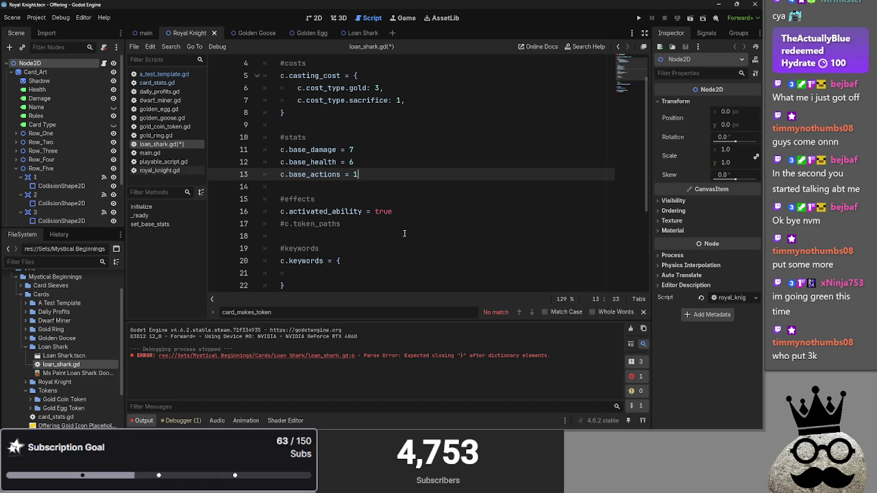
pyautogui.click(397, 272)
pyautogui.scroll(-1, 398, 273)
pyautogui.moveTo(354, 113); pyautogui.dragTo(349, 112)
pyautogui.write('6')
# - Uncomment the token_paths line and begin assigning it = [preload
pyautogui.click(383, 136)
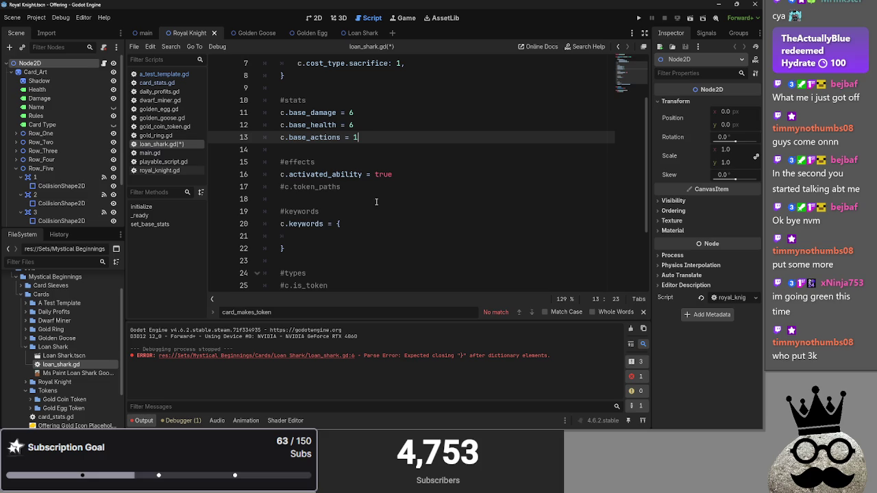
pyautogui.click(345, 231)
pyautogui.scroll(-1, 345, 231)
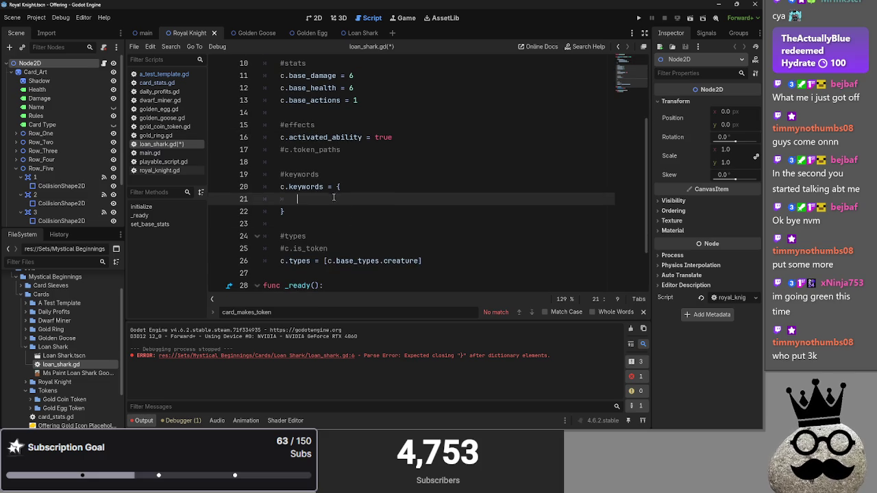
pyautogui.click(355, 149)
pyautogui.hotkey('ctrl', 'k')
pyautogui.write('= ')
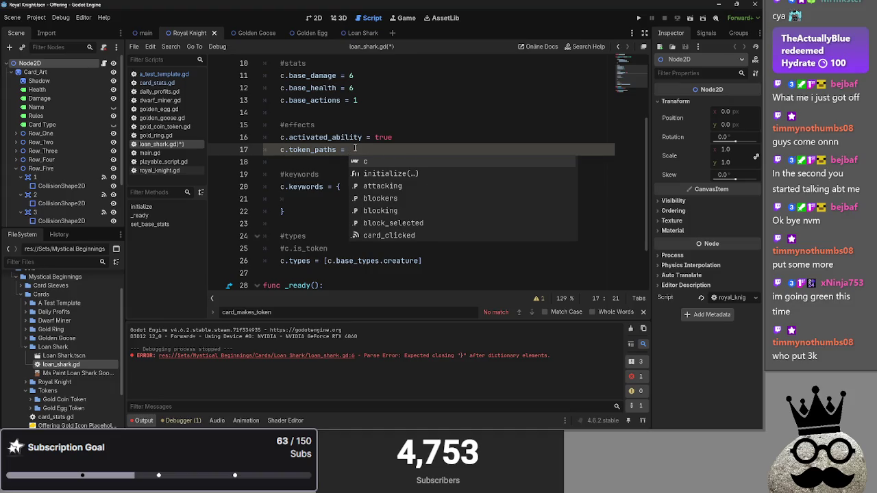
pyautogui.write('[')
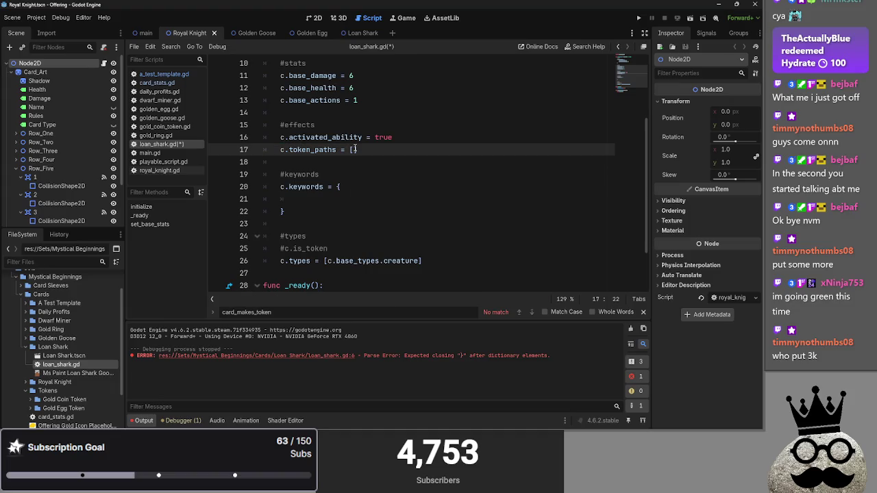
pyautogui.write('preload')
# - Drag Gold Coin Token.tscn from the FileSystem dock into the token_paths preload( call
pyautogui.press('Escape')
pyautogui.write('(')
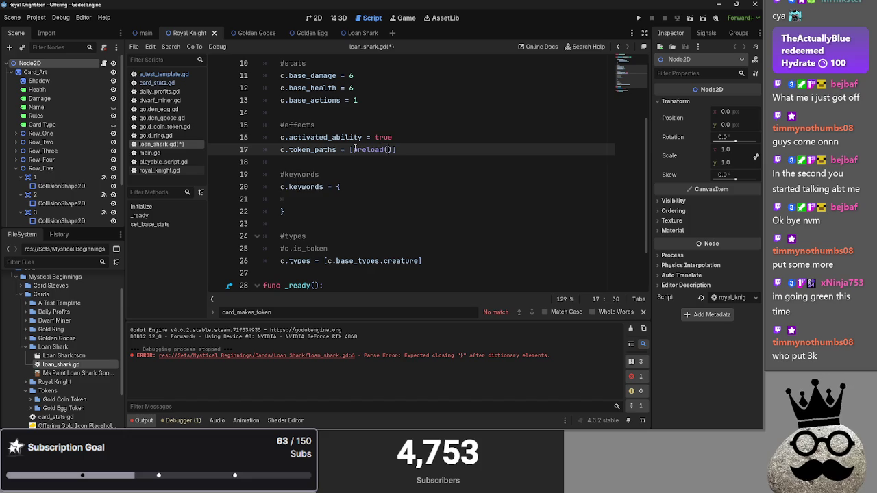
pyautogui.scroll(-1, 41, 384)
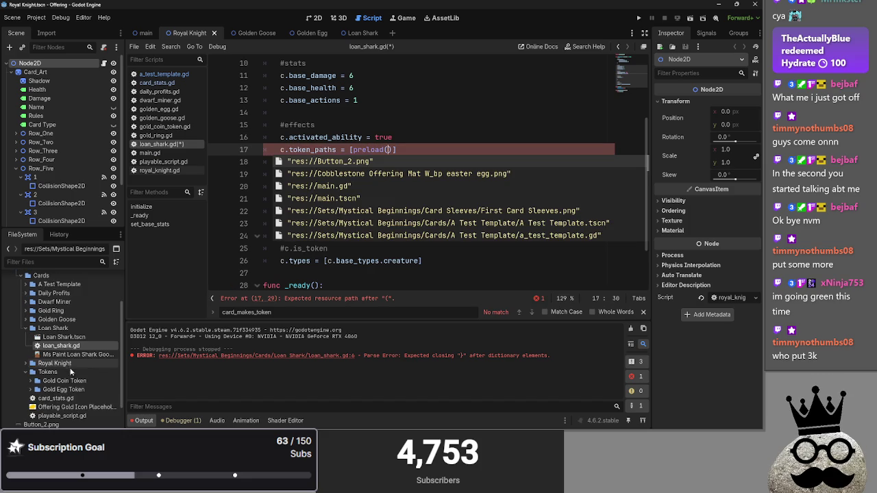
pyautogui.click(32, 380)
pyautogui.moveTo(72, 398)
pyautogui.mouseDown()
pyautogui.moveTo(81, 400)
pyautogui.moveTo(388, 146)
pyautogui.mouseUp()
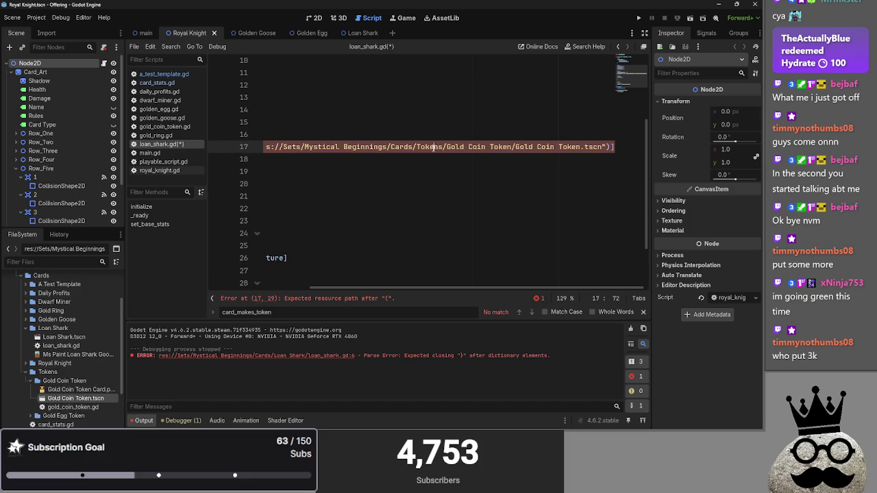
pyautogui.click(406, 285)
pyautogui.scroll(4, 380, 286)
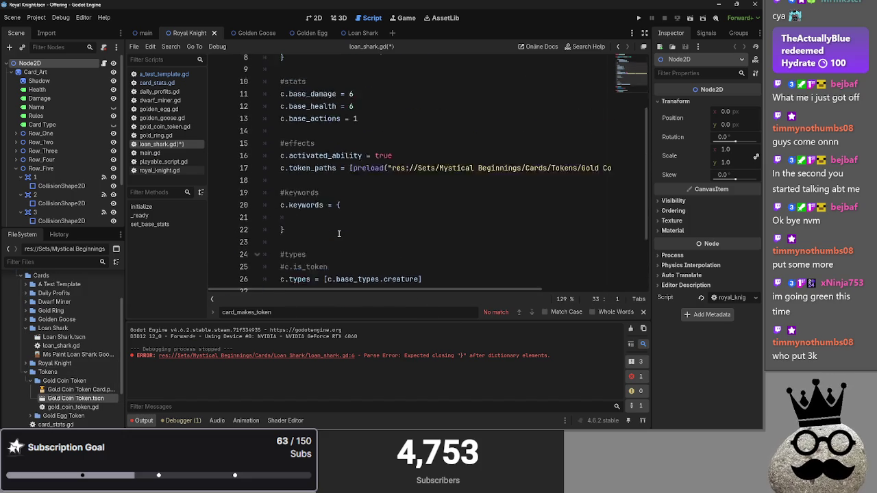
pyautogui.click(411, 241)
pyautogui.click(317, 18)
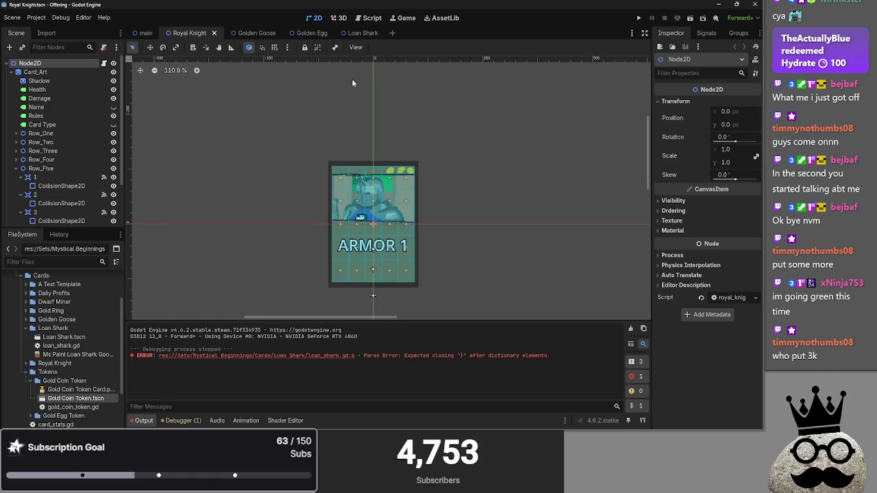
pyautogui.click(372, 18)
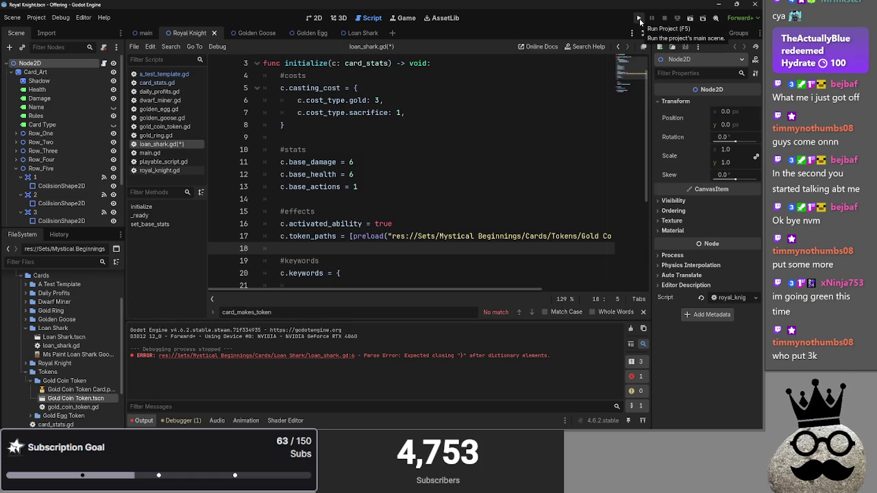
# - Run the project briefly to check the board, then stop it with F8
pyautogui.click(639, 20)
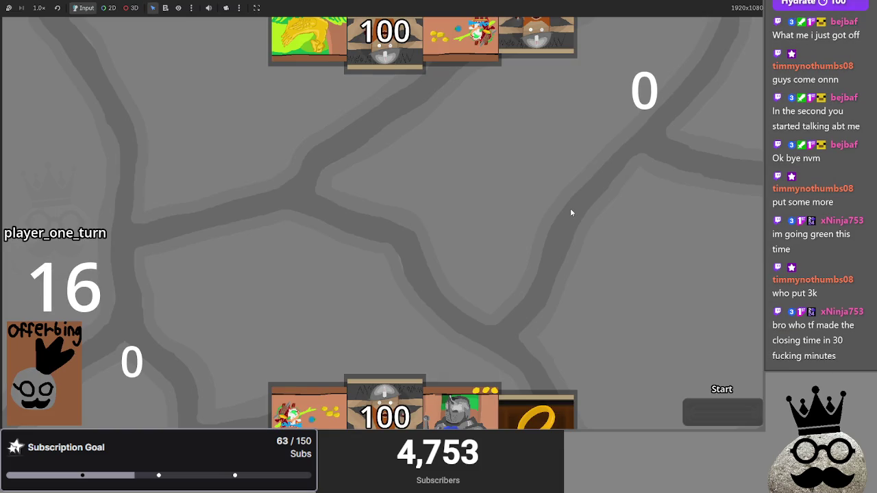
pyautogui.press('F8')
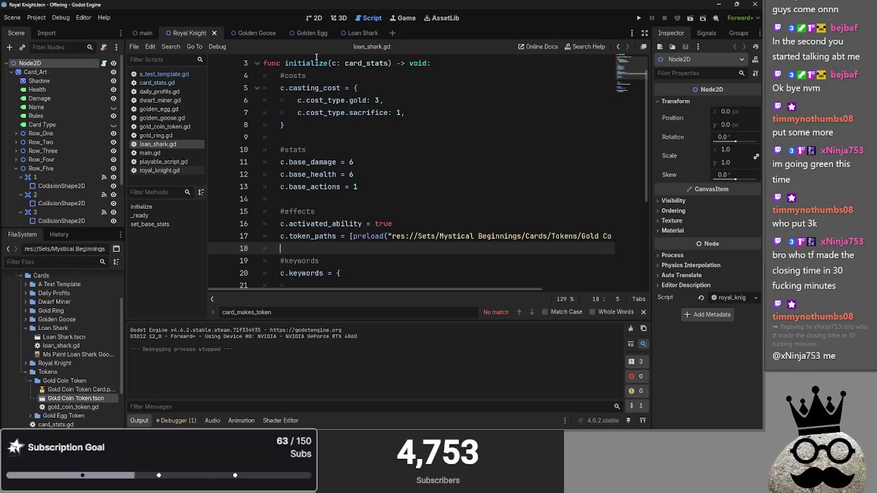
# - Check gold_coin_token.gd and start a new line after activated_ability in loan_shark.gd
pyautogui.click(330, 138)
pyautogui.click(404, 224)
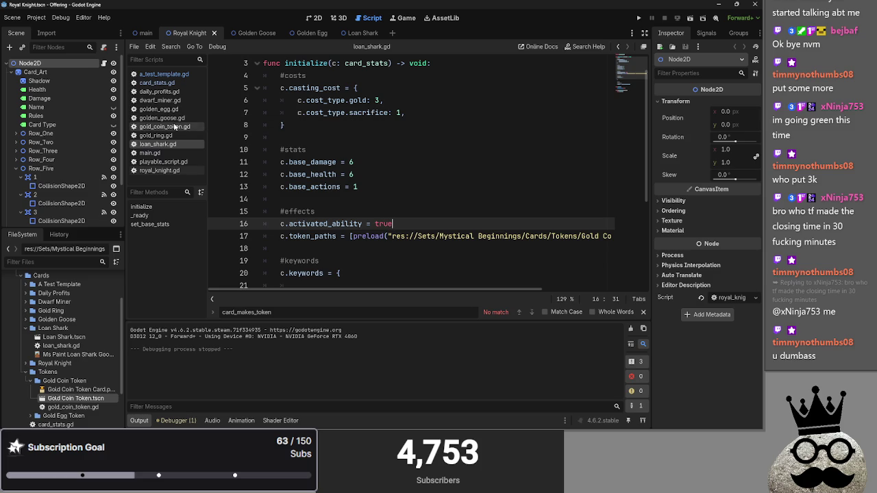
pyautogui.click(174, 127)
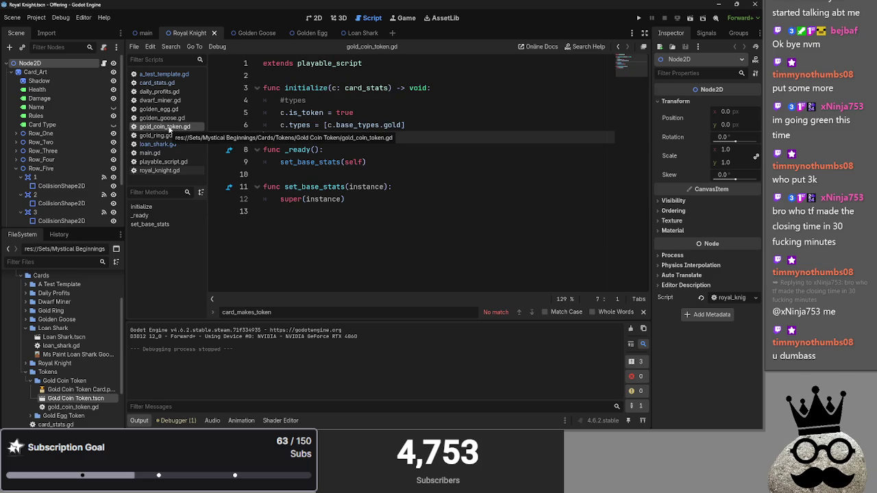
pyautogui.click(167, 144)
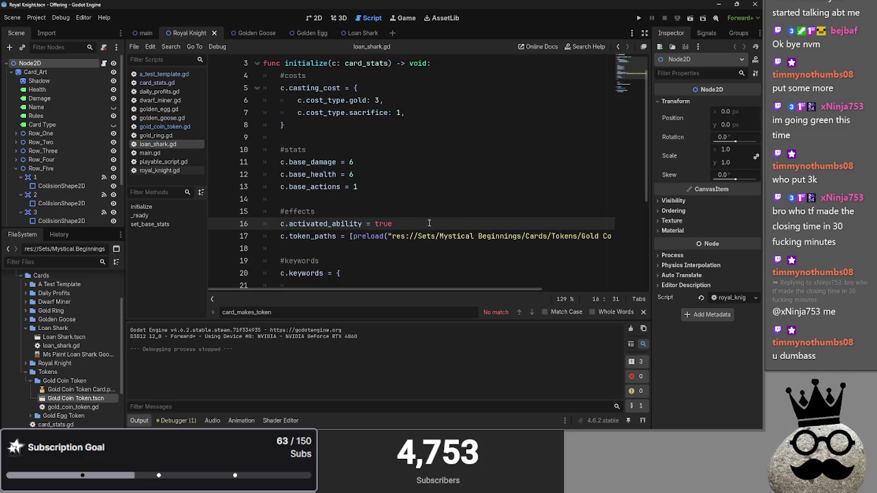
pyautogui.press('Return')
pyautogui.write('c')
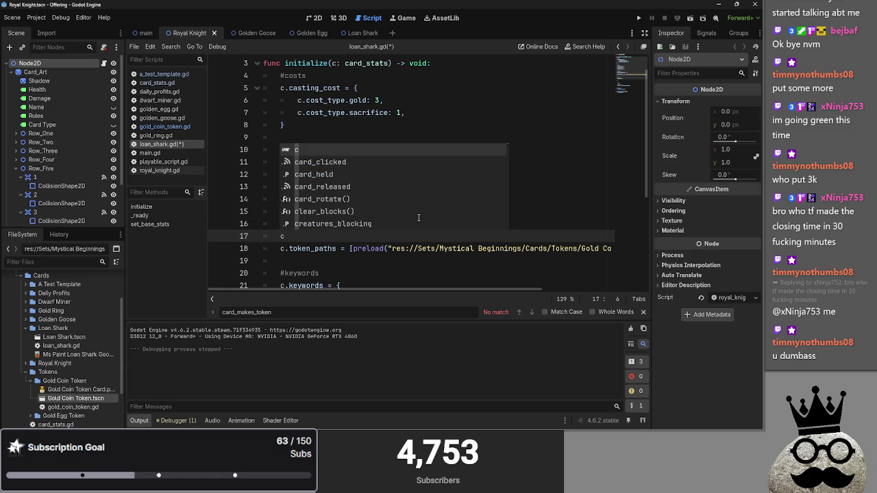
pyautogui.write('.')
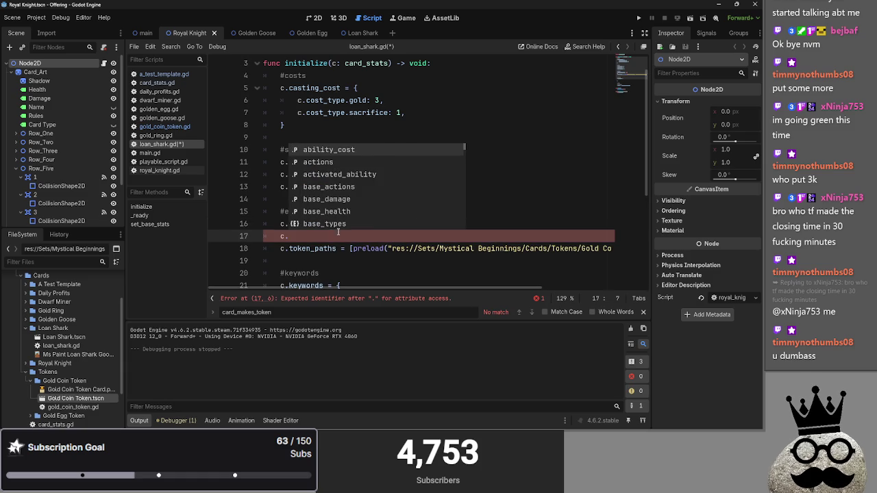
pyautogui.click(344, 239)
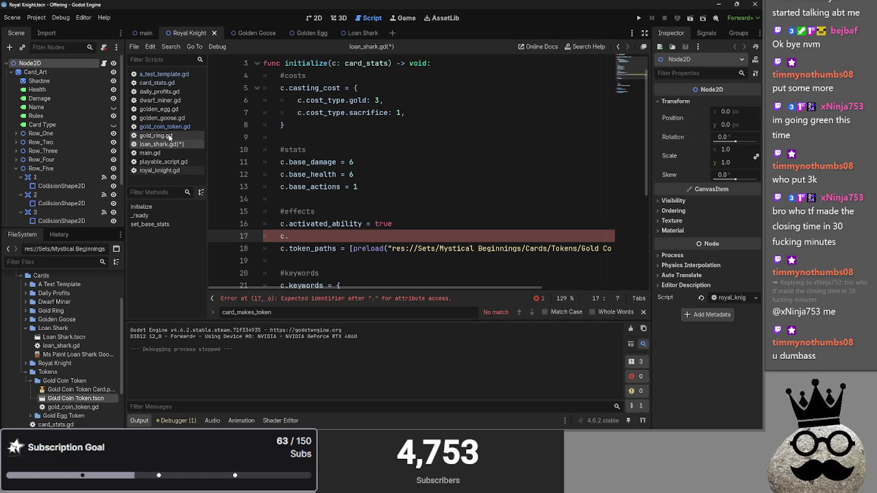
# - Compare card_stats.gd and gold_ring.gd, then delete the stray c. line 17 in loan_shark.gd
pyautogui.click(159, 74)
pyautogui.click(157, 82)
pyautogui.scroll(-3, 308, 171)
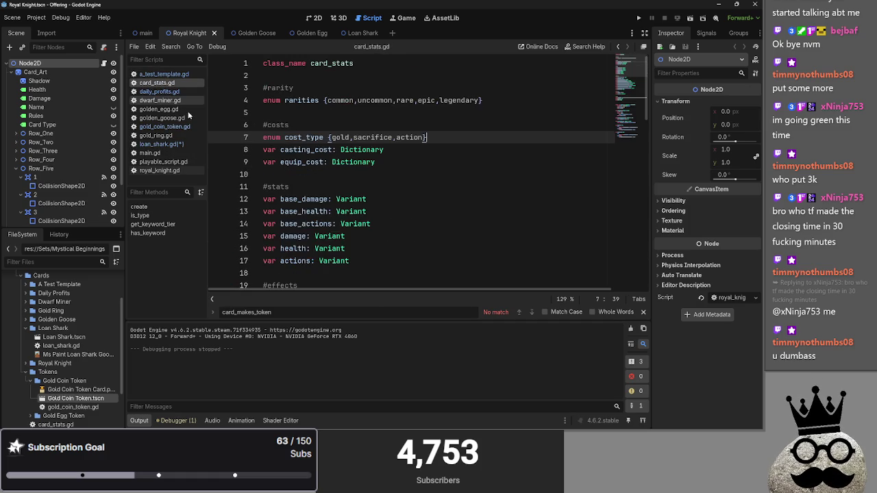
pyautogui.scroll(3, 308, 171)
pyautogui.click(155, 135)
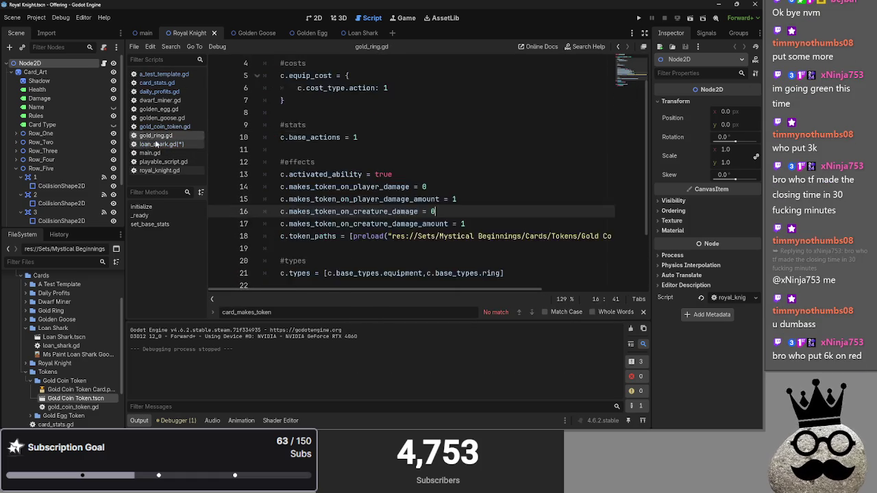
pyautogui.click(156, 144)
pyautogui.click(319, 224)
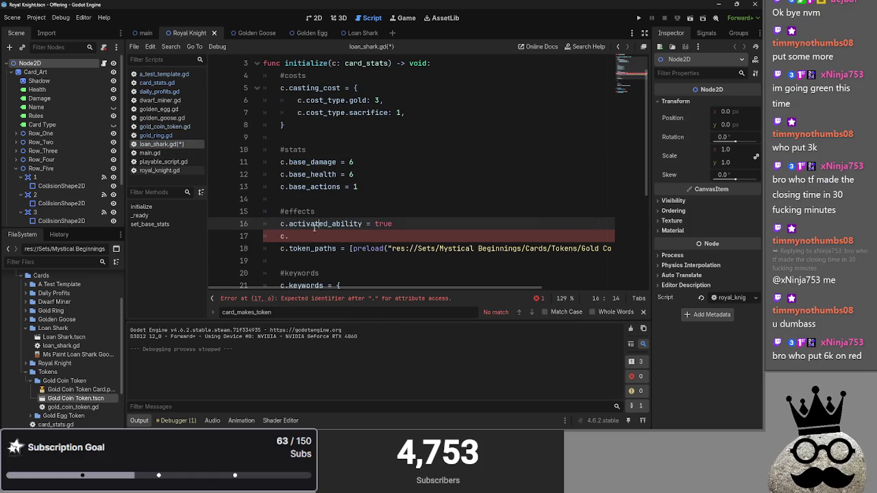
pyautogui.click(289, 236)
pyautogui.press('BackSpace')
pyautogui.press('BackSpace')
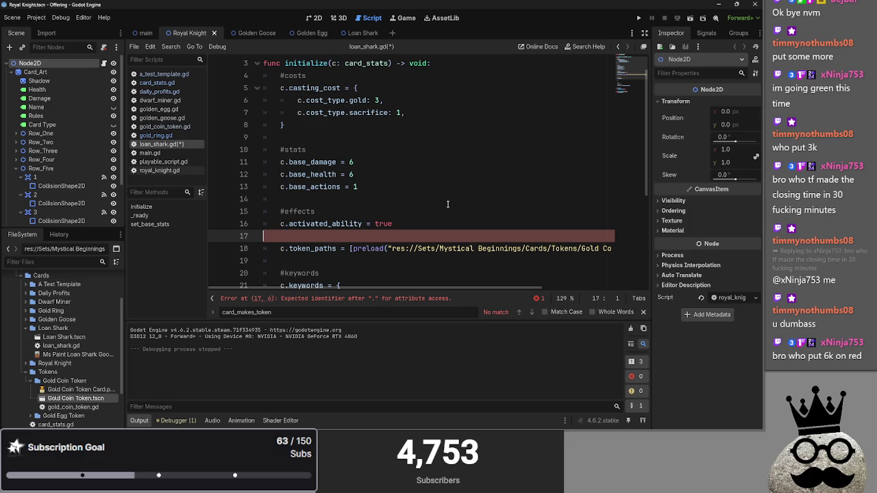
pyautogui.press('BackSpace')
# - Open golden_goose.gd and save
pyautogui.scroll(1, 442, 204)
pyautogui.scroll(-5, 438, 204)
pyautogui.scroll(5, 438, 204)
pyautogui.click(438, 204)
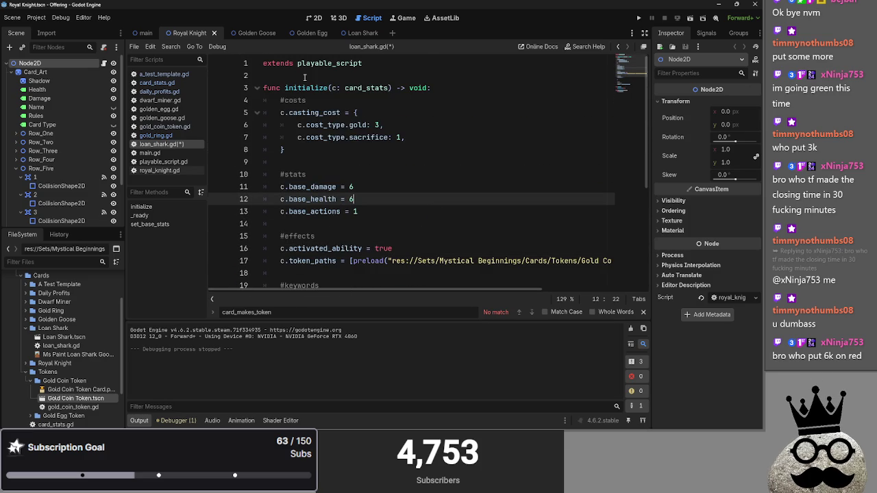
pyautogui.click(162, 117)
pyautogui.hotkey('ctrl', 's')
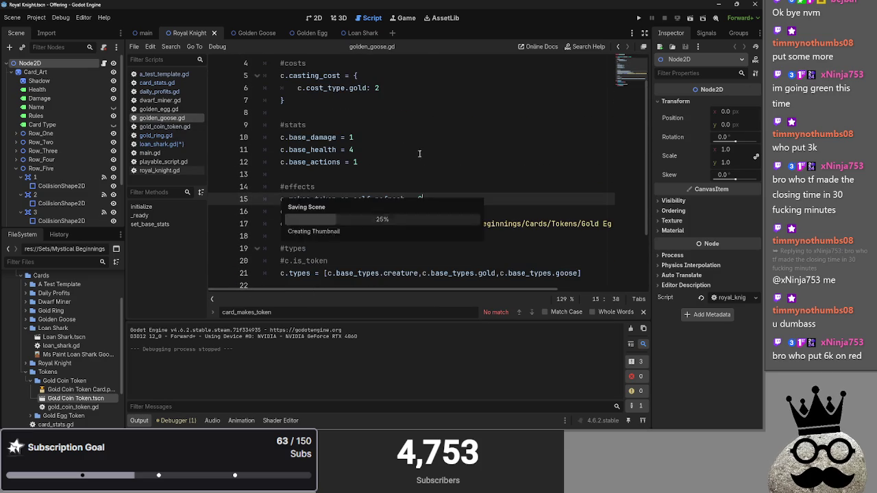
pyautogui.click(420, 179)
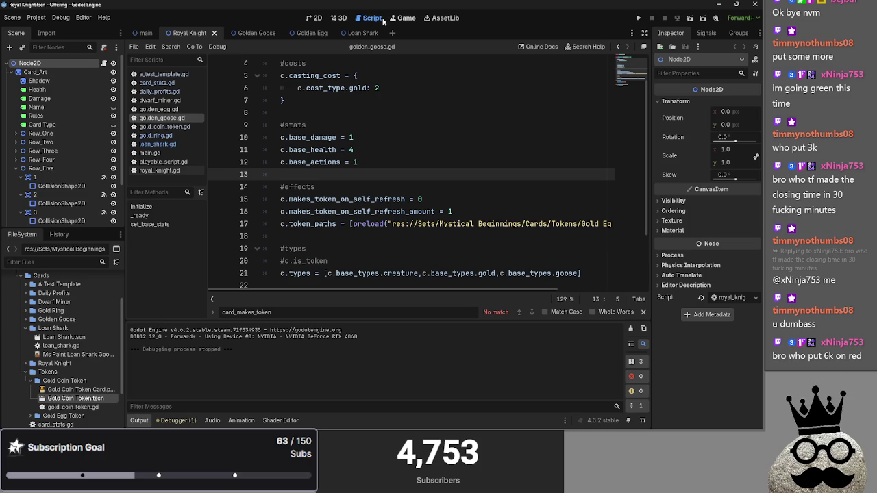
# - Cycle through the Loan Shark, Golden Egg, Golden Goose and Royal Knight scenes, then run the game again
pyautogui.click(341, 40)
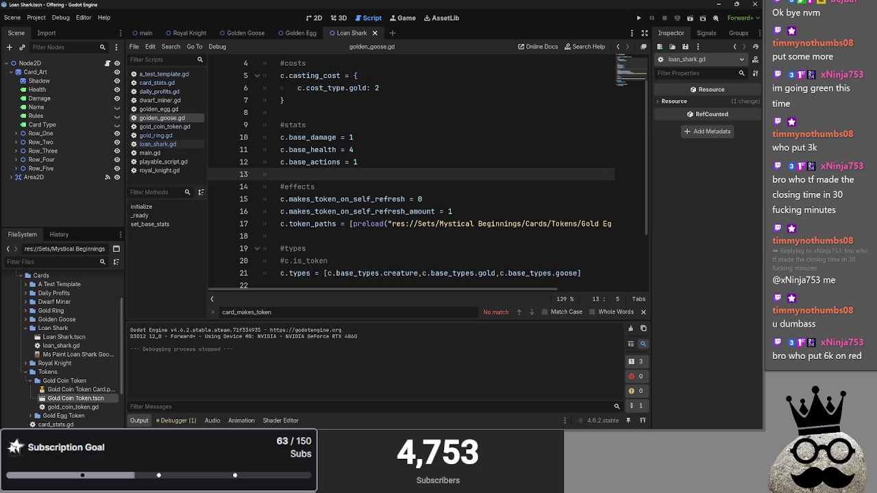
pyautogui.click(314, 17)
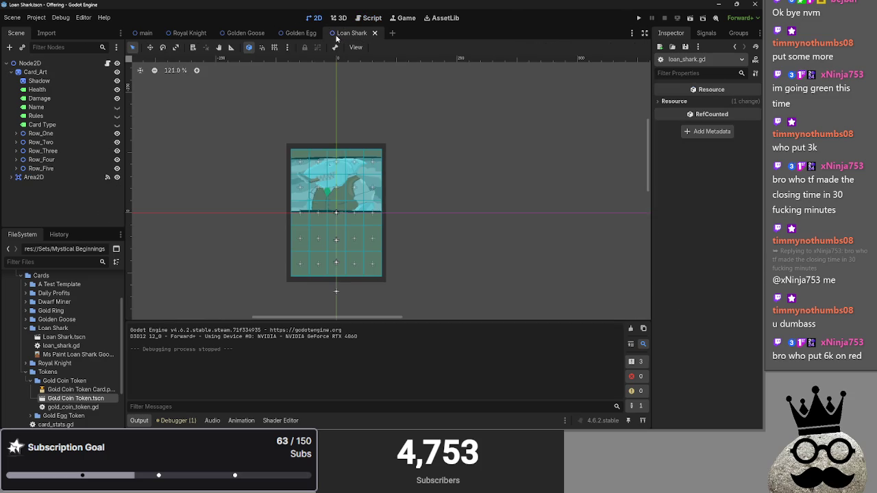
pyautogui.click(295, 37)
pyautogui.click(243, 33)
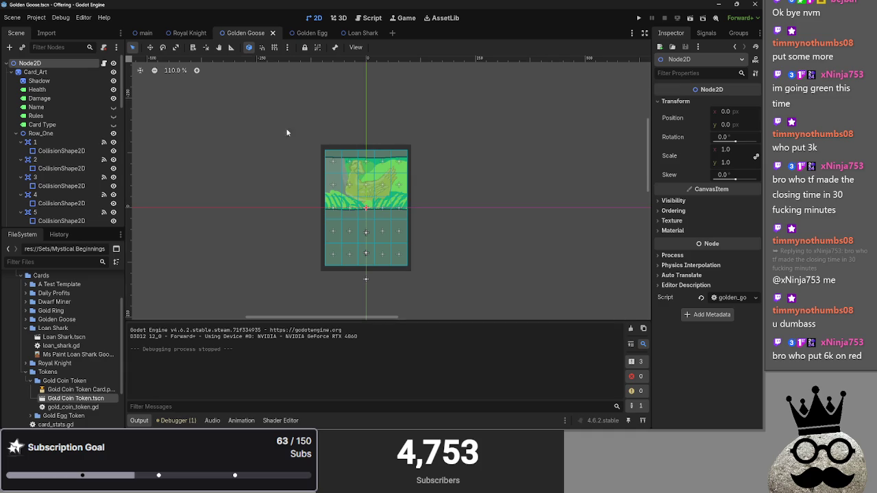
pyautogui.click(180, 33)
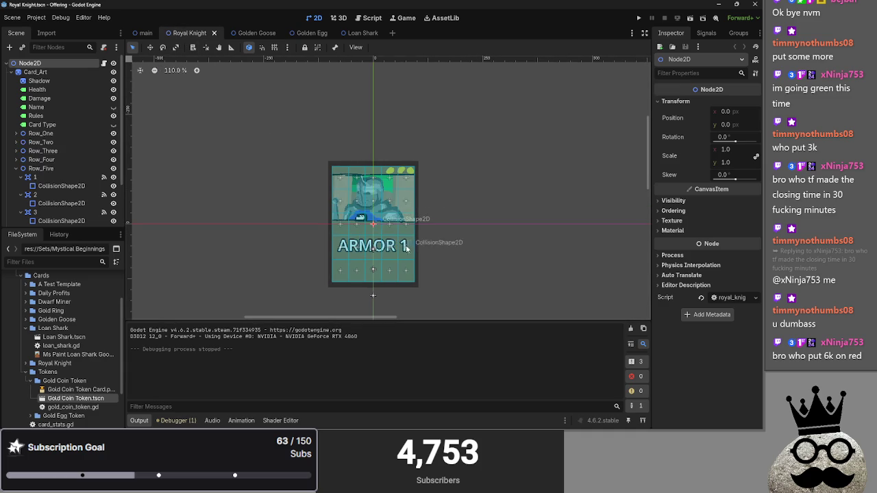
pyautogui.click(638, 17)
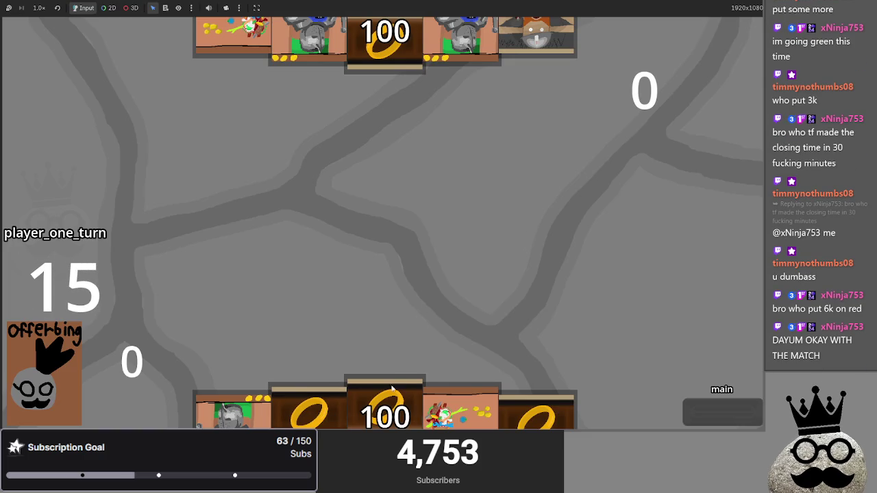
# - Play the centre and colourful hand cards onto the board, then stop the running game
pyautogui.moveTo(394, 385); pyautogui.dragTo(376, 239)
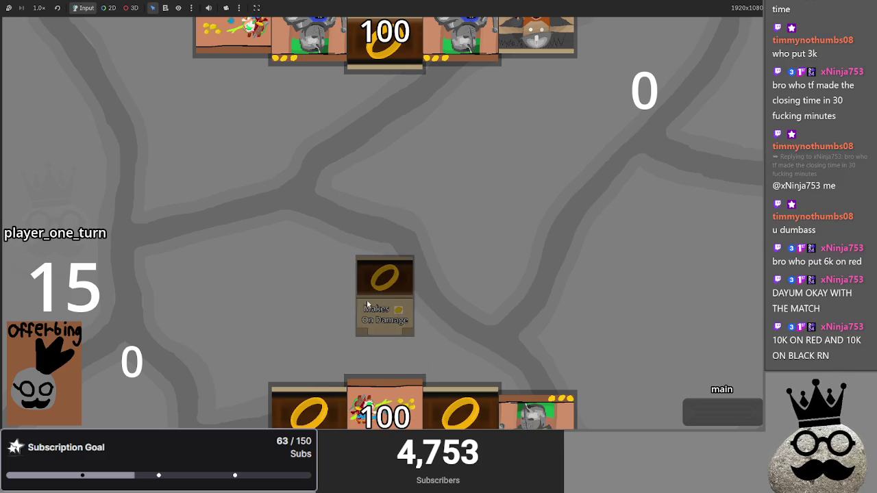
pyautogui.moveTo(385, 407)
pyautogui.mouseDown()
pyautogui.moveTo(421, 313)
pyautogui.moveTo(469, 273)
pyautogui.mouseUp()
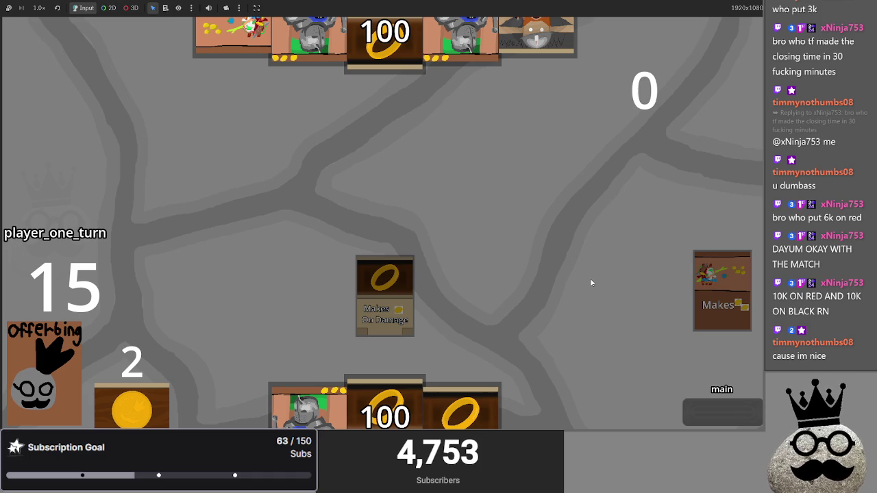
pyautogui.press('F8')
# - Open main.gd in the Script workspace and place the caret in its TODO list lines
pyautogui.click(372, 18)
pyautogui.click(162, 118)
pyautogui.click(149, 153)
pyautogui.scroll(5, 332, 191)
pyautogui.scroll(3, 333, 191)
pyautogui.click(330, 125)
pyautogui.click(341, 139)
pyautogui.click(347, 145)
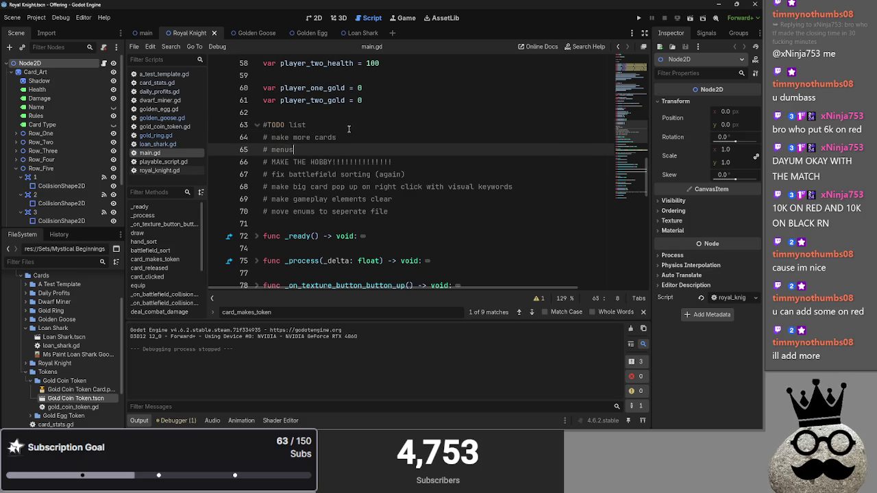
# - Leave the #TODO heading line in main.gd and bring up the Offering note in Obsidian
pyautogui.click(321, 125)
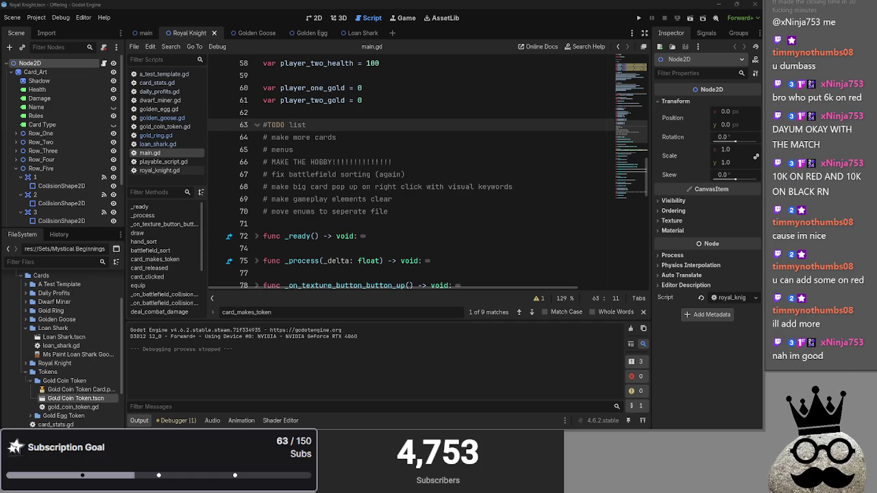
pyautogui.hotkey('alt', 'Tab')
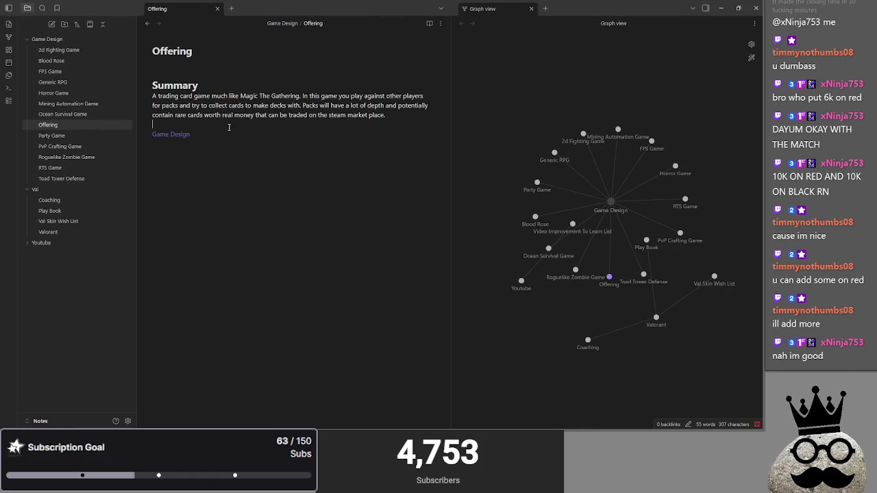
# - Add a '# To Do List' heading below the Offering note's summary paragraph
pyautogui.click(229, 124)
pyautogui.press('Return')
pyautogui.press('Return')
pyautogui.write('# To D')
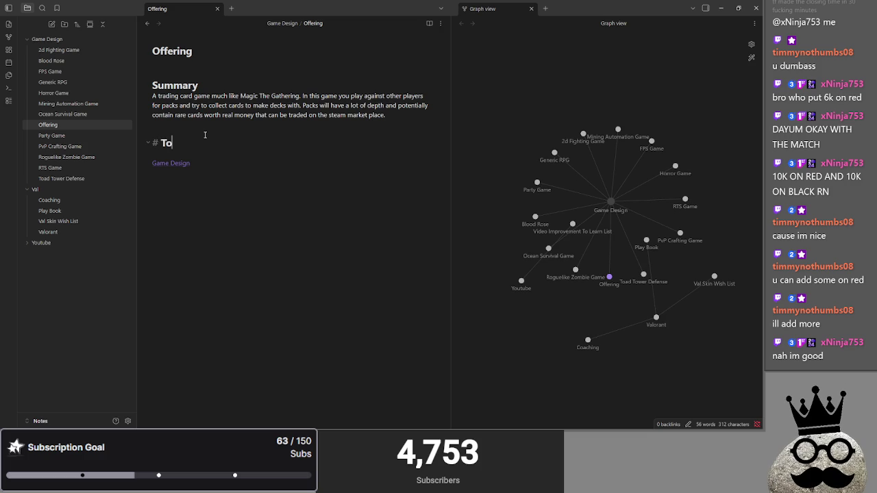
pyautogui.write('o')
pyautogui.press('BackSpace')
pyautogui.press('BackSpace')
pyautogui.press('BackSpace')
pyautogui.write('D')
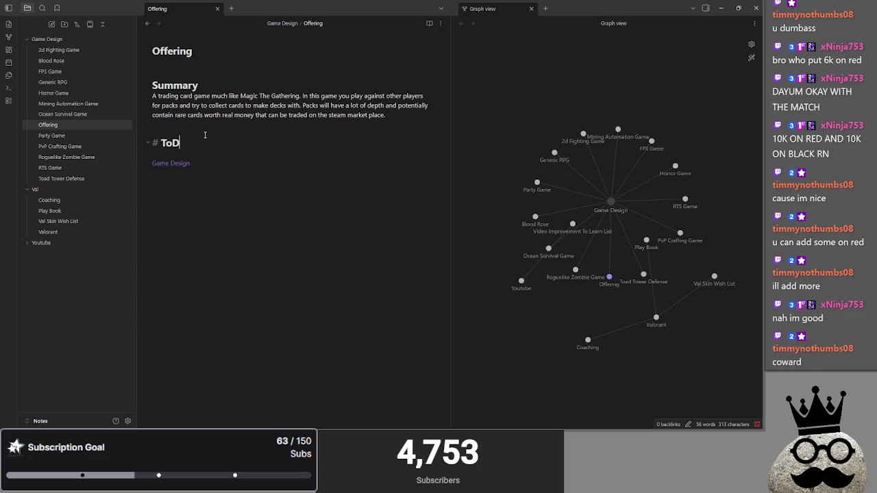
pyautogui.write('o List')
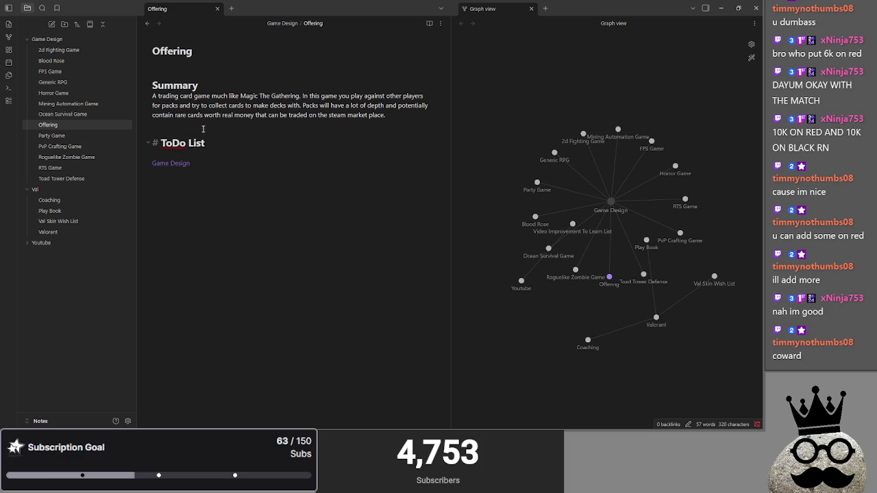
pyautogui.click(172, 145)
pyautogui.click(266, 140)
pyautogui.press('Return')
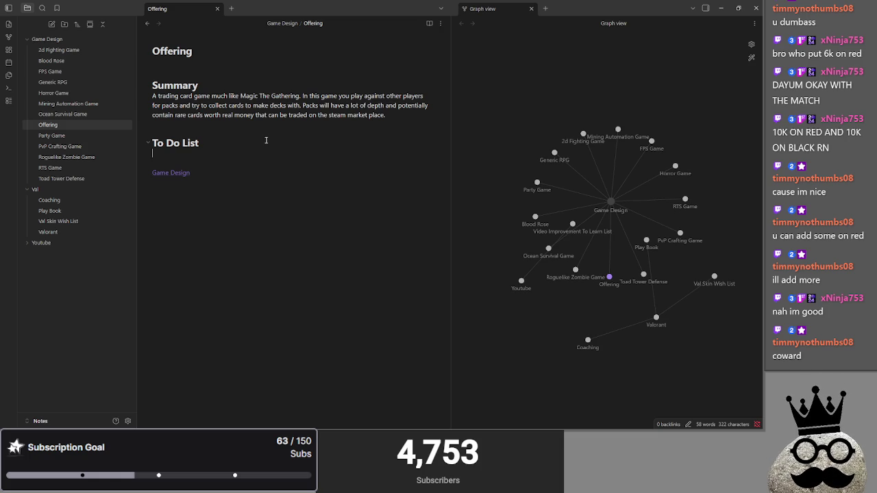
# - Copy TODO comment lines 64-70 from main.gd and paste them under the heading
pyautogui.hotkey('alt', 'Tab')
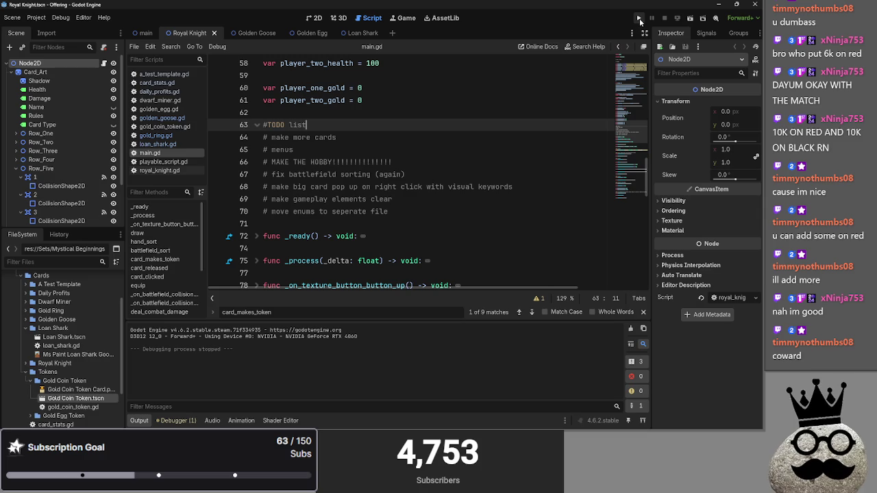
pyautogui.moveTo(411, 219)
pyautogui.mouseDown()
pyautogui.moveTo(377, 158)
pyautogui.moveTo(373, 130)
pyautogui.mouseUp()
pyautogui.hotkey('ctrl', 'c')
pyautogui.hotkey('alt', 'Tab')
pyautogui.hotkey('ctrl', 'v')
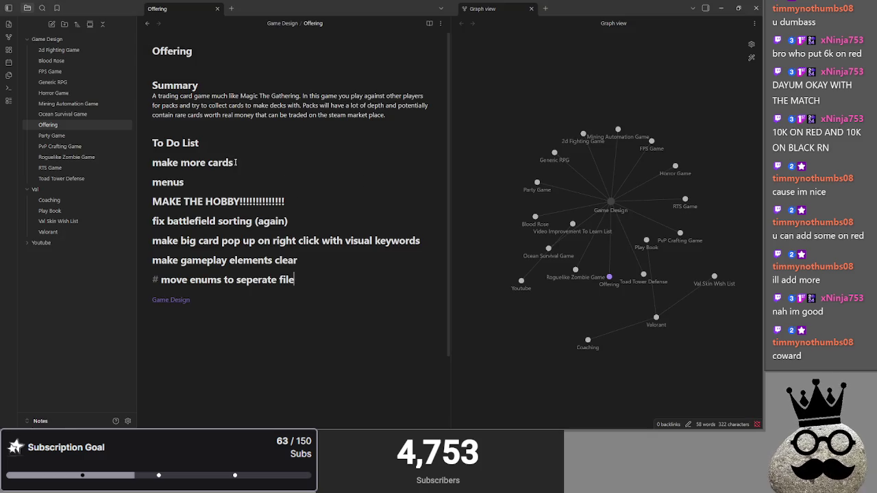
# - Strip the '#' prefix from all seven pasted items so they become plain lines
pyautogui.click(152, 163)
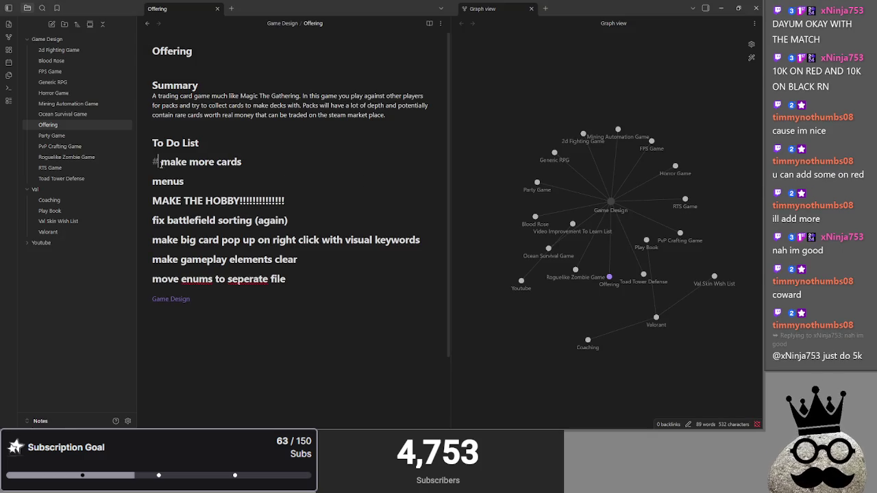
pyautogui.press('BackSpace')
pyautogui.click(153, 172)
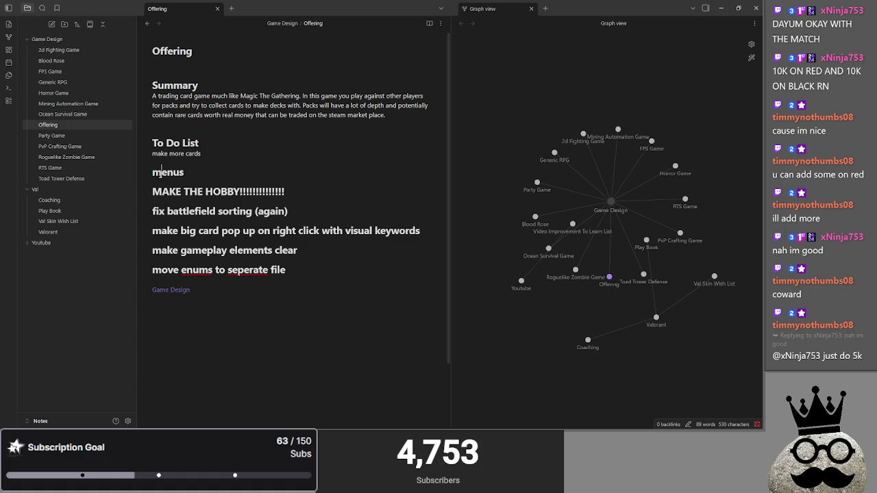
pyautogui.press('BackSpace')
pyautogui.click(157, 185)
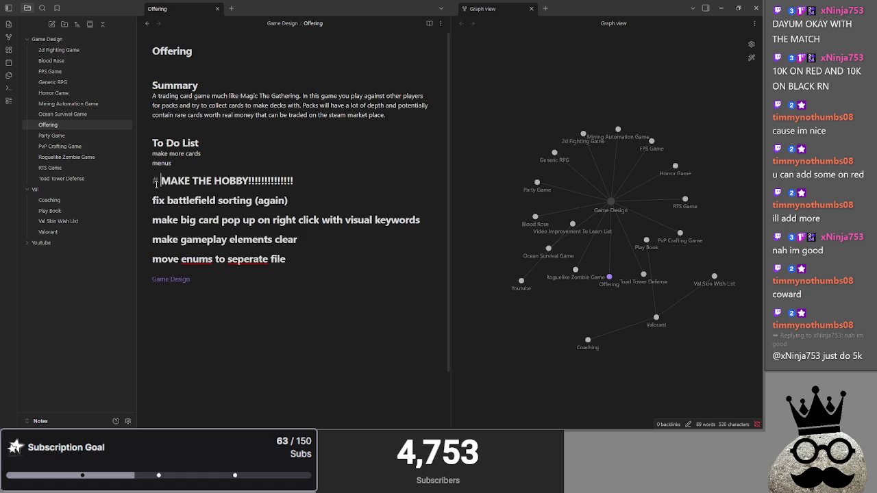
pyautogui.press('BackSpace')
pyautogui.click(155, 193)
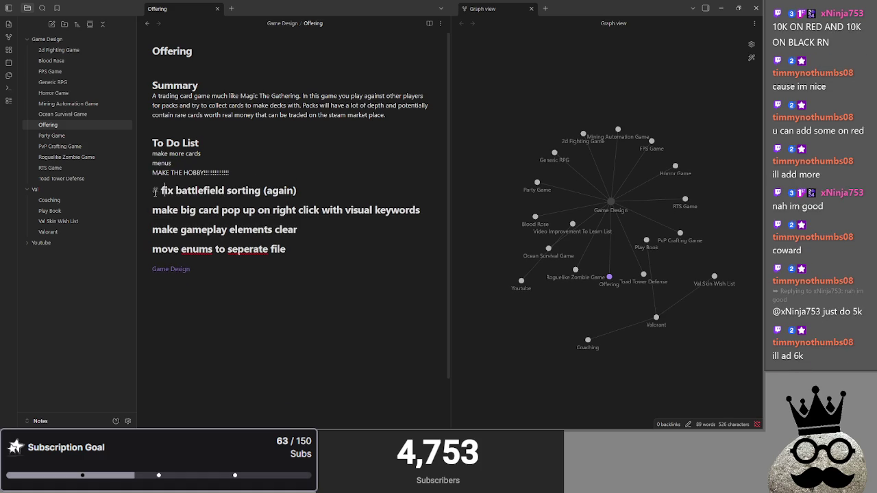
pyautogui.press('BackSpace')
pyautogui.press('BackSpace')
pyautogui.click(153, 201)
pyautogui.press('BackSpace')
pyautogui.press('BackSpace')
pyautogui.click(156, 210)
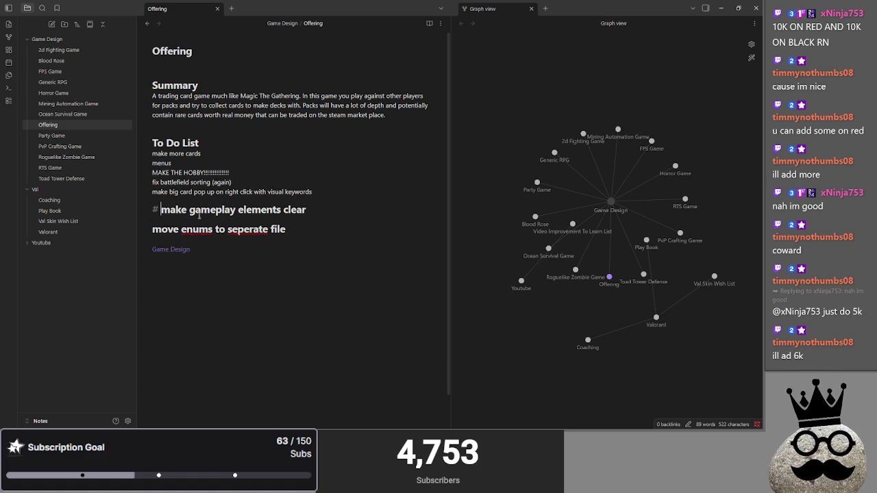
pyautogui.press('BackSpace')
pyautogui.press('BackSpace')
pyautogui.click(155, 219)
pyautogui.press('BackSpace')
pyautogui.press('BackSpace')
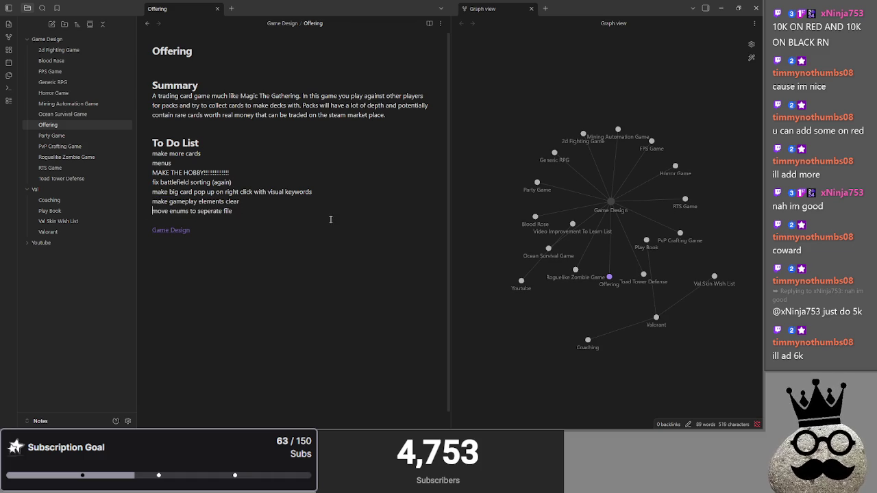
# - Add a blank line under the To Do List heading and deselect the TODO comments in Godot
pyautogui.click(281, 142)
pyautogui.press('Return')
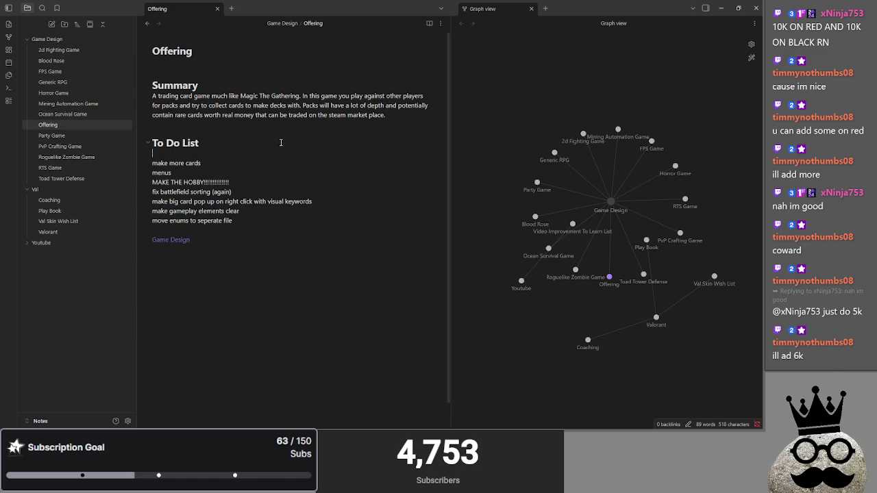
pyautogui.hotkey('alt', 'Tab')
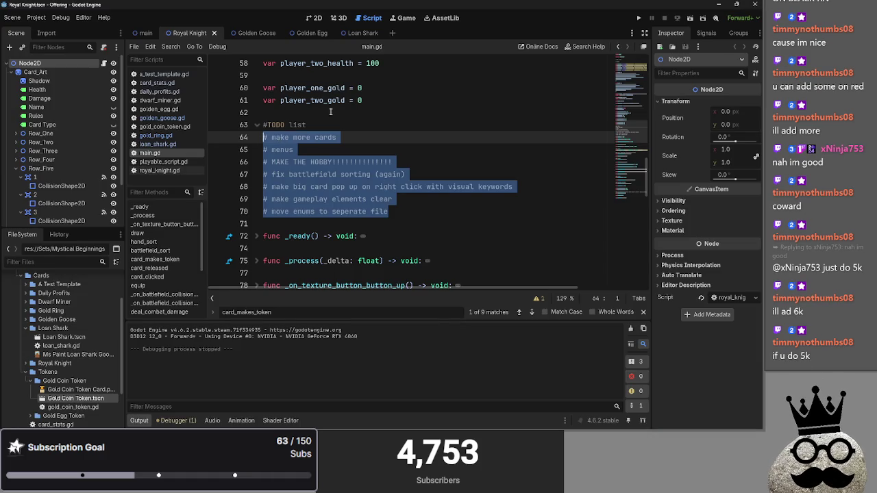
pyautogui.click(480, 120)
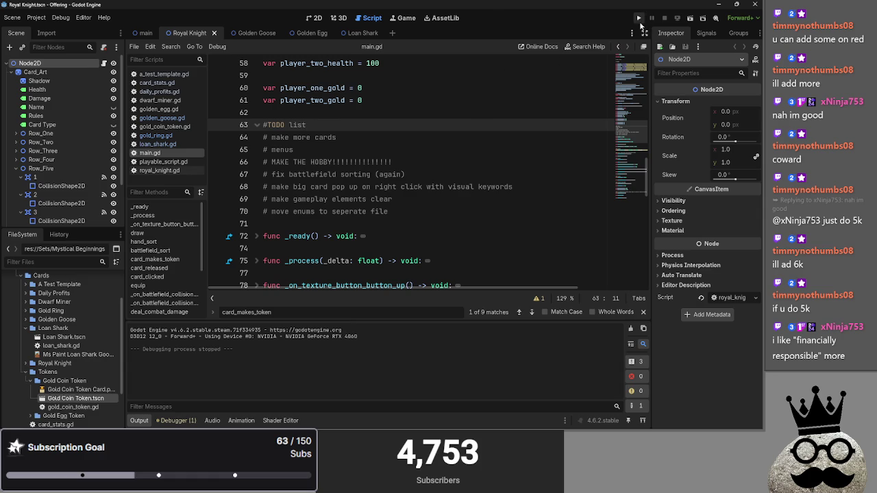
# - Run the game, play the golden chicken card onto the board, and return to the Offering note
pyautogui.click(638, 21)
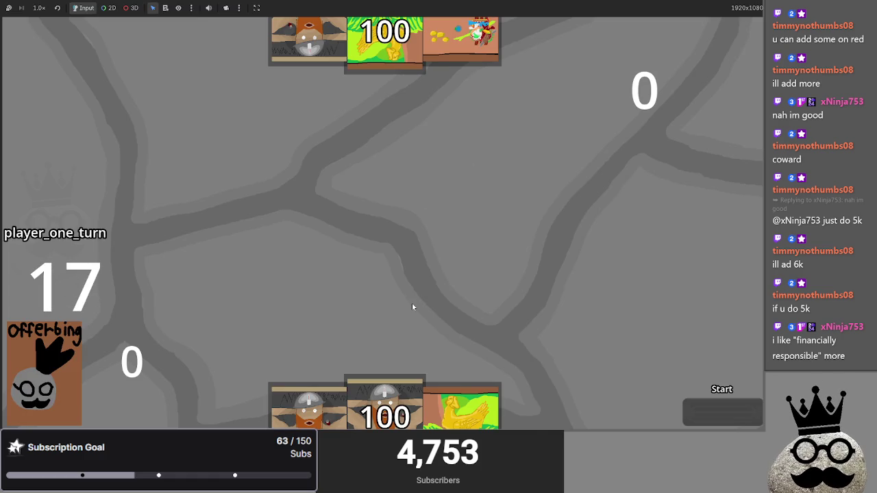
pyautogui.moveTo(458, 405); pyautogui.dragTo(454, 249)
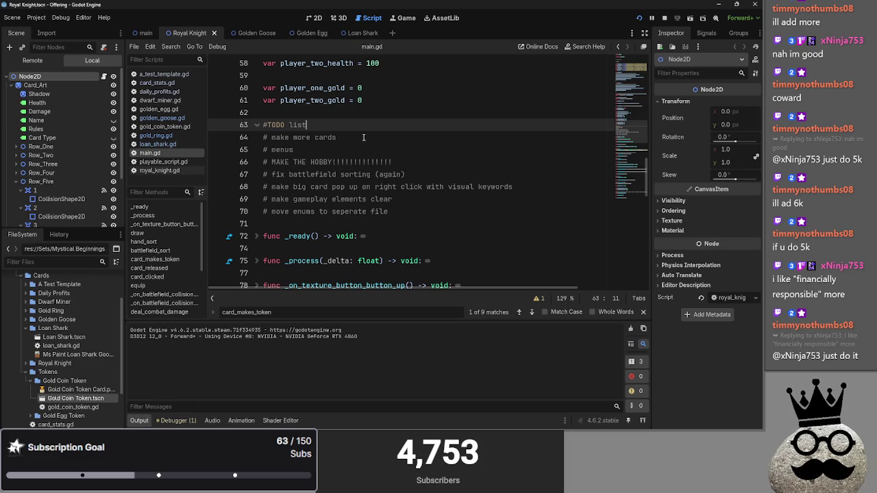
pyautogui.hotkey('alt', 'Tab')
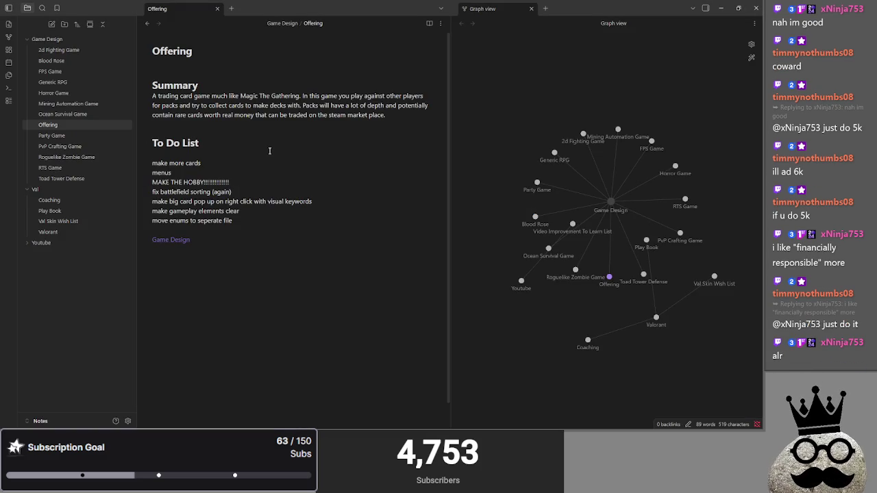
# - Log 'make golden goose have card text and a cost', then end player one's turn in the game
pyautogui.write('make gol')
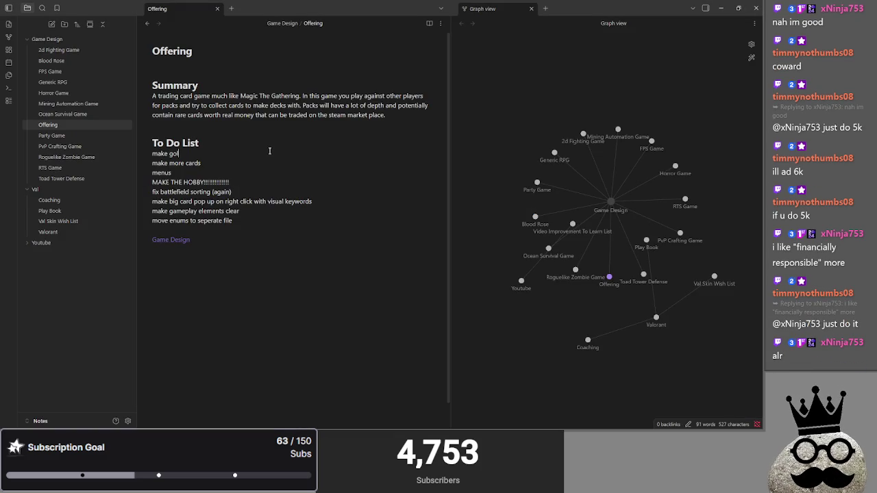
pyautogui.write('den goose have')
pyautogui.write(' card text and a ')
pyautogui.write('cost')
pyautogui.press('Return')
pyautogui.hotkey('alt', 'Tab')
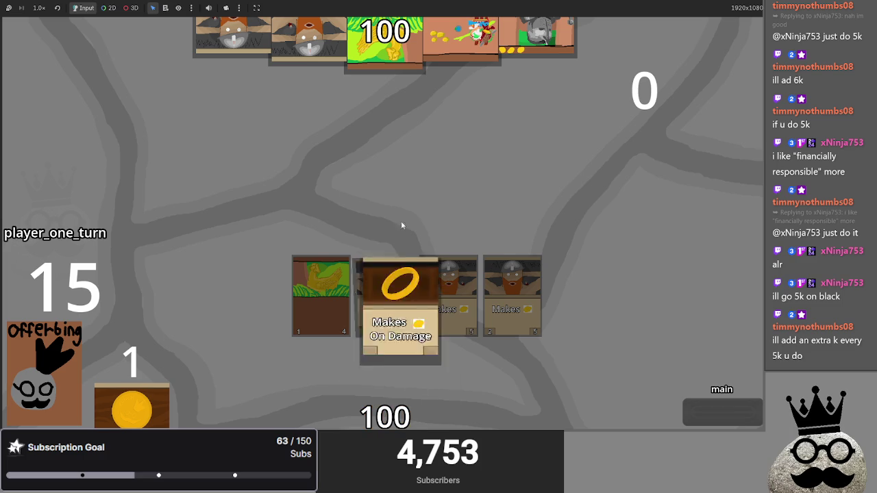
pyautogui.click(705, 416)
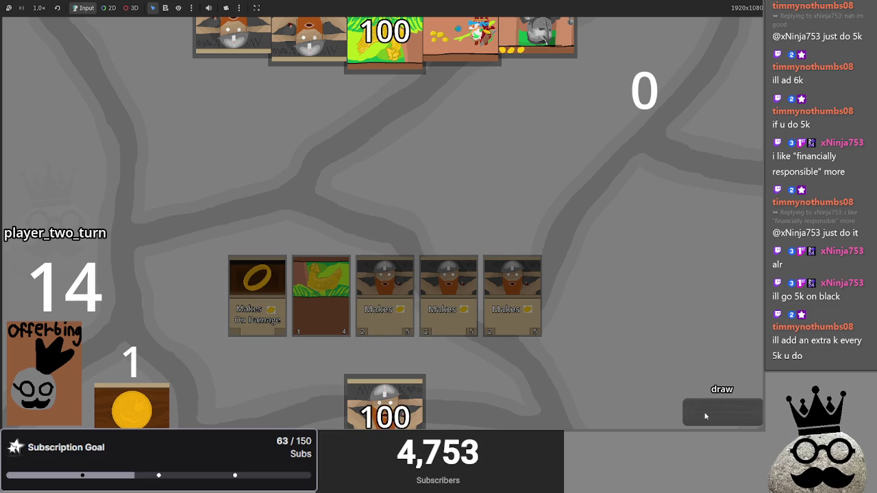
# - Add 'make a clearer indication of whose turn it is' and delete the 'make gameplay elements clear' item
pyautogui.hotkey('alt', 'Tab')
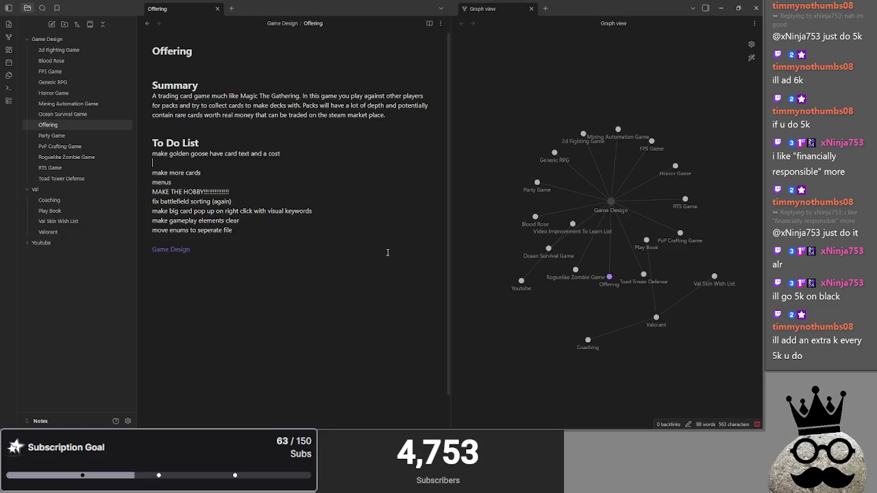
pyautogui.write('make a c')
pyautogui.write('learer')
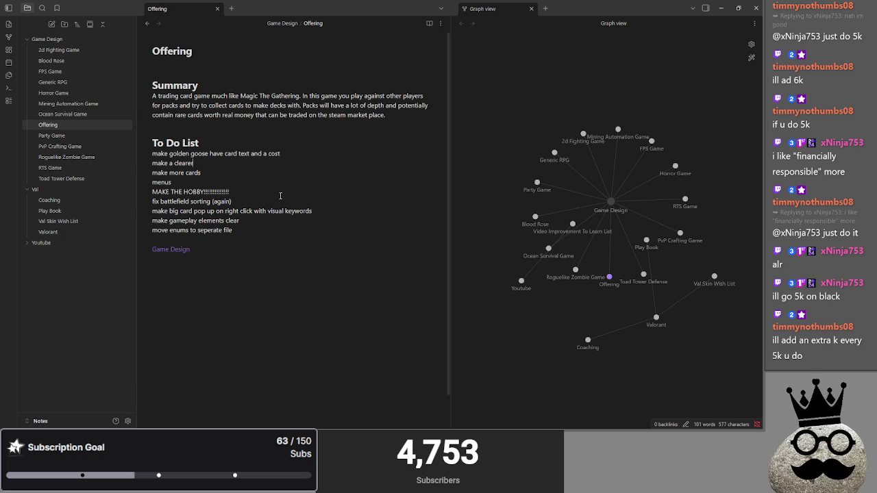
pyautogui.write(' indication of whose')
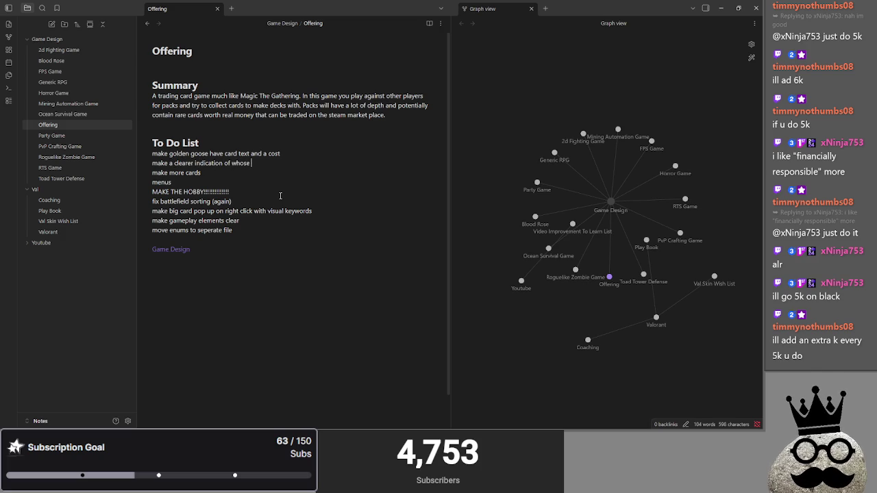
pyautogui.write(' turn it is')
pyautogui.moveTo(240, 221); pyautogui.dragTo(120, 221)
pyautogui.press('BackSpace')
pyautogui.moveTo(335, 211)
pyautogui.mouseDown()
pyautogui.moveTo(119, 216)
pyautogui.moveTo(132, 210)
pyautogui.mouseUp()
pyautogui.click(339, 204)
# - Advance player two to the next phase, then return to the Godot editor's 2D view
pyautogui.hotkey('alt', 'Tab')
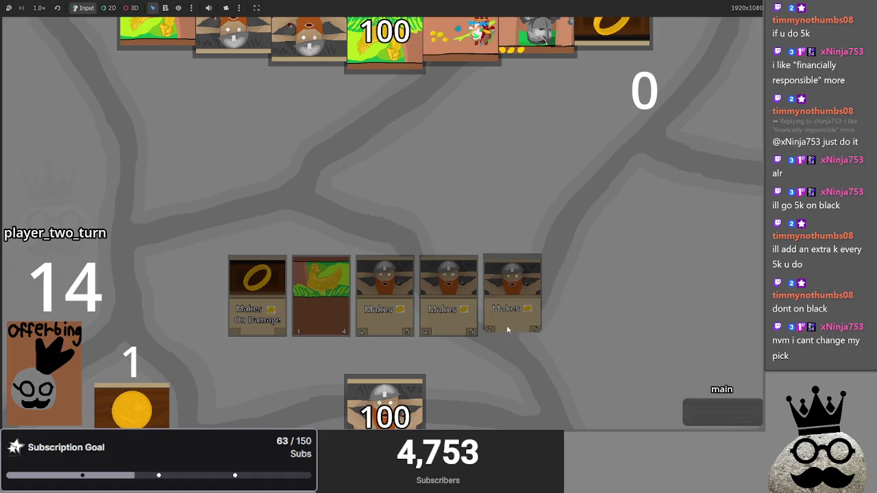
pyautogui.click(730, 415)
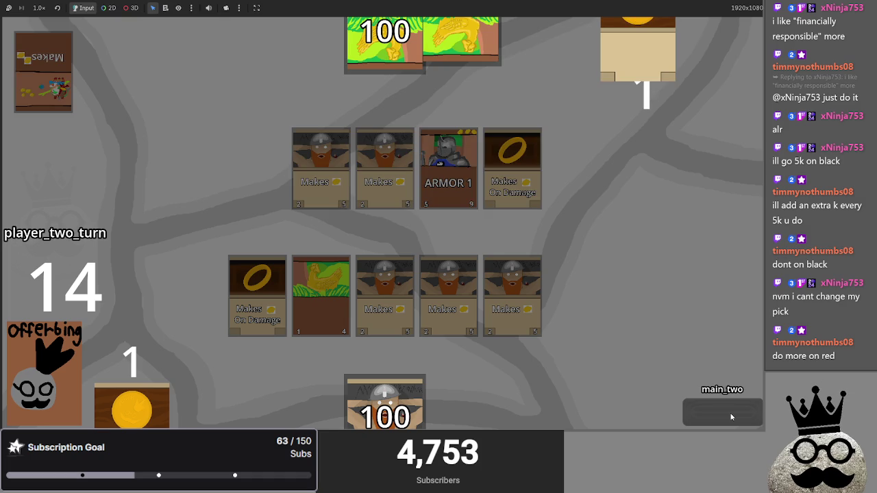
pyautogui.hotkey('alt', 'Tab')
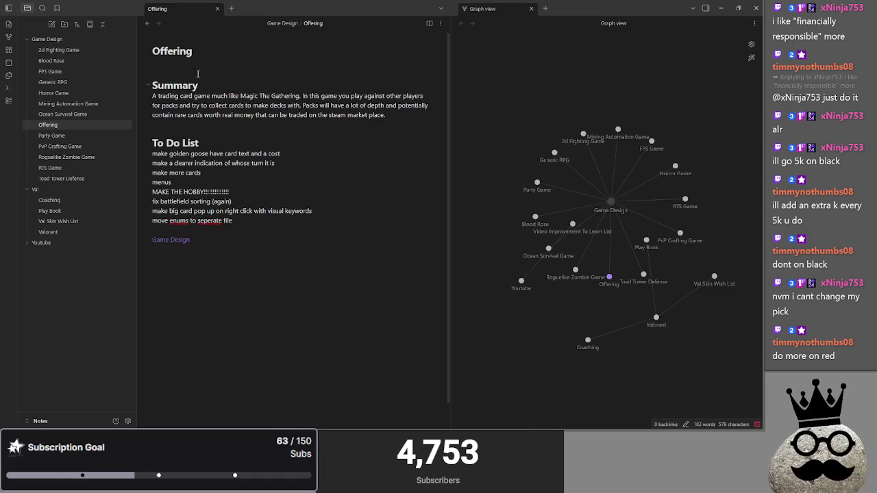
pyautogui.hotkey('alt', 'Tab')
pyautogui.hotkey('alt', 'Tab')
pyautogui.click(321, 18)
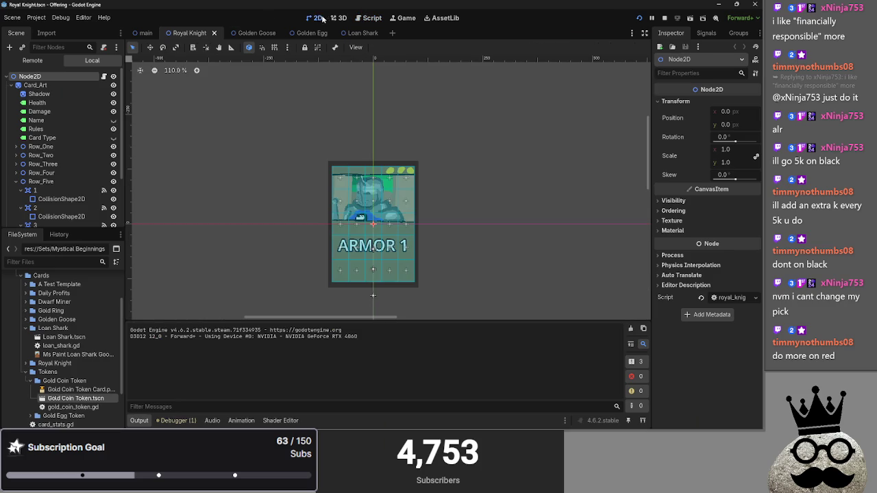
# - Nudge Player Two's gold counter label slightly on the main board scene
pyautogui.click(146, 33)
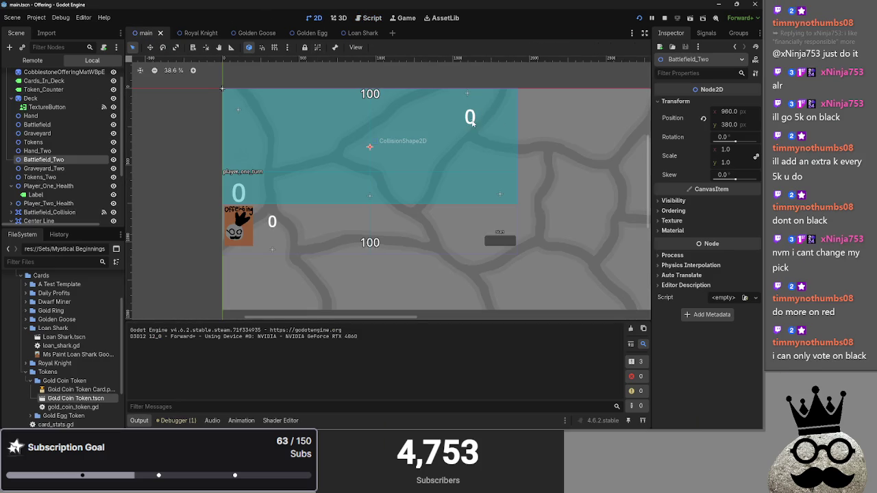
pyautogui.click(471, 121)
pyautogui.moveTo(471, 122)
pyautogui.mouseDown()
pyautogui.moveTo(465, 74)
pyautogui.moveTo(467, 125)
pyautogui.mouseUp()
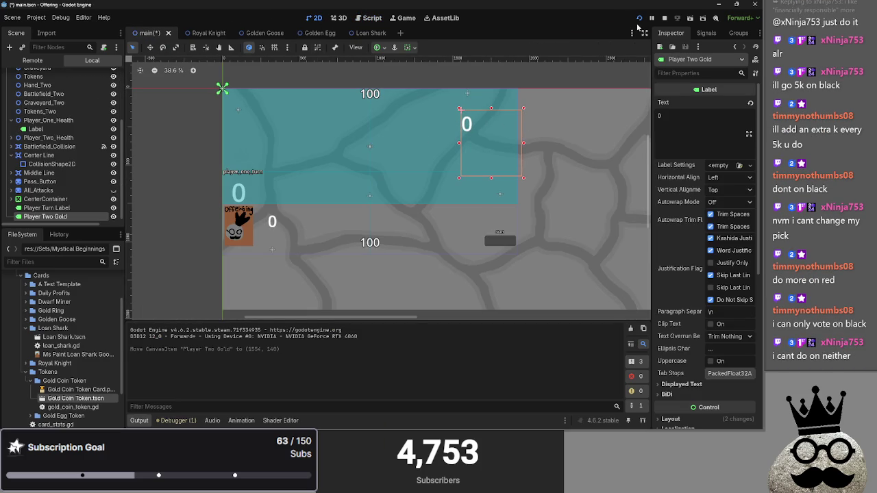
# - Run the game, play two dwarf cards, two ring cards and the colourful card, and advance the phases
pyautogui.click(639, 18)
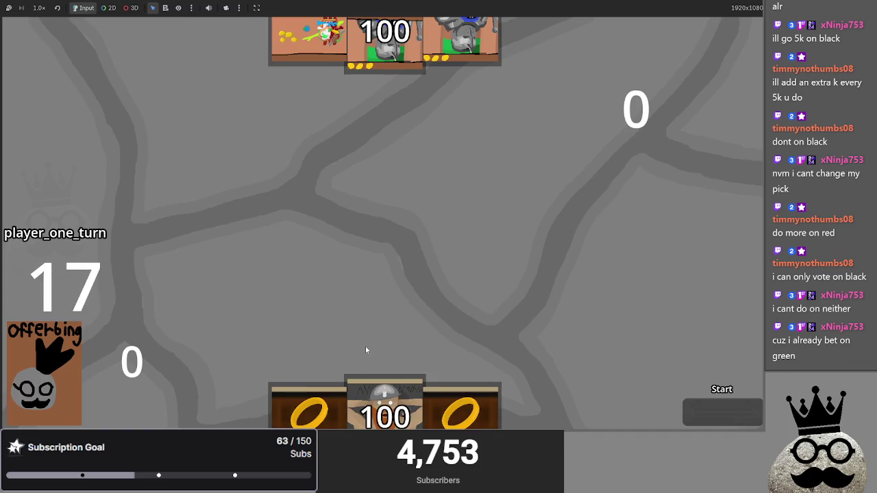
pyautogui.moveTo(380, 387); pyautogui.dragTo(384, 284)
pyautogui.moveTo(500, 404)
pyautogui.mouseDown()
pyautogui.moveTo(354, 274)
pyautogui.moveTo(384, 281)
pyautogui.mouseUp()
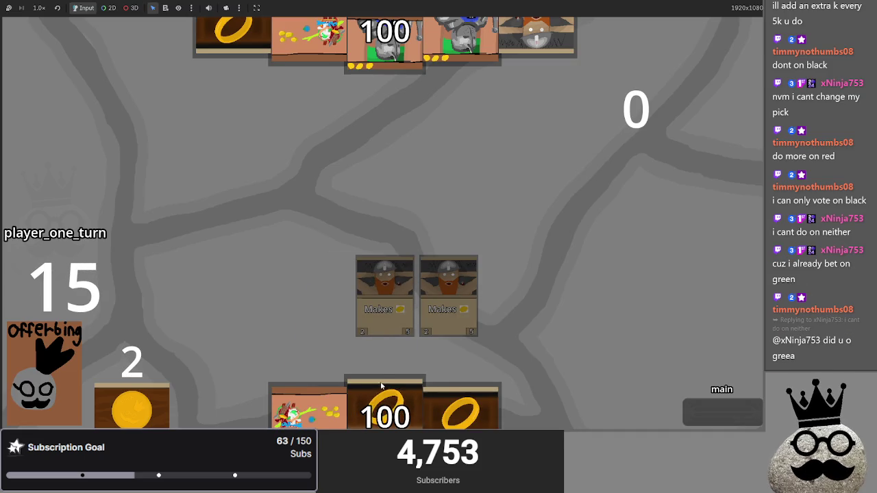
pyautogui.moveTo(381, 382); pyautogui.dragTo(320, 294)
pyautogui.moveTo(411, 404); pyautogui.dragTo(511, 295)
pyautogui.moveTo(384, 404)
pyautogui.mouseDown()
pyautogui.moveTo(411, 308)
pyautogui.moveTo(674, 401)
pyautogui.mouseUp()
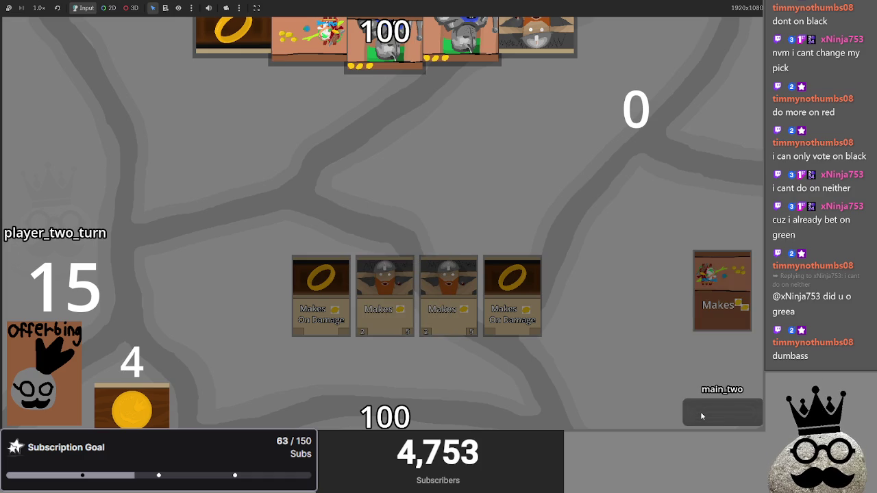
pyautogui.click(701, 415)
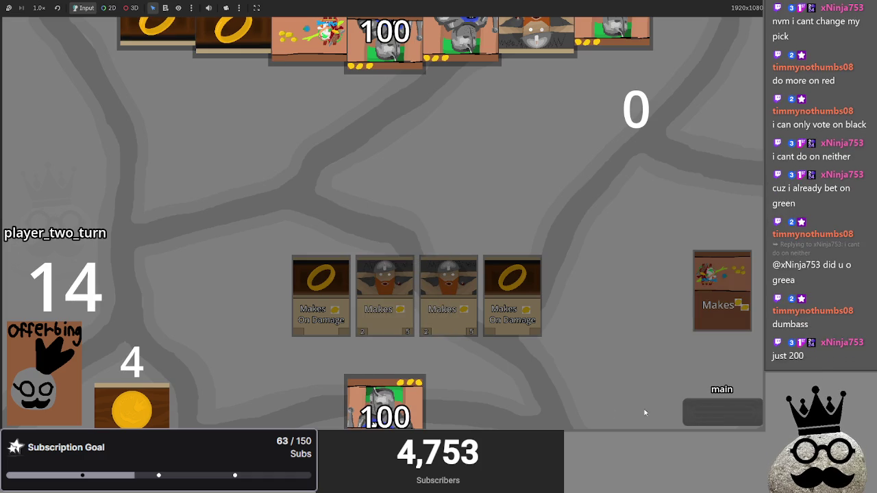
pyautogui.click(714, 425)
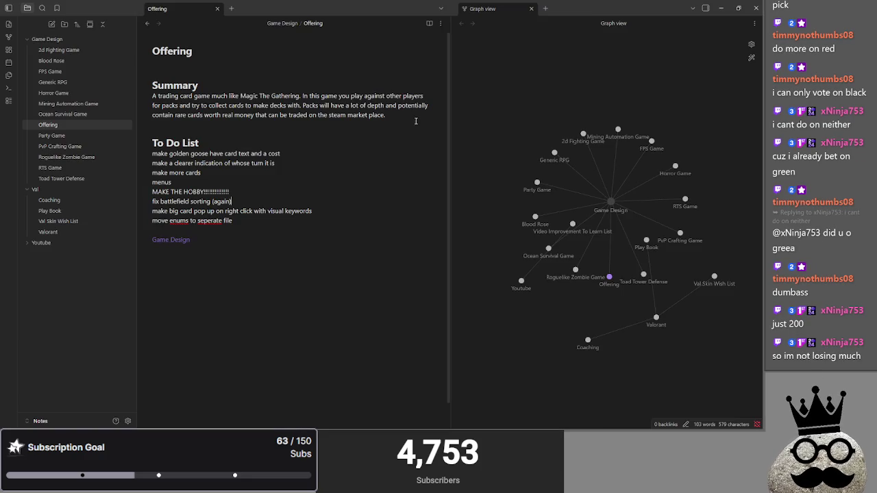
# - Start a new to-do line below the golden goose item in the Offering note
pyautogui.click(295, 152)
pyautogui.press('Return')
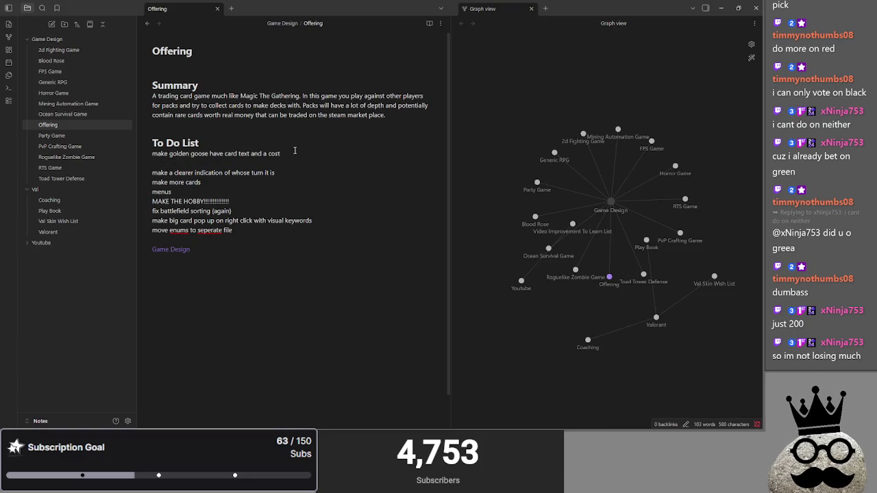
pyautogui.write('maek p')
pyautogui.press('BackSpace')
pyautogui.write('ma')
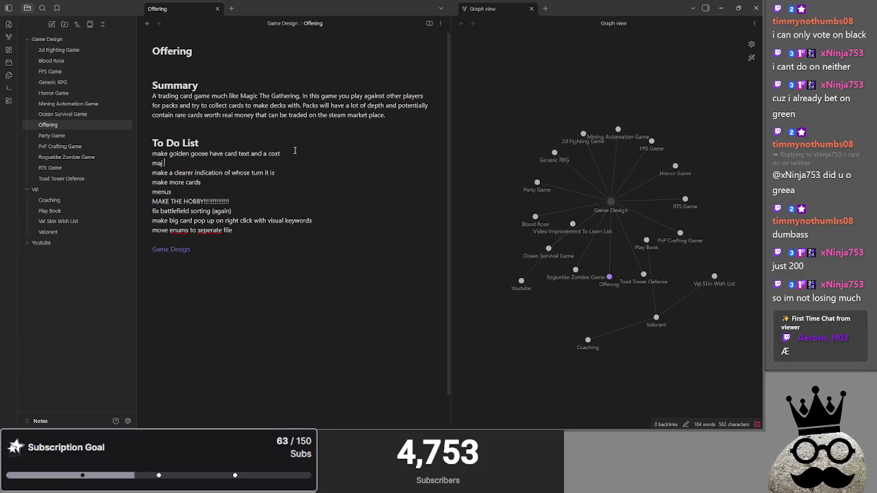
# - Type the item 'make player two take slower actions i can track', then return to the game
pyautogui.write('ke player two take')
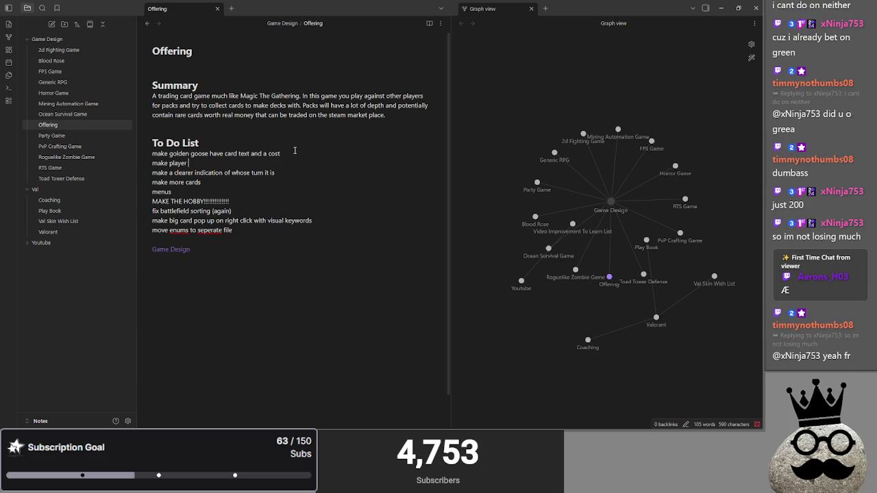
pyautogui.write(' slower actions i can track')
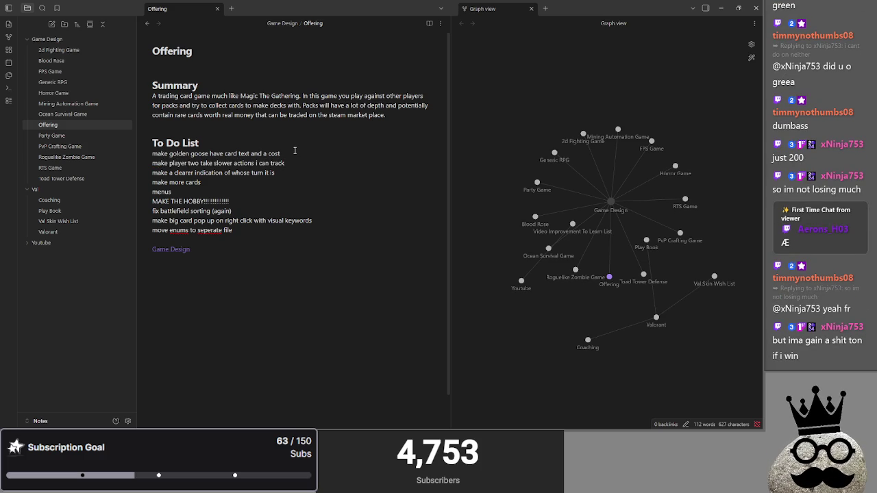
pyautogui.click(294, 152)
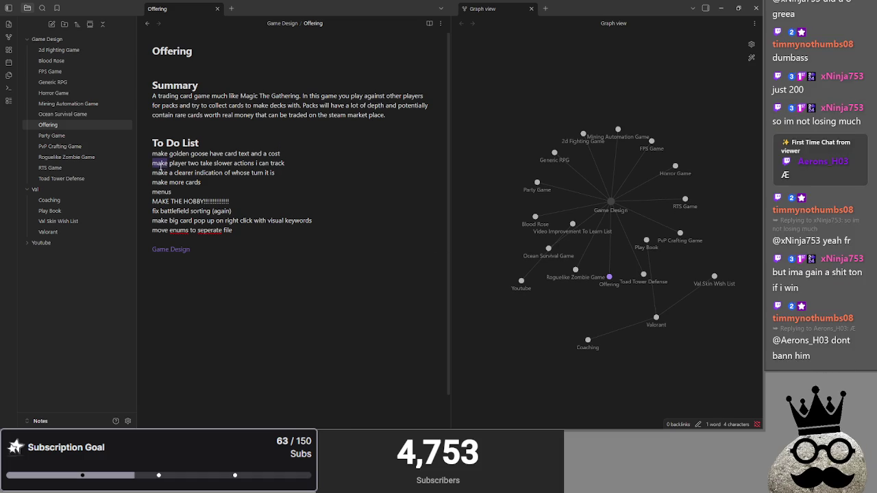
pyautogui.doubleClick(194, 163)
pyautogui.click(253, 163)
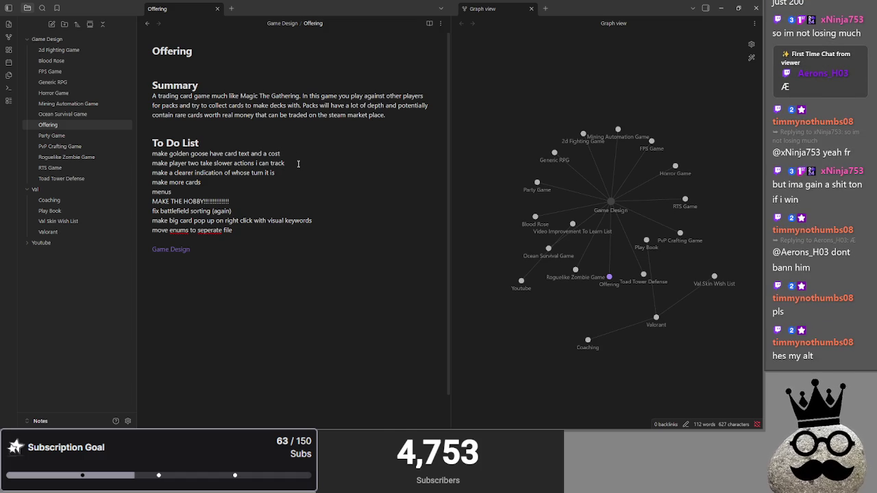
pyautogui.hotkey('alt', 'Tab')
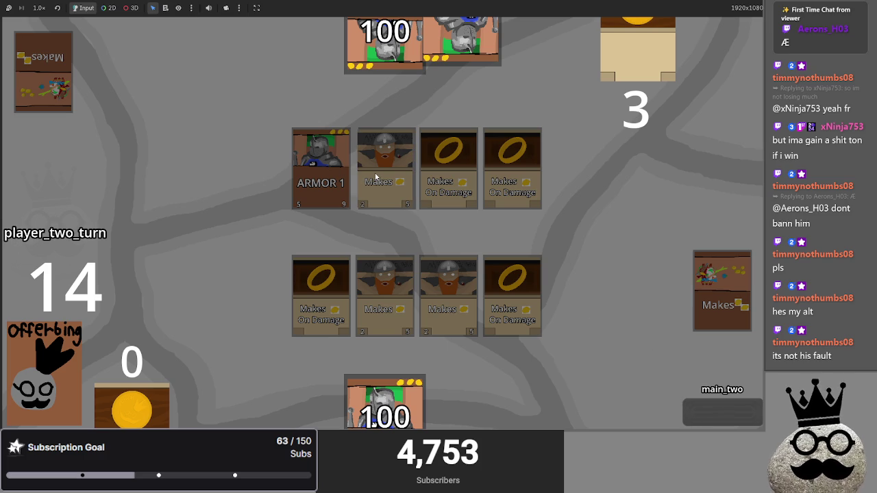
# - Pass to player one, offer the colourful card so gold reaches 6, and try the ring card
pyautogui.click(733, 418)
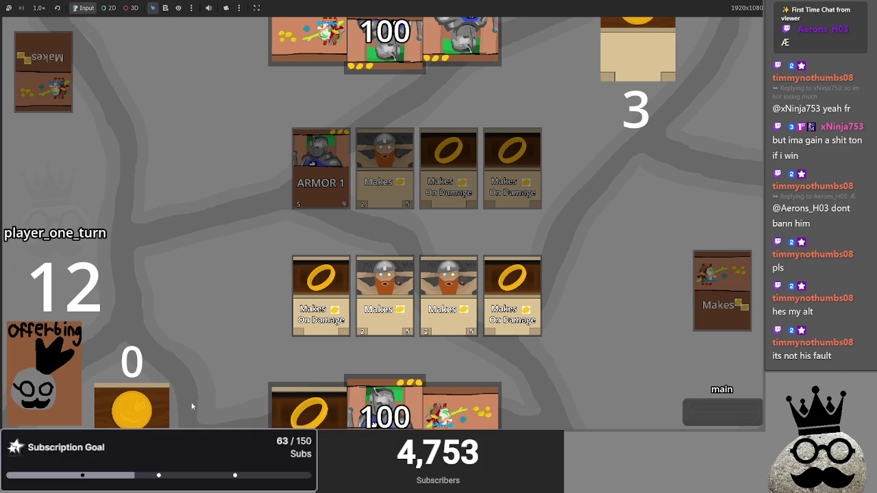
pyautogui.moveTo(491, 384); pyautogui.dragTo(541, 329)
pyautogui.moveTo(456, 411)
pyautogui.mouseDown()
pyautogui.moveTo(568, 319)
pyautogui.moveTo(465, 394)
pyautogui.mouseUp()
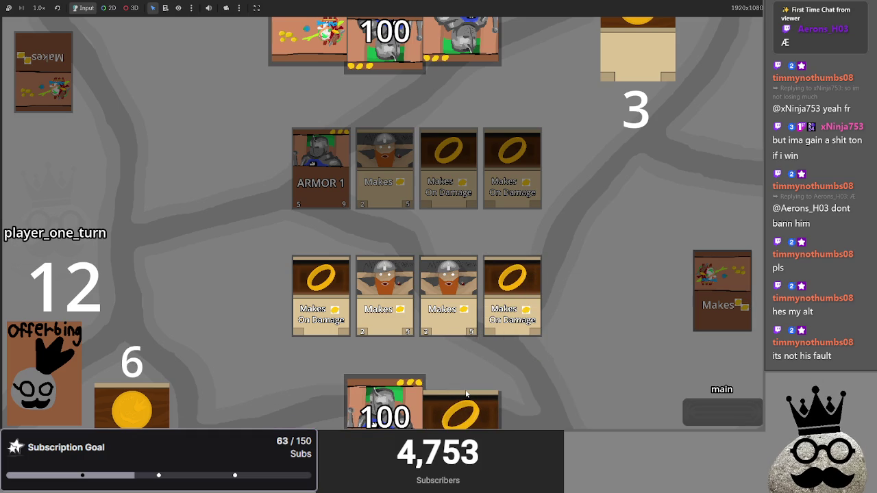
pyautogui.hotkey('alt', 'Tab')
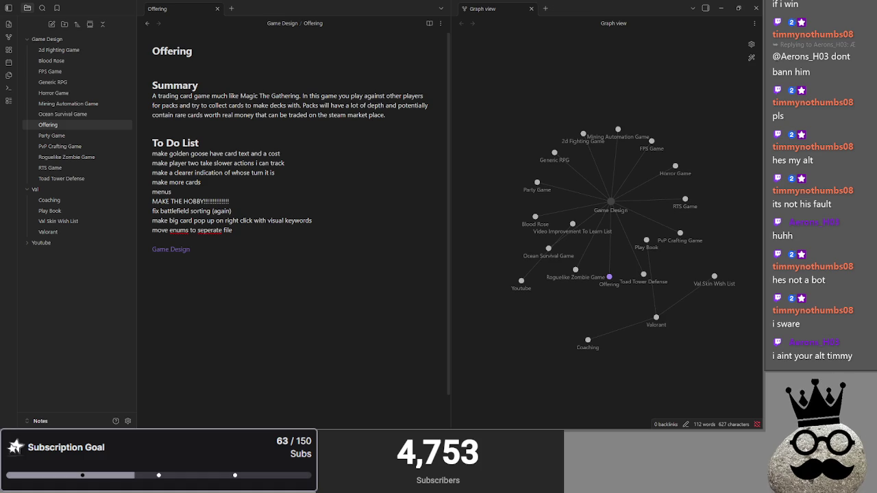
# - Start a new to-do line under the player-two item, beginning with 'add'
pyautogui.click(309, 175)
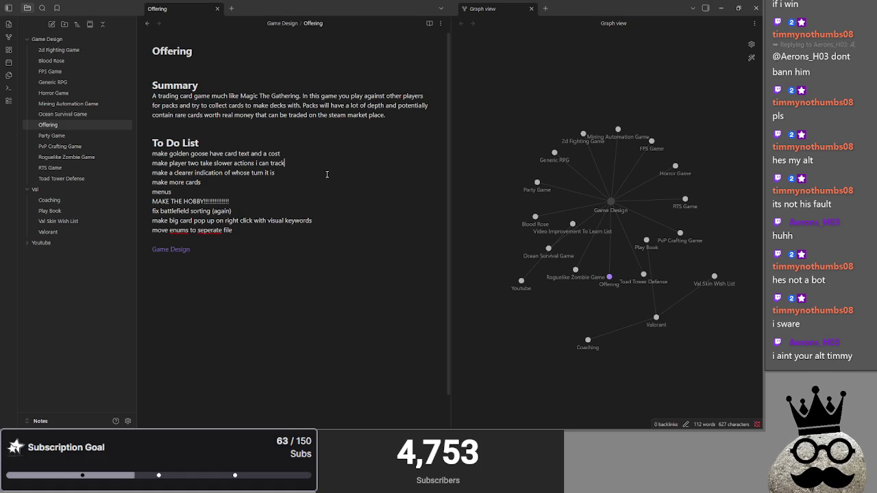
pyautogui.press('Return')
pyautogui.write('add')
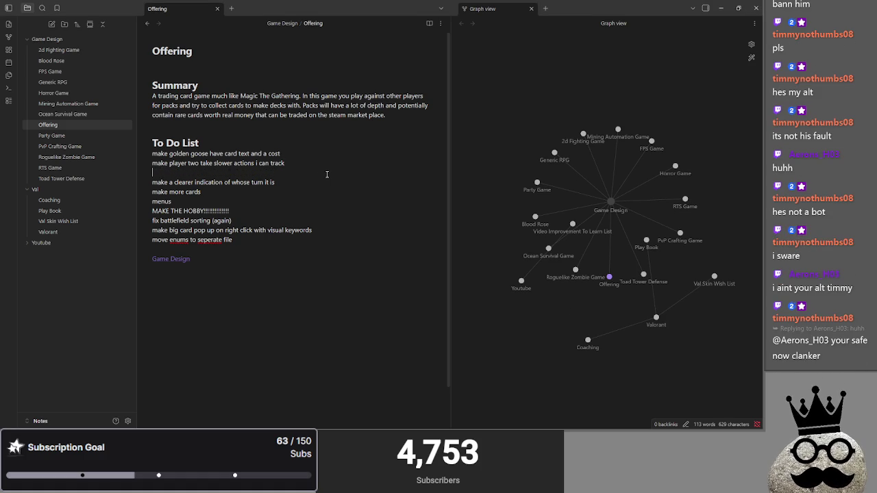
# - Cycle through the open windows, return to the new to-do line, and reposition the Discord window
pyautogui.hotkey('alt', 'Tab')
pyautogui.press('Tab')
pyautogui.press('Tab')
pyautogui.press('Tab')
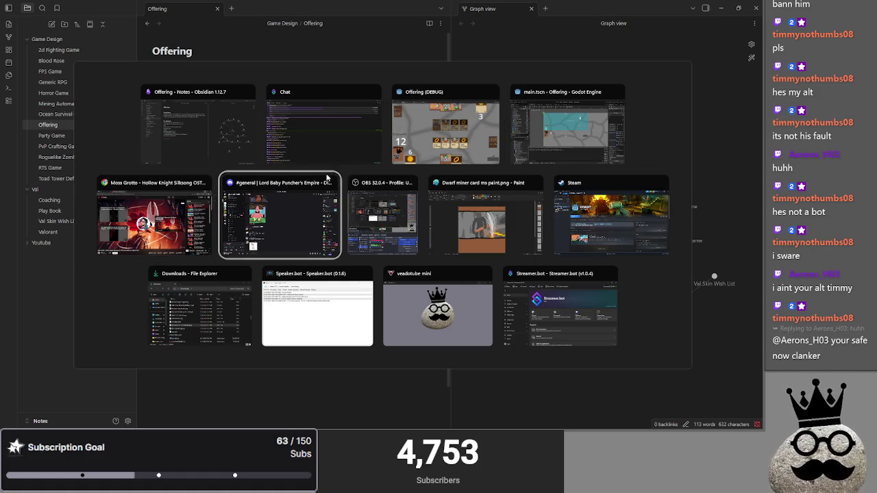
pyautogui.press('Escape')
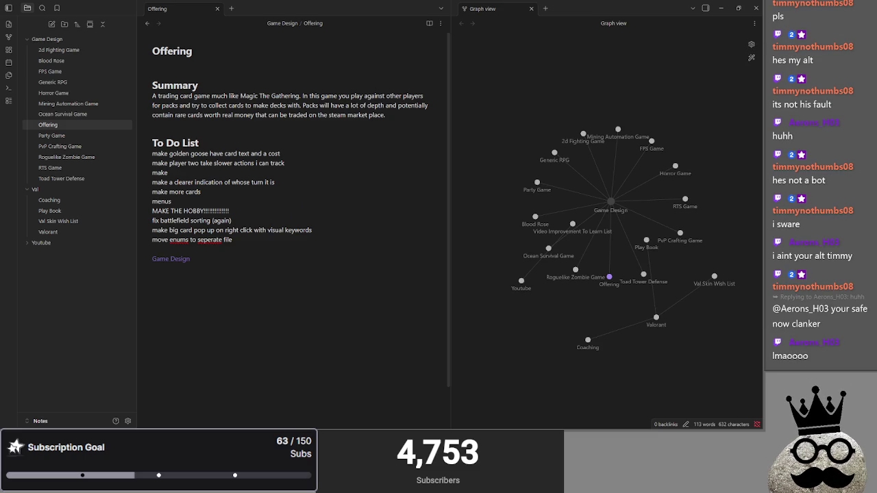
pyautogui.click(168, 173)
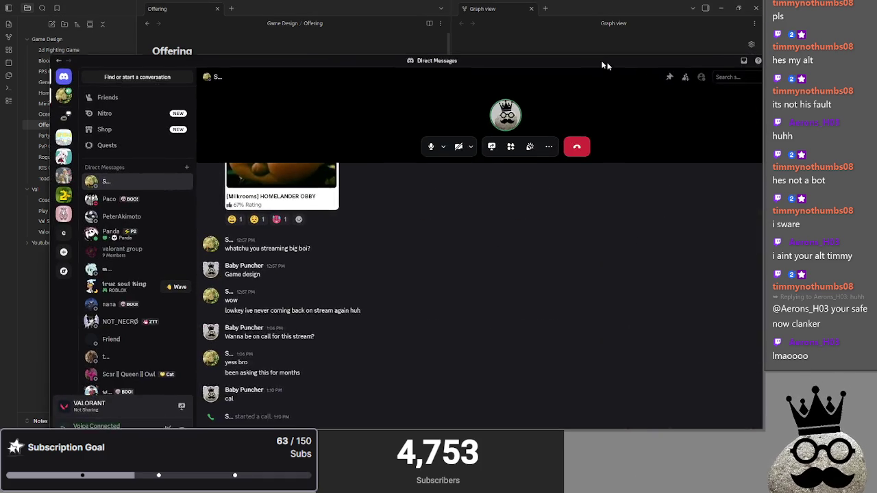
pyautogui.moveTo(589, 66)
pyautogui.mouseDown()
pyautogui.moveTo(576, 24)
pyautogui.moveTo(561, 16)
pyautogui.mouseUp()
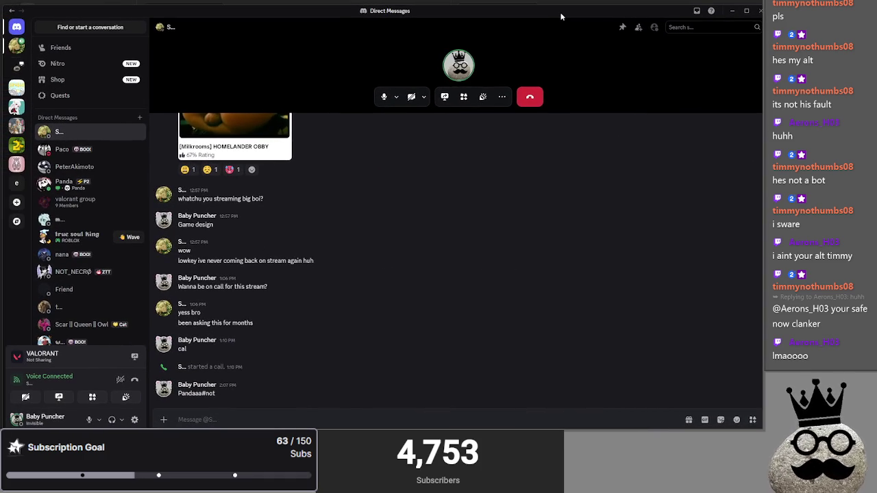
pyautogui.scroll(2, 297, 276)
pyautogui.click(233, 187)
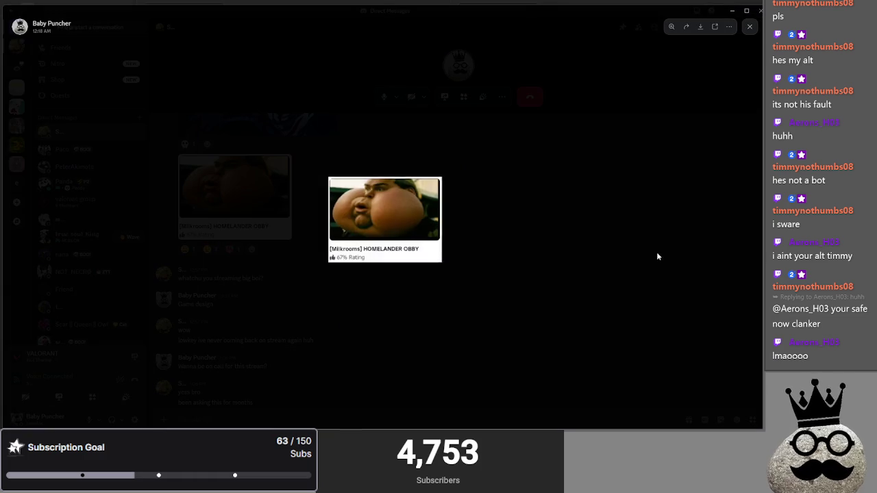
pyautogui.click(529, 281)
pyautogui.scroll(-3, 480, 284)
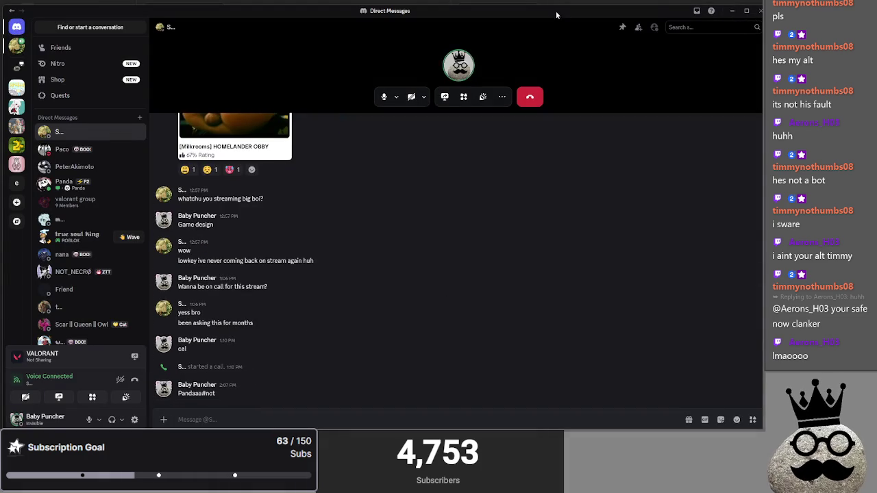
pyautogui.click(731, 10)
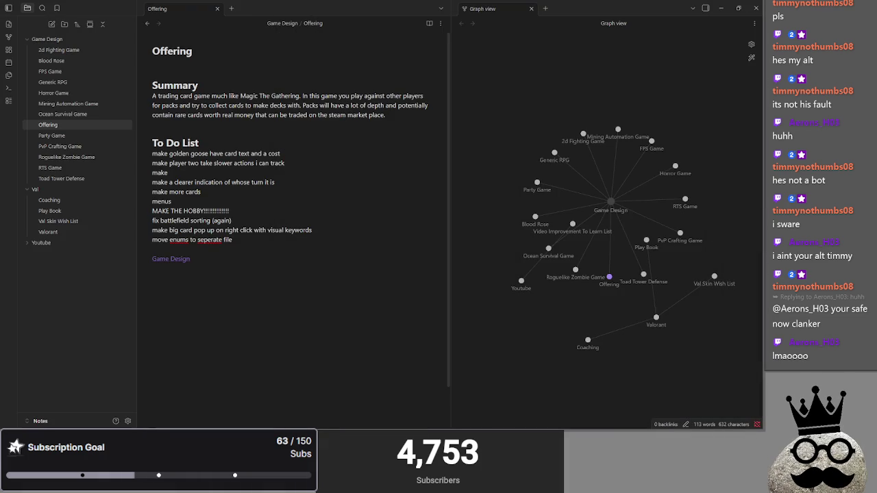
# - Complete the item 'player two have animations even crude ones' and start a new line
pyautogui.click(169, 173)
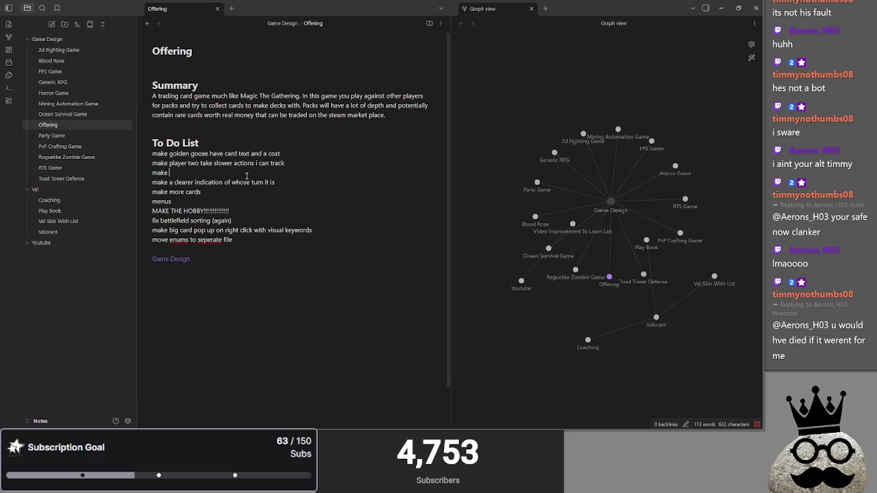
pyautogui.hotkey('alt', 'Tab')
pyautogui.write('player ')
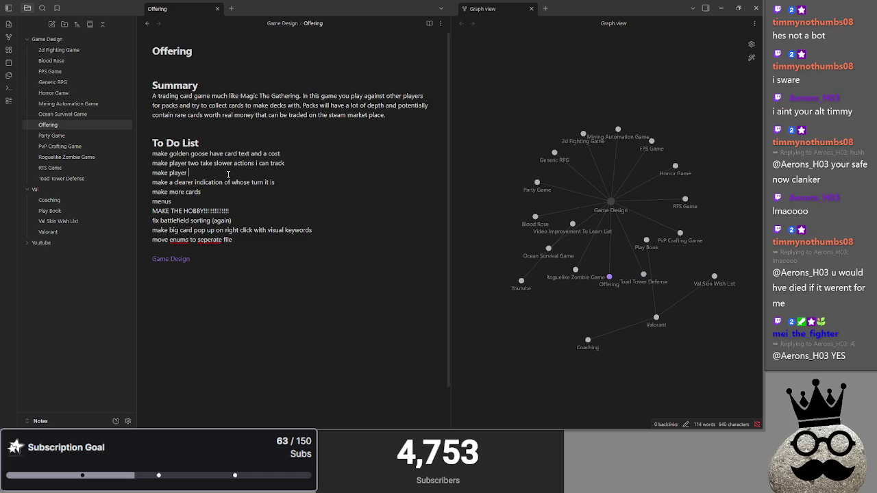
pyautogui.write('two have animations even c')
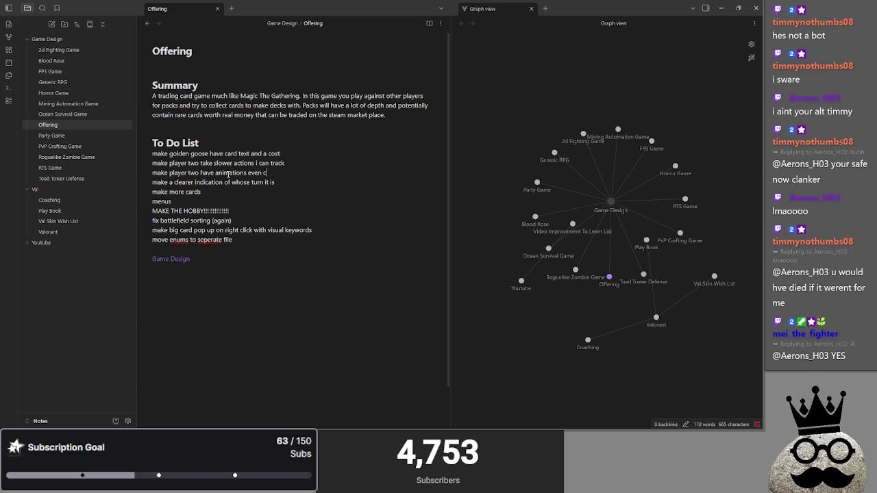
pyautogui.write('rude ones')
pyautogui.press('Return')
pyautogui.press('Return')
pyautogui.write('#')
pyautogui.press('BackSpace')
pyautogui.press('BackSpace')
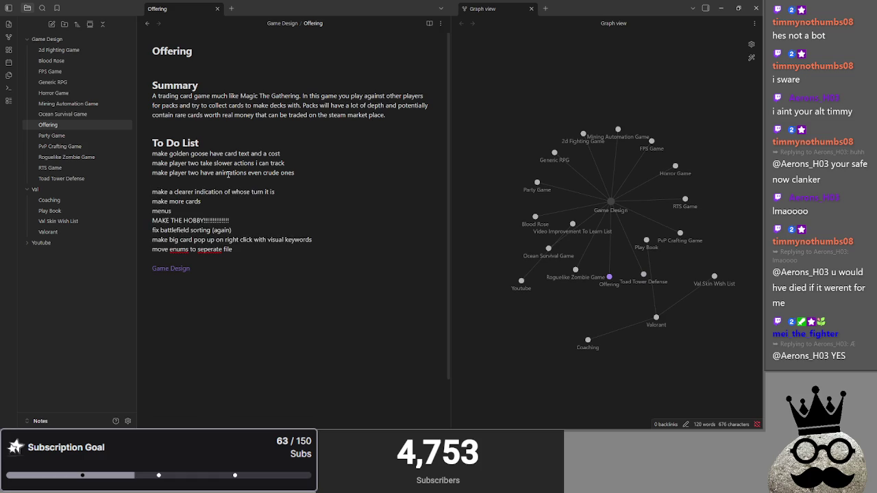
# - Log the bug: gold counter drops to a lower number for no reason after player one refresh phase
pyautogui.hotkey('alt', 'Tab')
pyautogui.hotkey('alt', 'Tab')
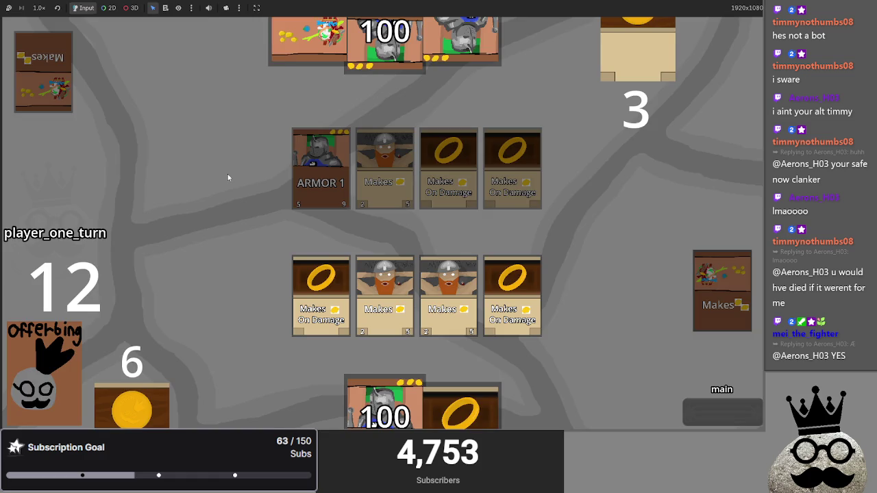
pyautogui.hotkey('alt', 'Tab')
pyautogui.write('figure out why gold cou')
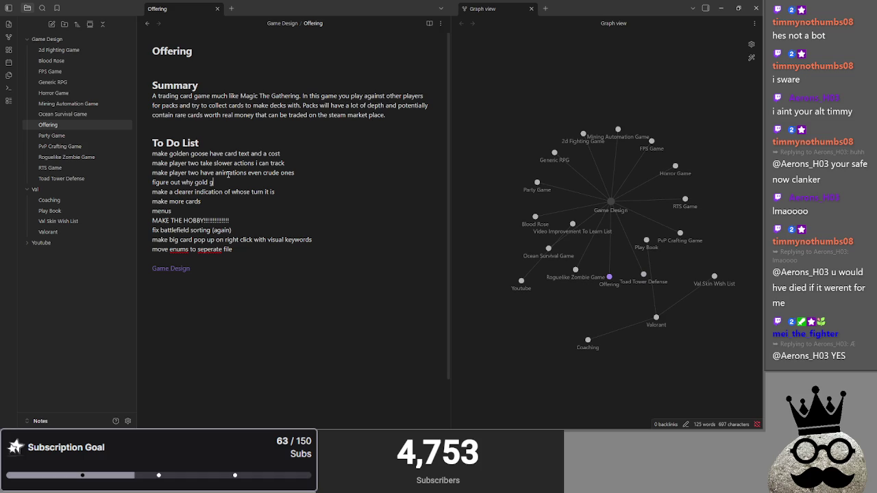
pyautogui.write('nter turns into a lo')
pyautogui.write('wer number for ')
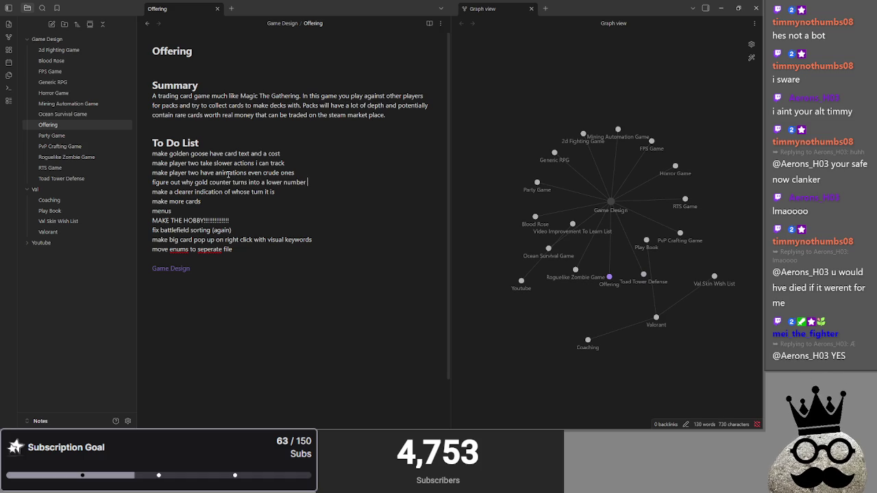
pyautogui.write('no reason after')
pyautogui.hotkey('alt', 'Tab')
pyautogui.hotkey('alt', 'Tab')
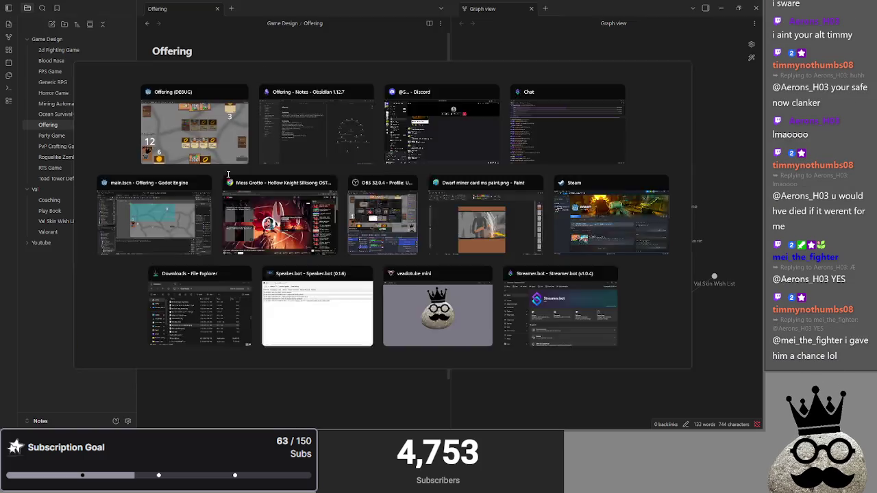
pyautogui.press('BackSpace')
pyautogui.press('BackSpace')
pyautogui.press('BackSpace')
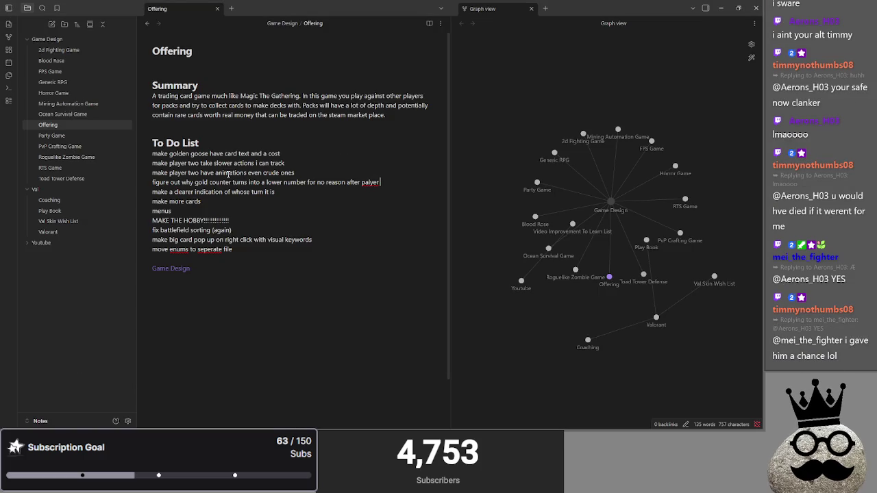
pyautogui.write('lya')
pyautogui.write('one refresh phase')
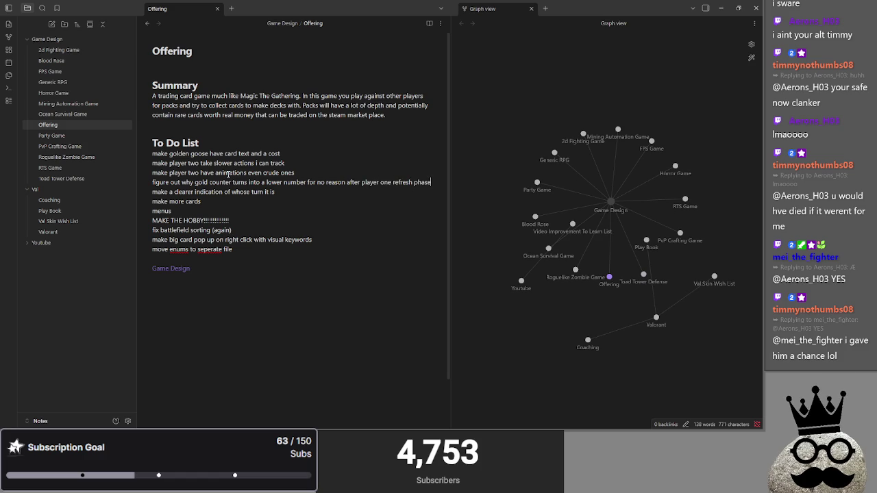
pyautogui.press('Return')
pyautogui.hotkey('alt', 'Tab')
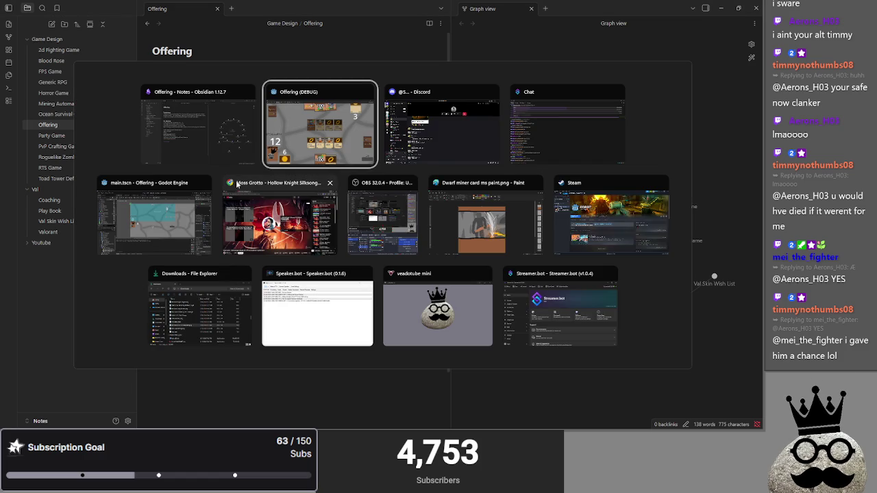
pyautogui.press('Escape')
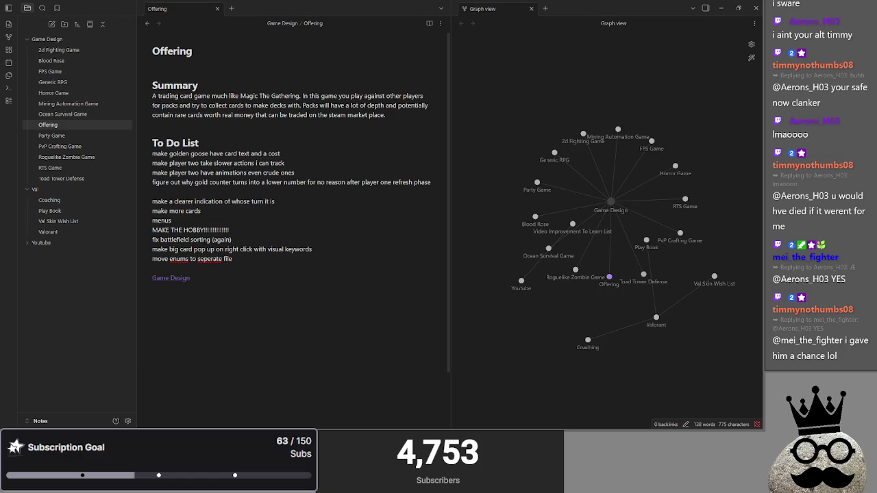
pyautogui.hotkey('alt', 'Tab')
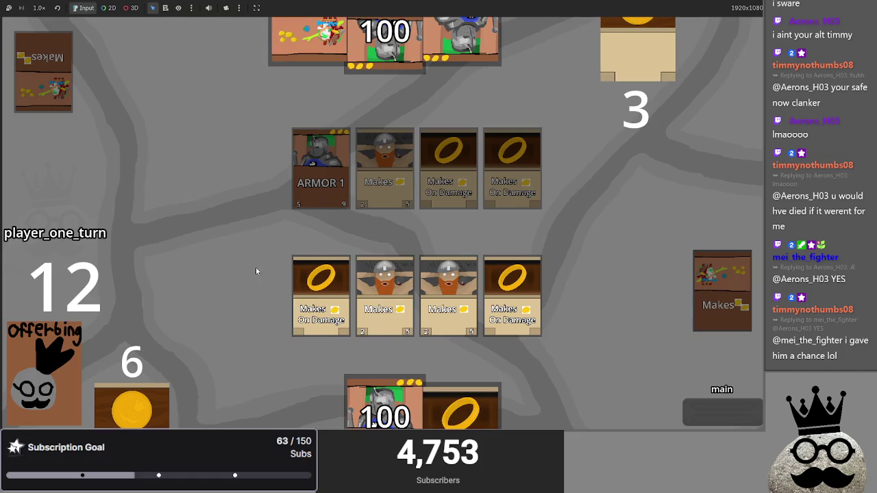
# - Play the ARMOR 1 card and another hand card onto the battlefield row, then return to the note
pyautogui.moveTo(383, 407); pyautogui.dragTo(401, 291)
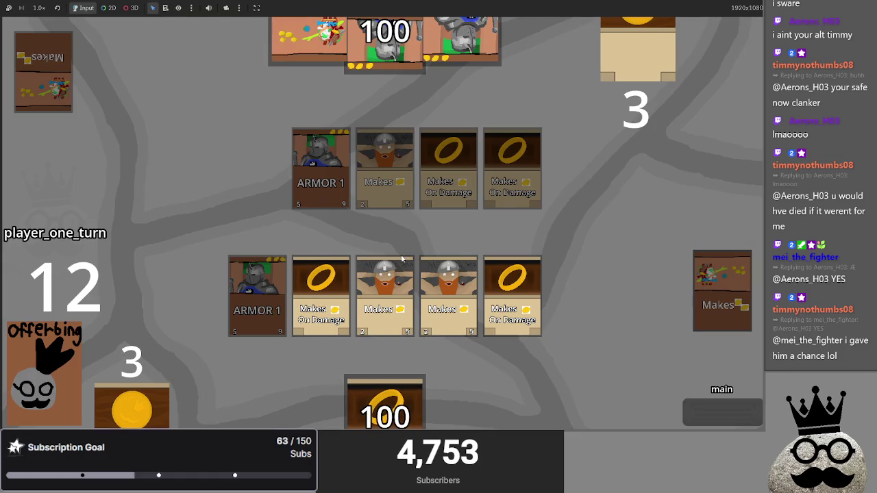
pyautogui.moveTo(381, 409); pyautogui.dragTo(519, 295)
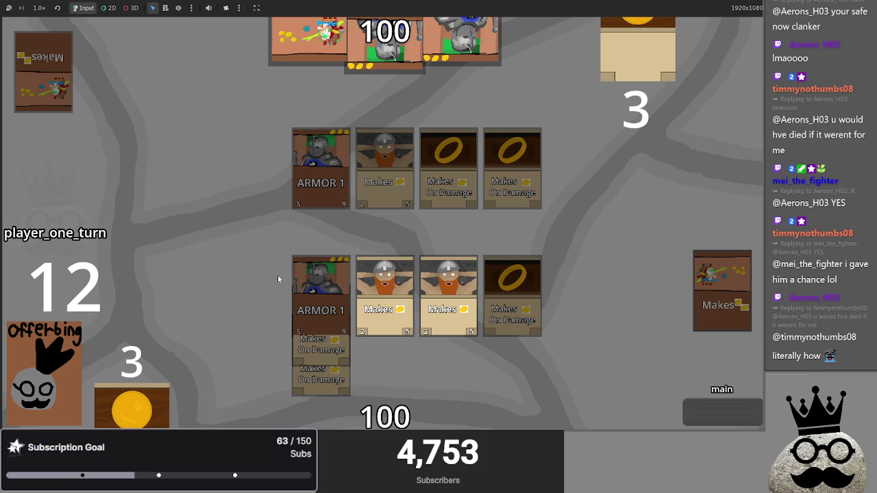
pyautogui.hotkey('alt', 'Tab')
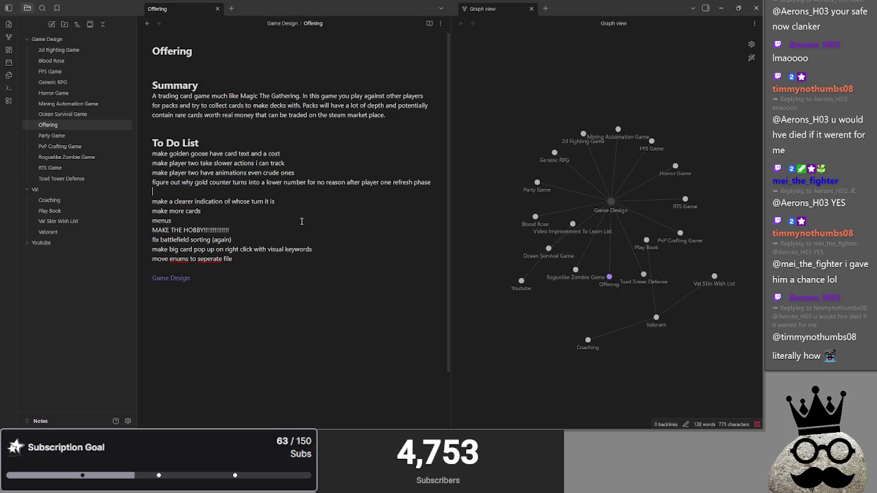
# - Replace 'fix battlefield sorting (again)' with a to-do to sort placed cards intuitively at a slower pace
pyautogui.tripleClick(230, 240)
pyautogui.press('BackSpace')
pyautogui.press('BackSpace')
pyautogui.click(217, 191)
pyautogui.write('make battlefie')
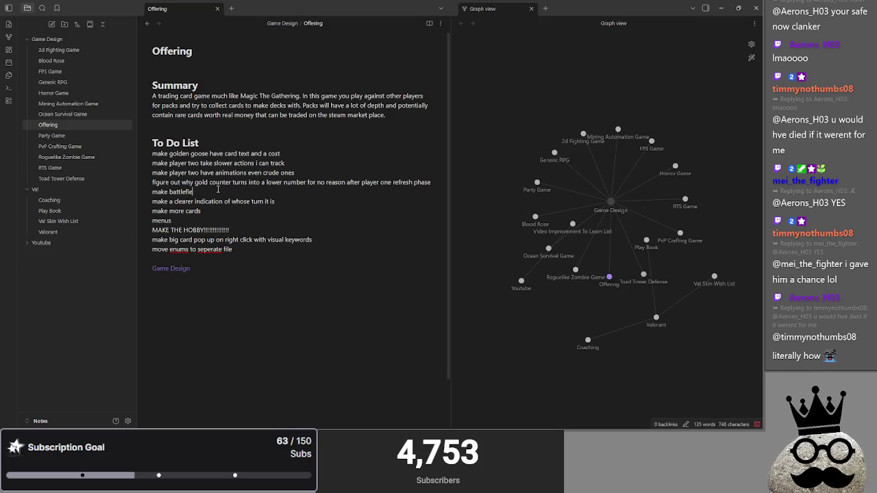
pyautogui.write('ld ')
pyautogui.write(' lace')
pyautogui.write('ards in a r')
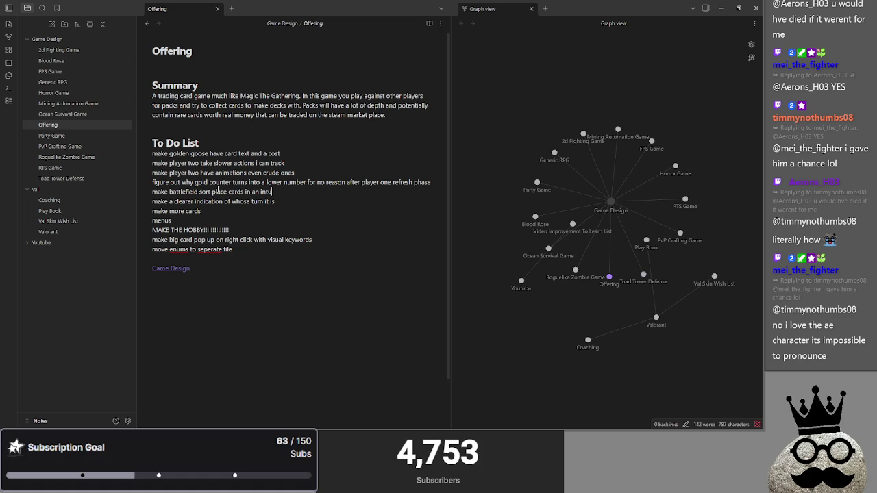
pyautogui.write('ative order')
pyautogui.write(' wh')
pyautogui.press('BackSpace')
pyautogui.press('BackSpace')
pyautogui.press('BackSpace')
pyautogui.write('at a slower pace')
pyautogui.rightClick(276, 191)
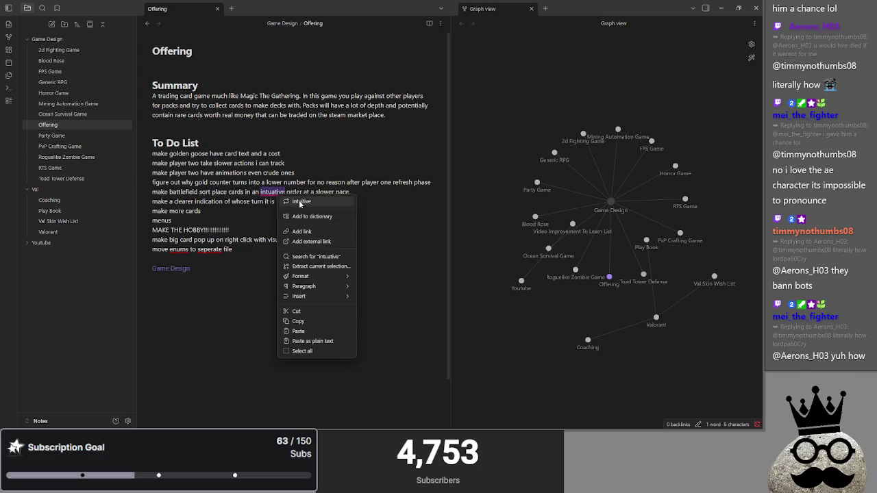
pyautogui.click(291, 201)
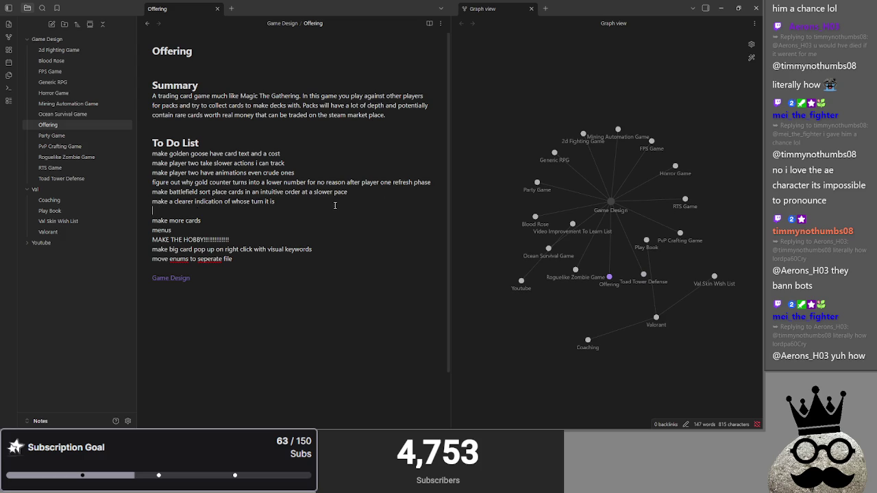
# - After checking the attack phase in-game, add a to-do for a clearer indication of the current phase
pyautogui.hotkey('alt', 'Tab')
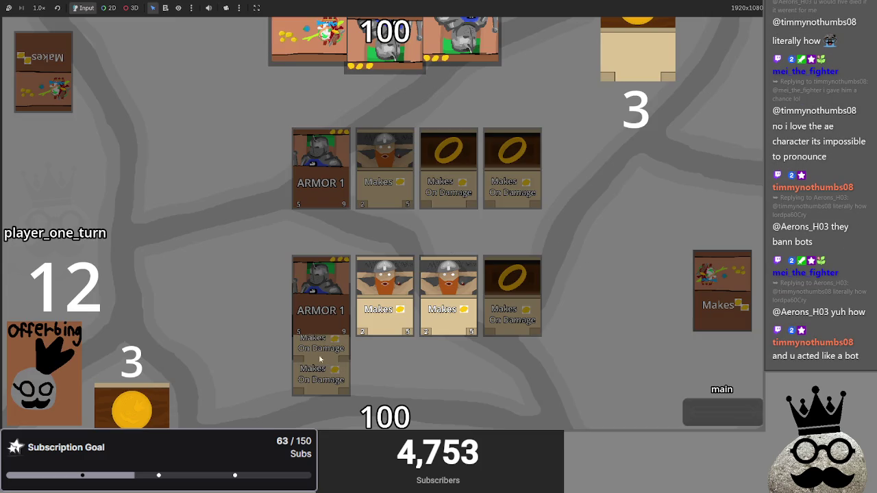
pyautogui.click(720, 424)
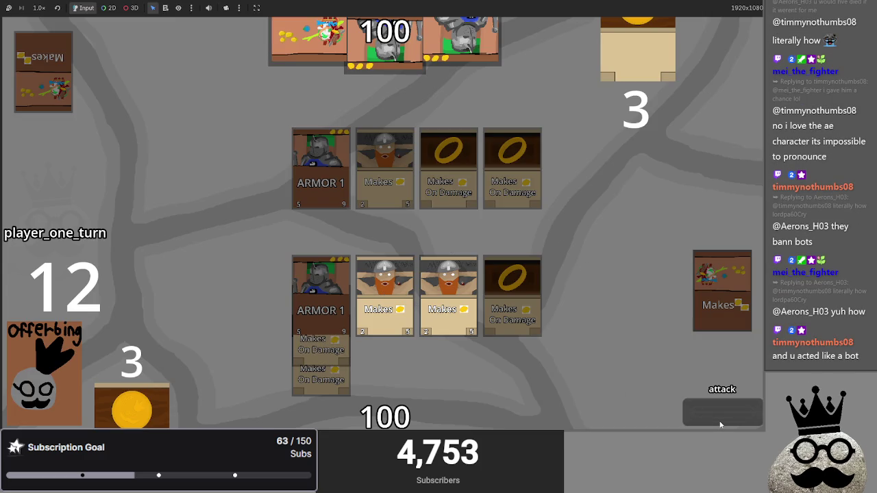
pyautogui.hotkey('alt', 'Tab')
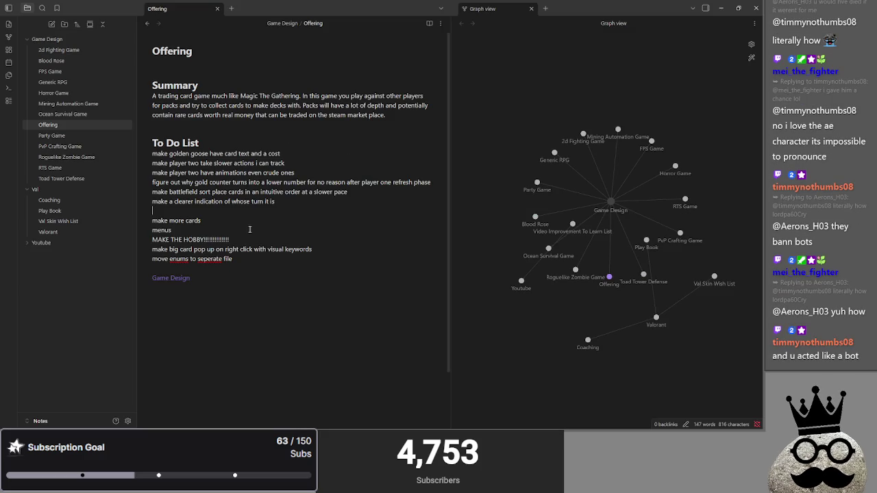
pyautogui.write('a clearer indicati')
pyautogui.write('on ')
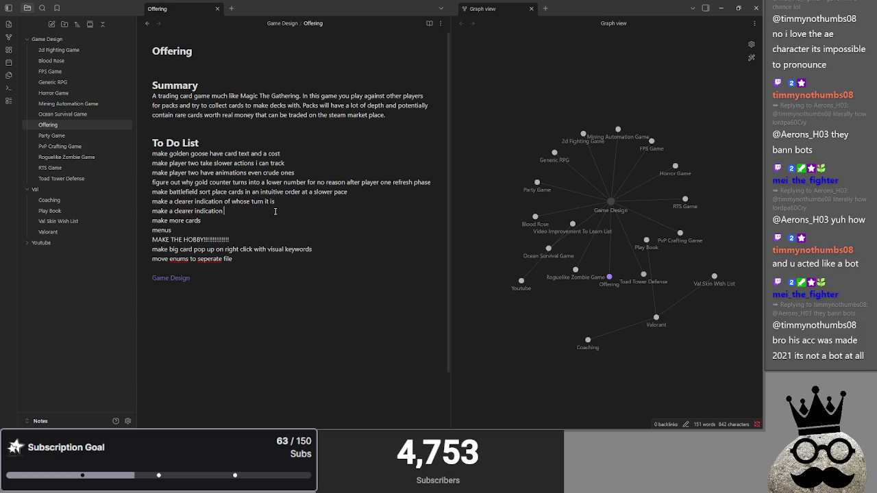
pyautogui.write('of the phase that it is')
pyautogui.press('Return')
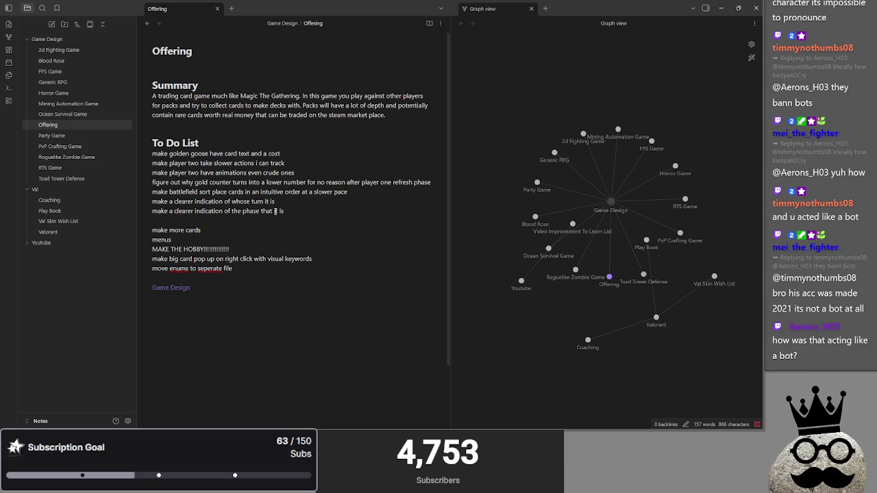
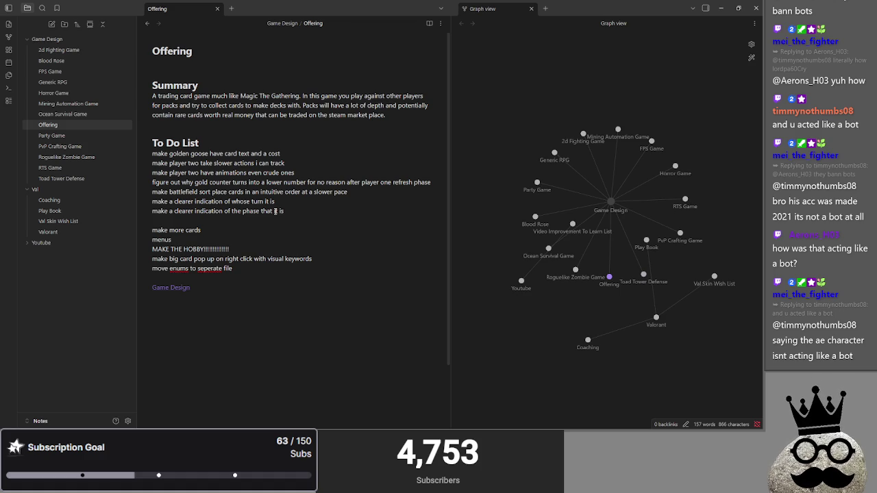
# - Fix 'seperate' to 'separate' in the to-do item 'move enums to separate file'
pyautogui.hotkey('alt', 'Tab')
pyautogui.hotkey('alt', 'Tab')
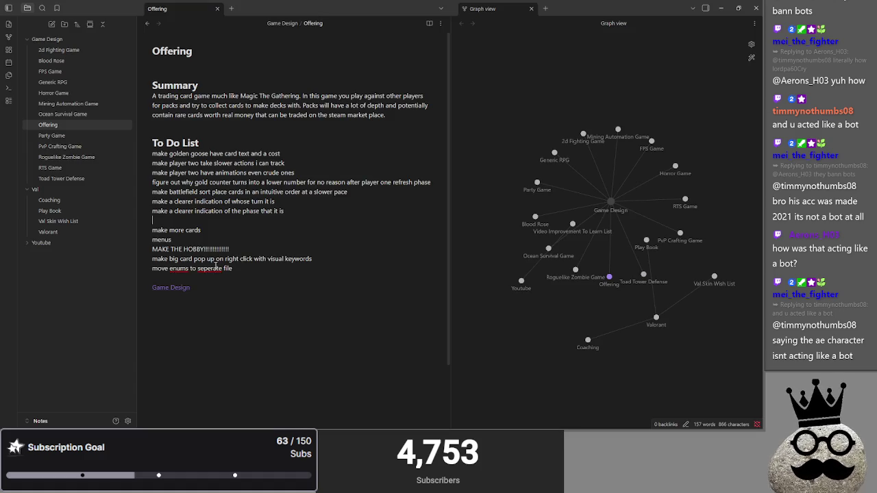
pyautogui.click(251, 211)
pyautogui.rightClick(178, 269)
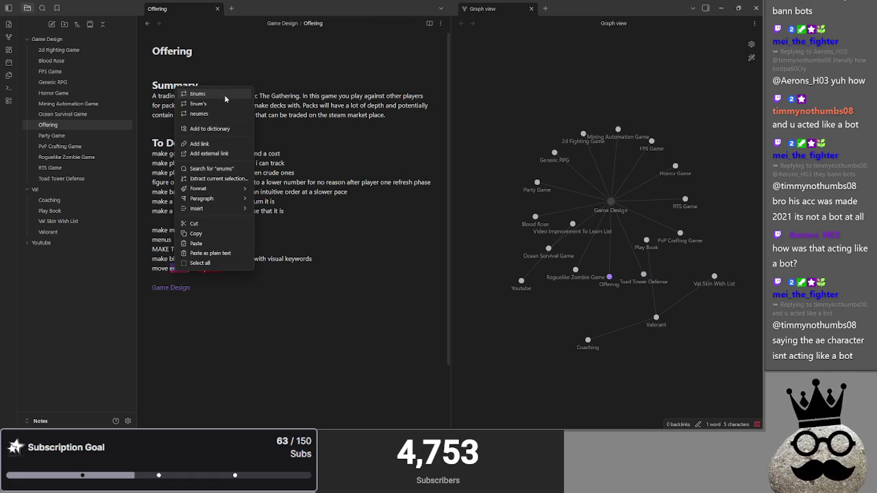
pyautogui.click(223, 129)
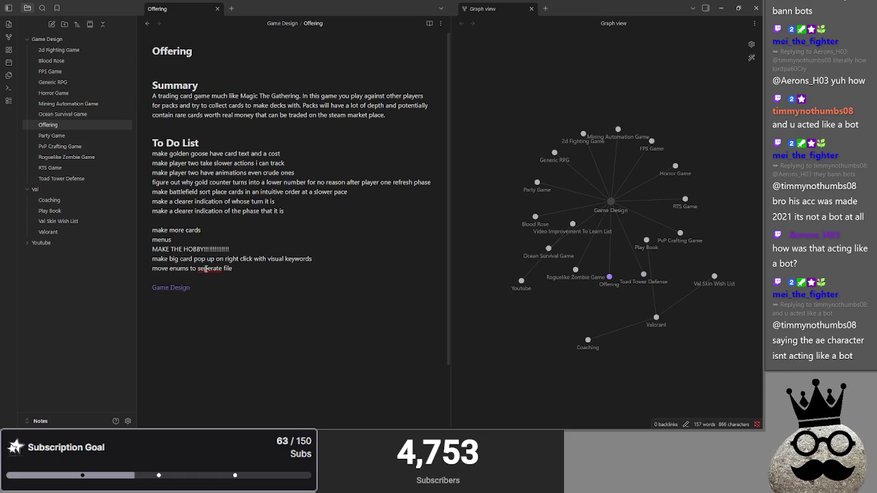
pyautogui.rightClick(206, 268)
pyautogui.click(250, 112)
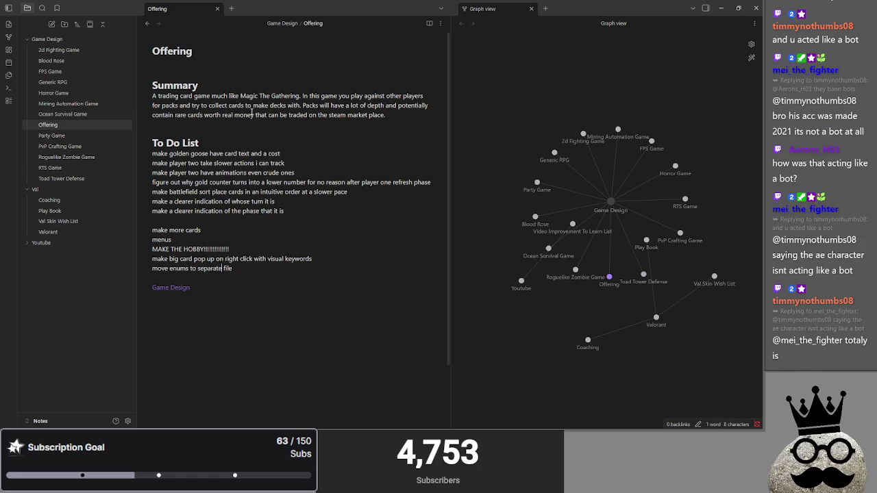
pyautogui.click(250, 224)
# - Advance through main_two and player two's draw and main, then declare player two's attack to reach block
pyautogui.hotkey('alt', 'Tab')
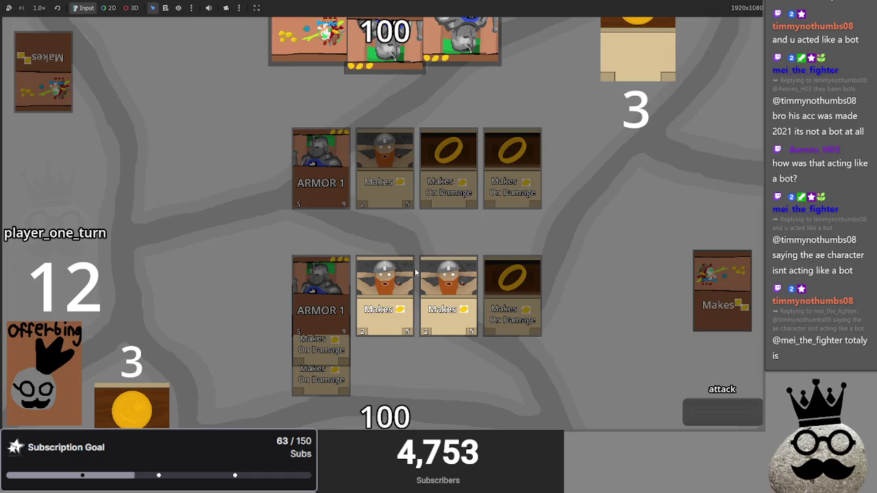
pyautogui.click(707, 408)
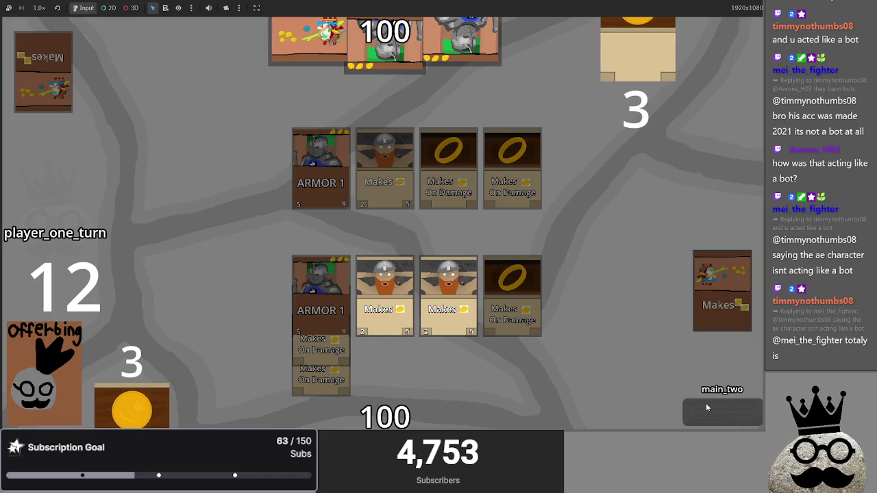
pyautogui.click(706, 410)
pyautogui.click(706, 408)
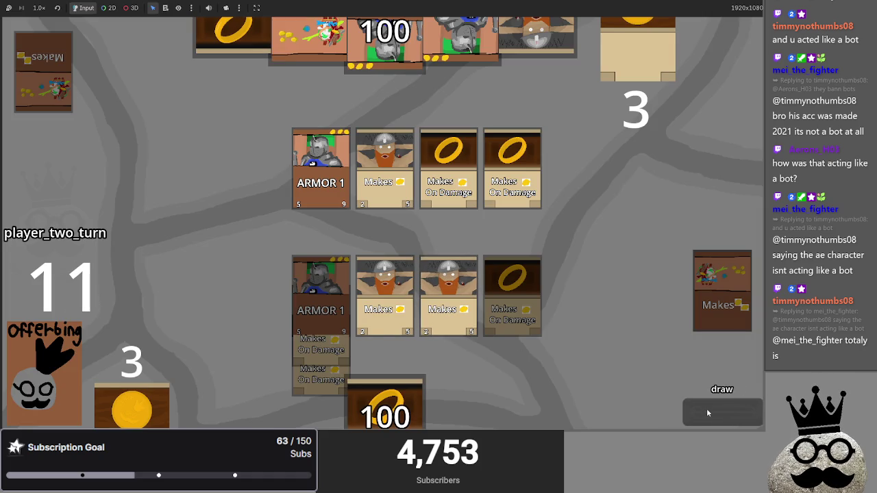
pyautogui.click(707, 412)
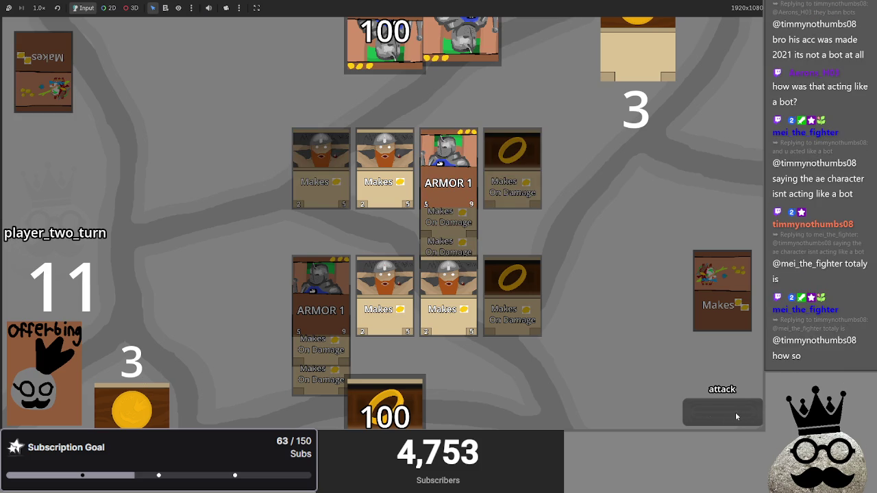
pyautogui.click(731, 412)
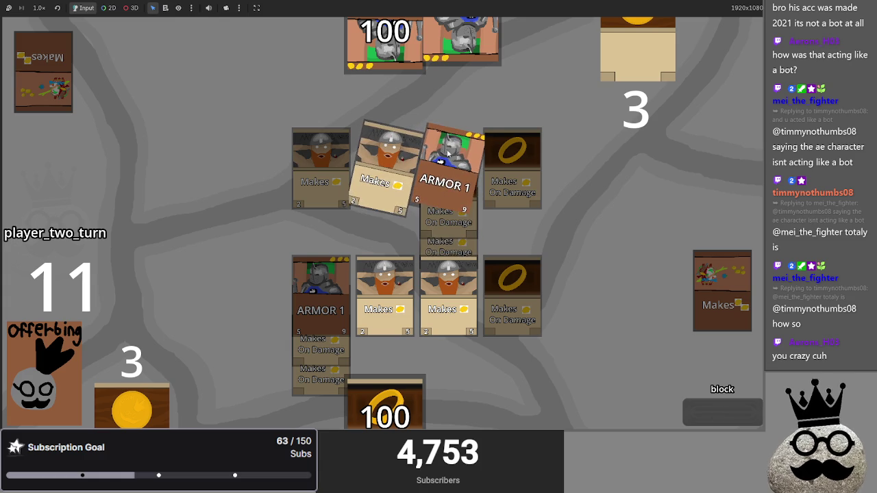
pyautogui.hotkey('alt', 'Tab')
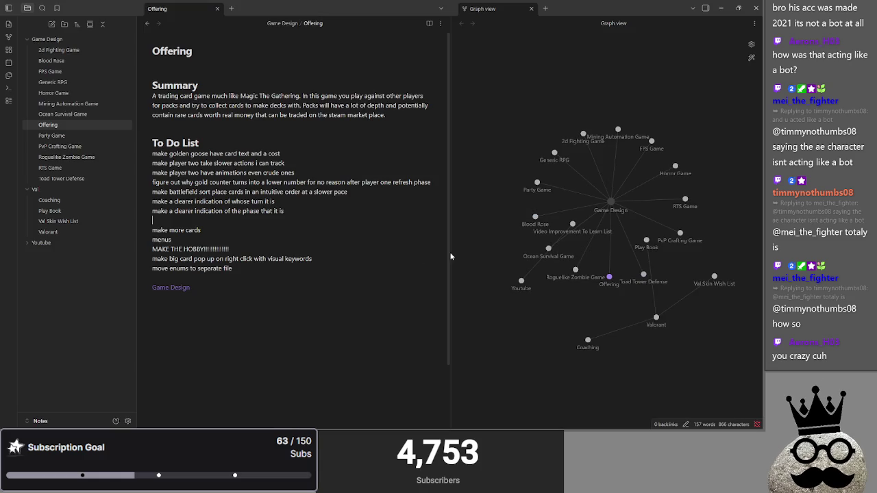
# - Type the to-do 'make enemy card rotation not go…' under the phase item
pyautogui.write('make e')
pyautogui.write('ne')
pyautogui.write('enemy ca')
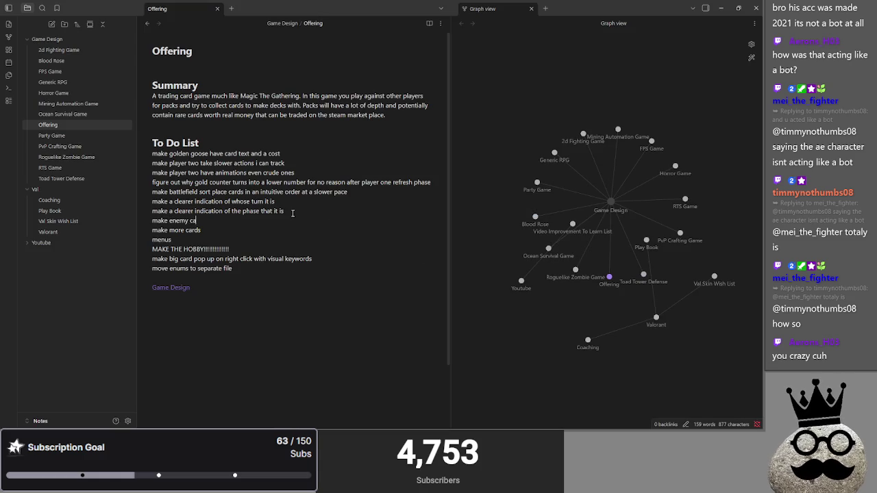
pyautogui.write('rd rotation no')
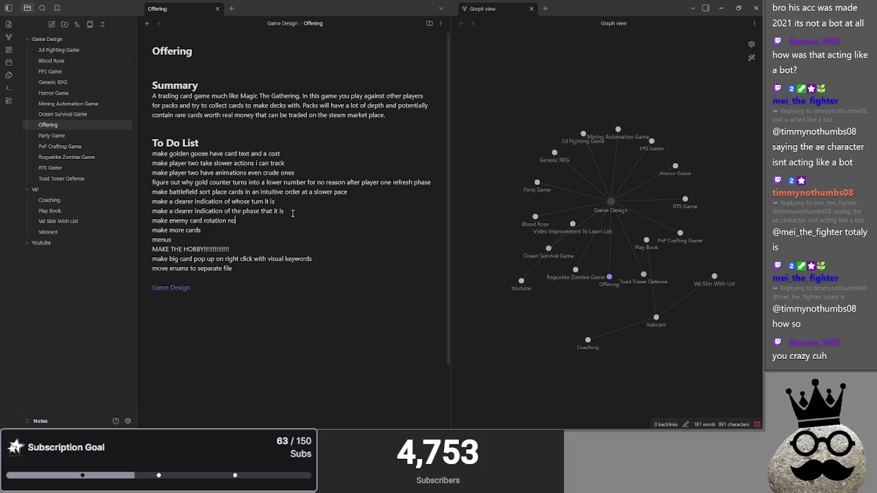
pyautogui.write('t in a 360')
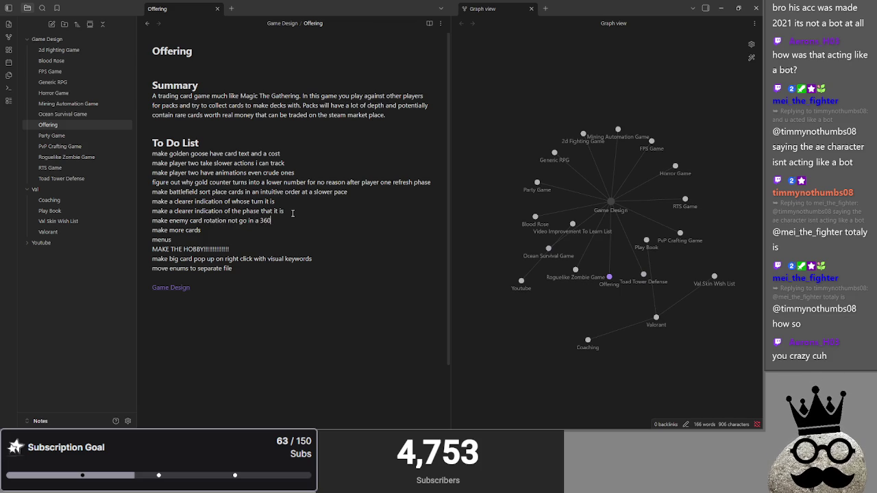
pyautogui.hotkey('alt', 'Tab')
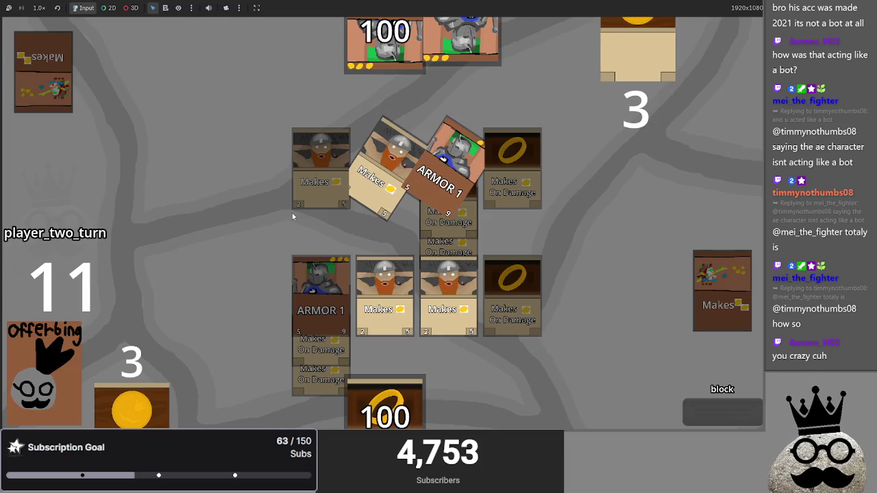
# - Resolve the block, pass the turn to player one, and play the chicken, dwarf and ring cards
pyautogui.click(729, 413)
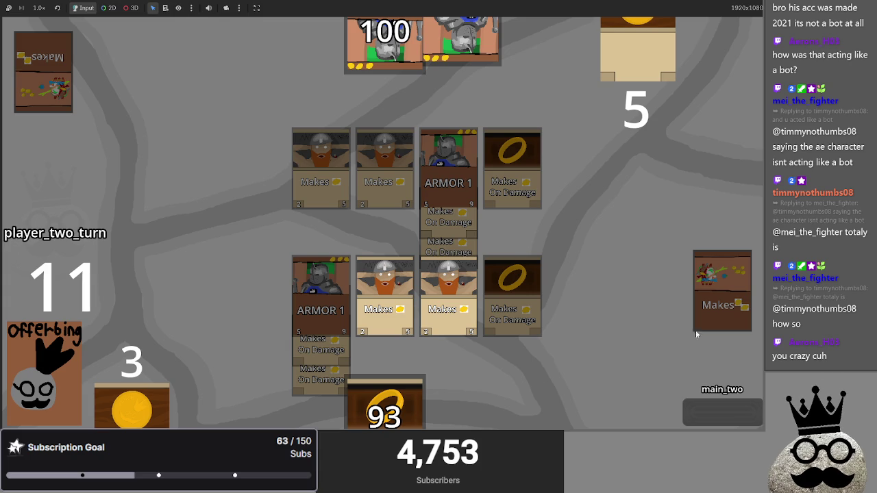
pyautogui.click(707, 413)
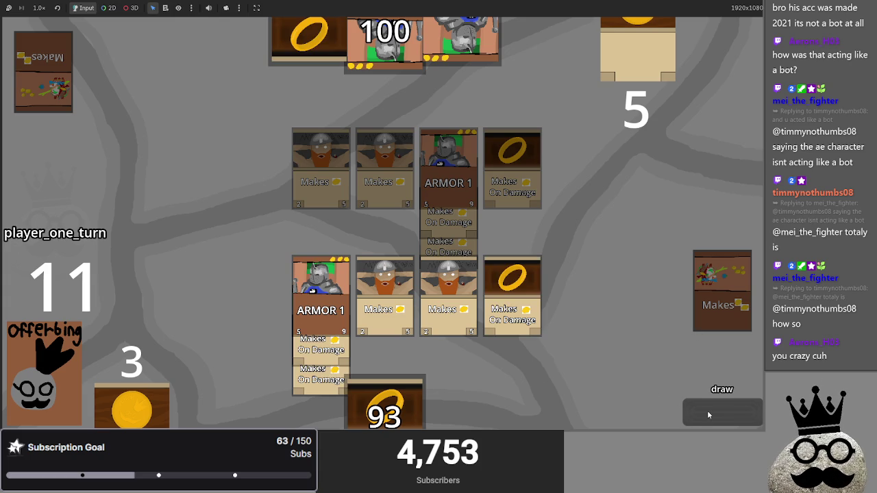
pyautogui.moveTo(480, 404); pyautogui.dragTo(551, 283)
pyautogui.moveTo(471, 417)
pyautogui.mouseDown()
pyautogui.moveTo(582, 250)
pyautogui.moveTo(577, 281)
pyautogui.mouseUp()
pyautogui.moveTo(383, 404)
pyautogui.mouseDown()
pyautogui.moveTo(581, 234)
pyautogui.moveTo(513, 291)
pyautogui.moveTo(320, 278)
pyautogui.mouseUp()
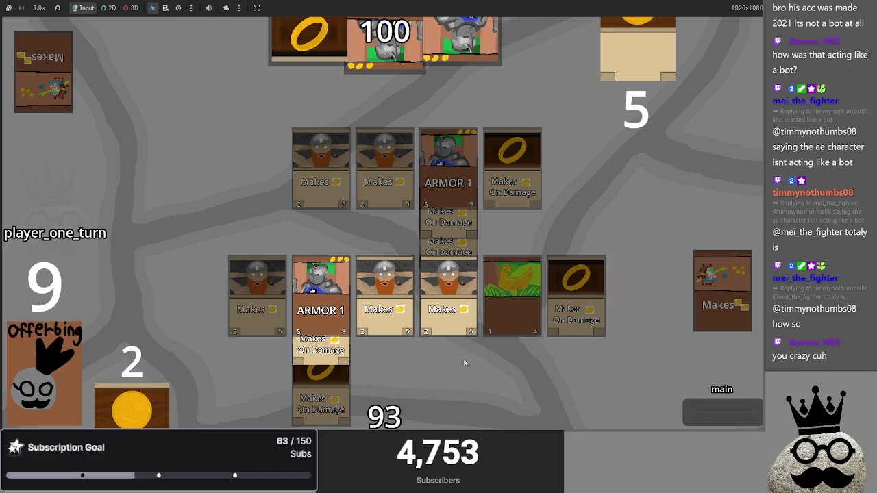
# - Add a to-do after the battlefield line about equipment having the wrong z index
pyautogui.press('super')
pyautogui.hotkey('alt', 'Tab')
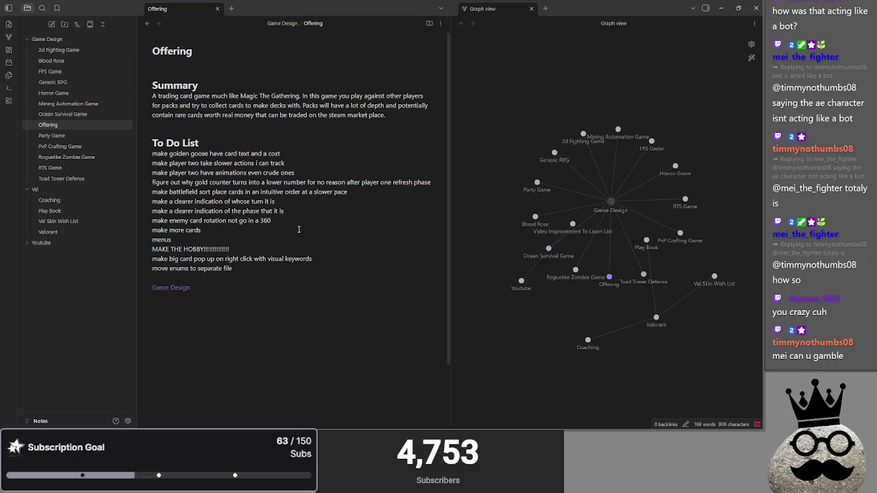
pyautogui.press('Return')
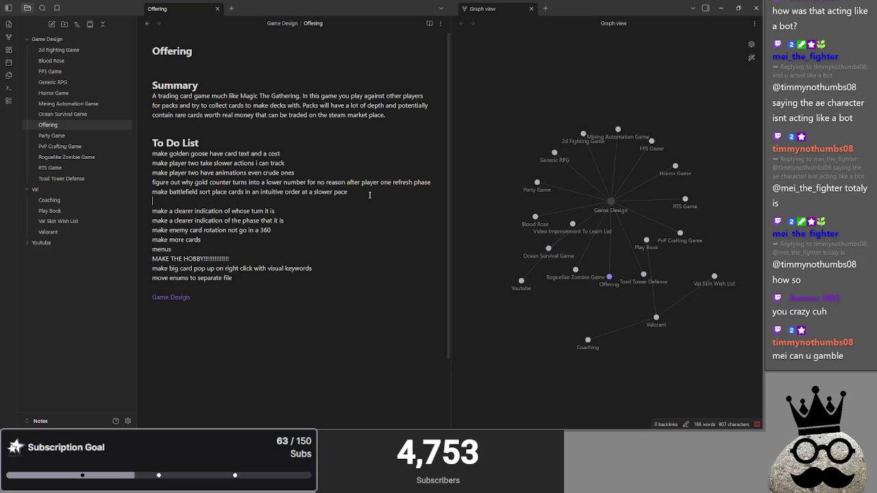
pyautogui.write('fixequipment having the')
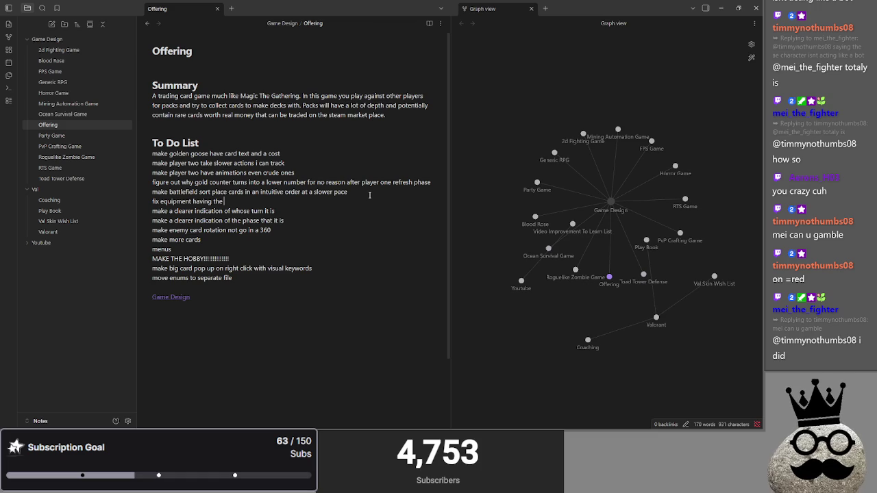
pyautogui.press('BackSpace')
pyautogui.press('BackSpace')
pyautogui.write('wrong z')
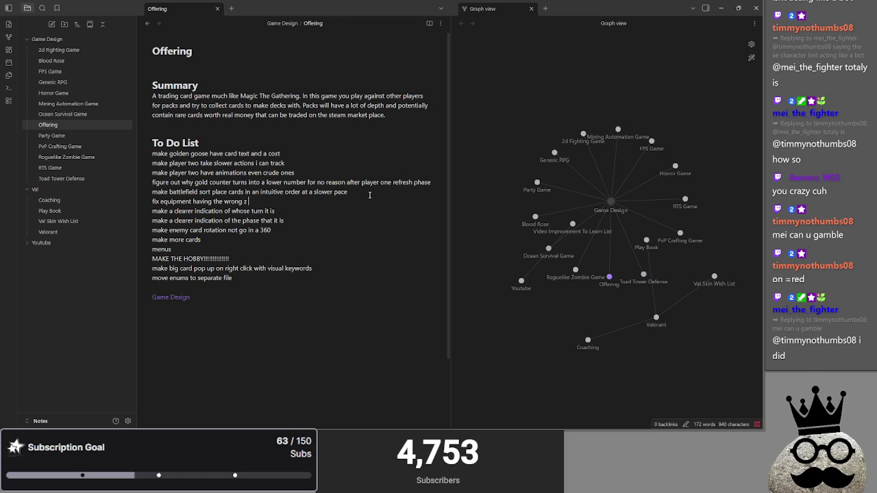
pyautogui.press('Return')
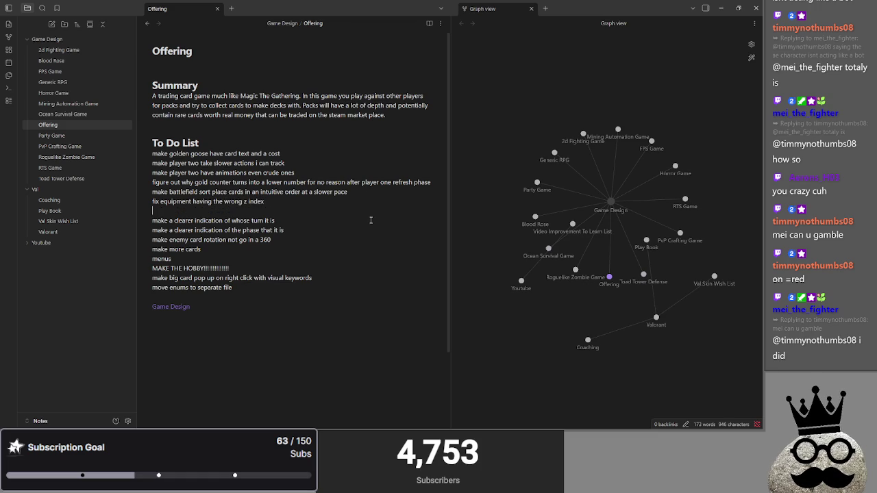
pyautogui.hotkey('alt', 'Tab')
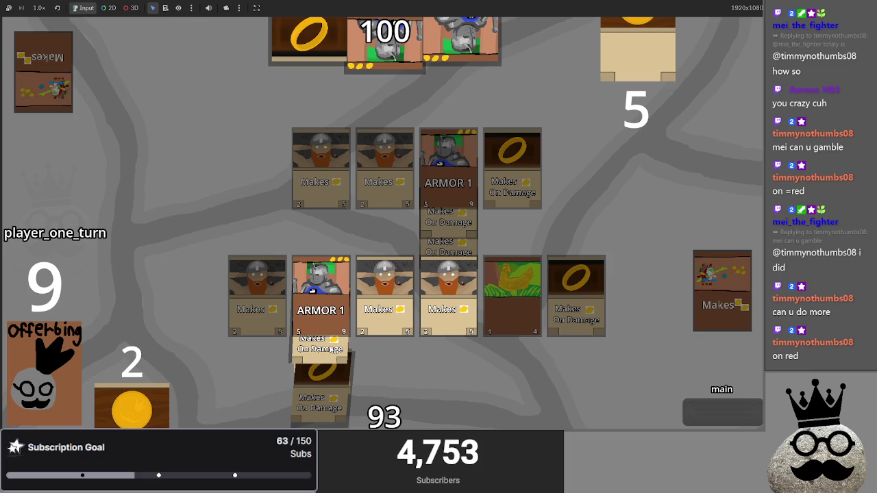
# - Add a to-do for making identical equipment stack
pyautogui.hotkey('alt', 'Tab')
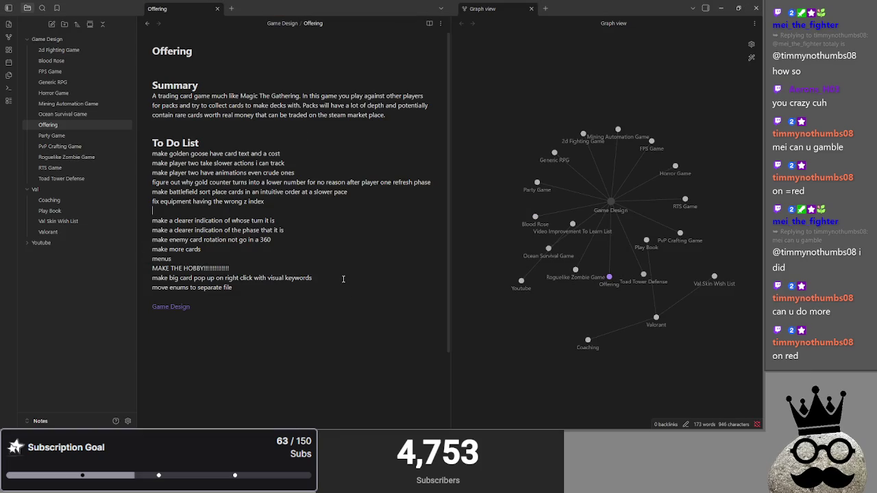
pyautogui.write('equipment stack ')
pyautogui.write('if')
pyautogui.hotkey('ctrl', 'BackSpace')
pyautogui.hotkey('ctrl', 'BackSpace')
pyautogui.hotkey('ctrl', 'BackSpace')
pyautogui.write('eqment')
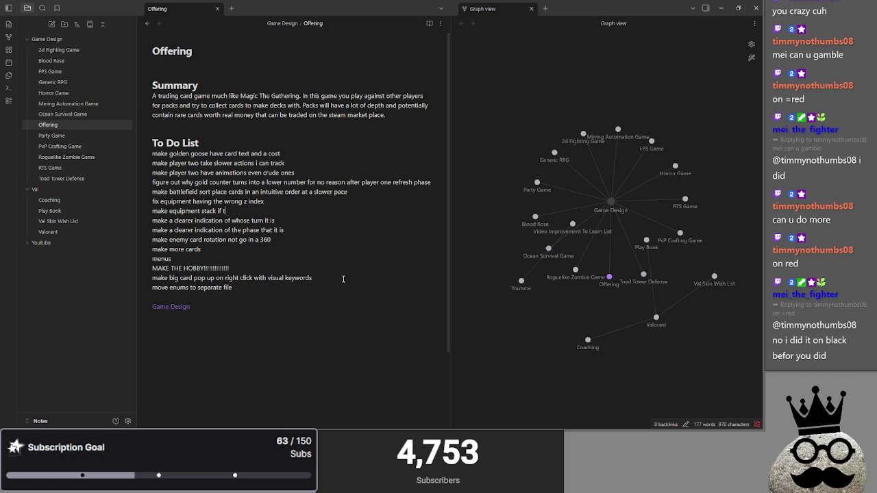
pyautogui.write('sma')
pyautogui.write('ame')
pyautogui.press('Return')
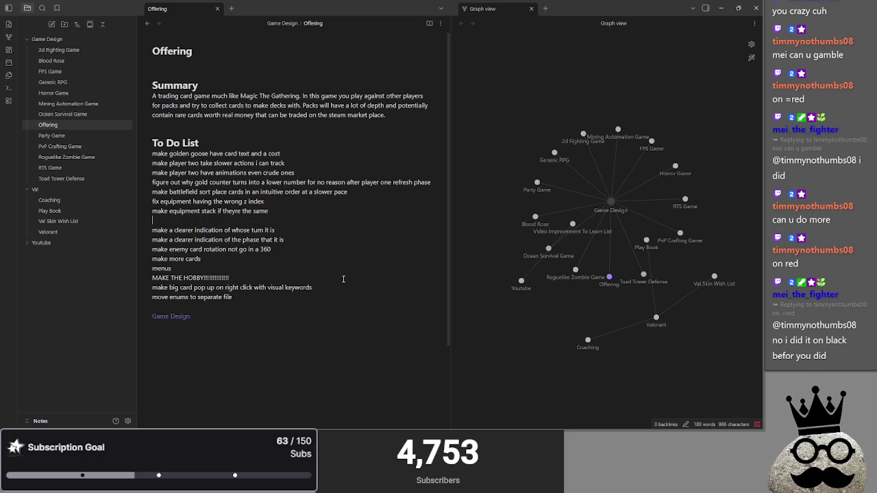
pyautogui.write('make')
pyautogui.press('BackSpace')
pyautogui.press('BackSpace')
pyautogui.press('BackSpace')
pyautogui.hotkey('alt', 'Tab')
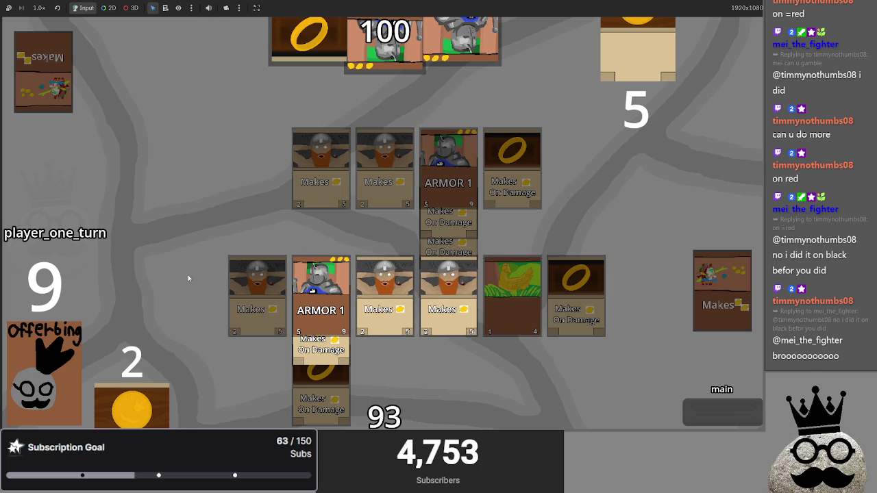
# - Add the to-do 'make a spot for tokens and make them smaller'
pyautogui.hotkey('alt', 'Tab')
pyautogui.press('Return')
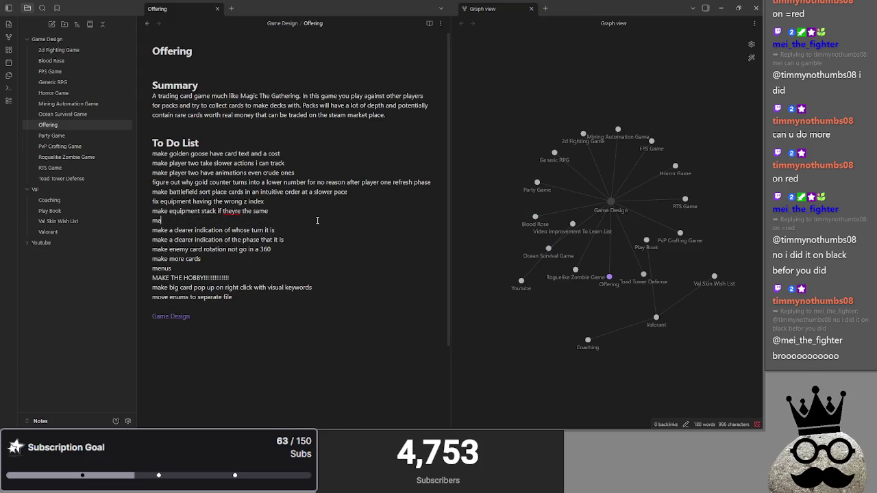
pyautogui.write('ake a spot for ta')
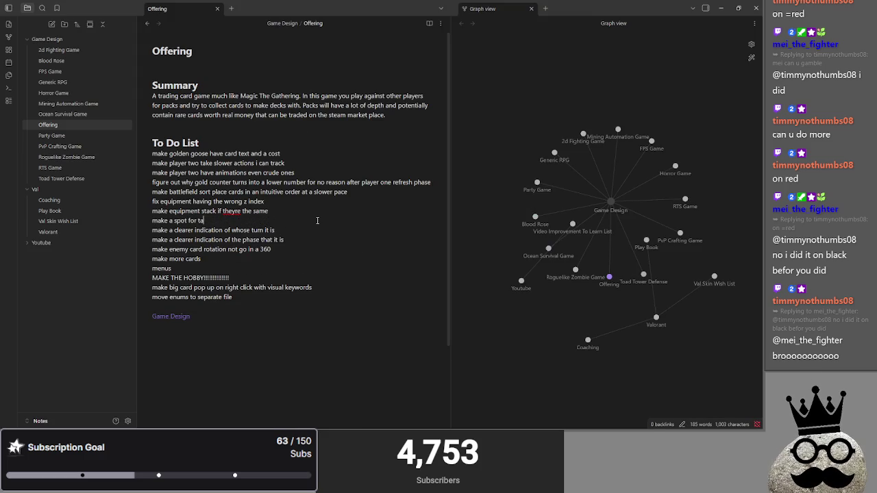
pyautogui.press('BackSpace')
pyautogui.write('okens and mak')
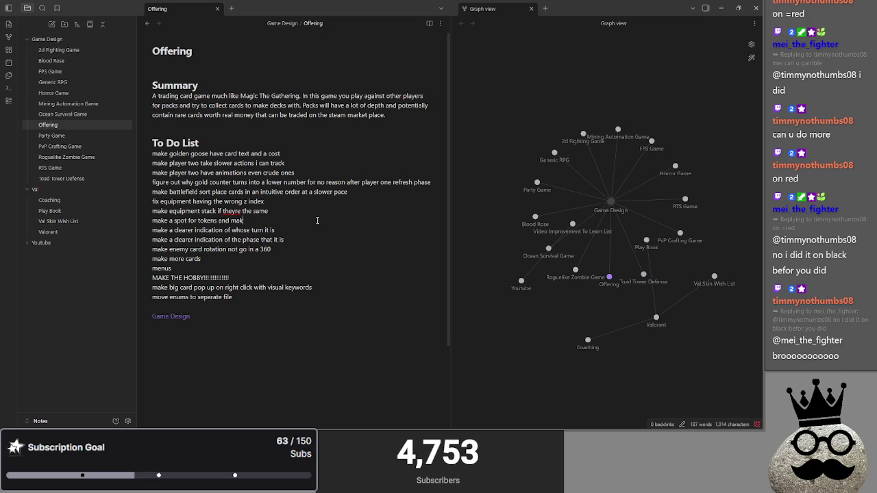
pyautogui.write('r')
pyautogui.press('Return')
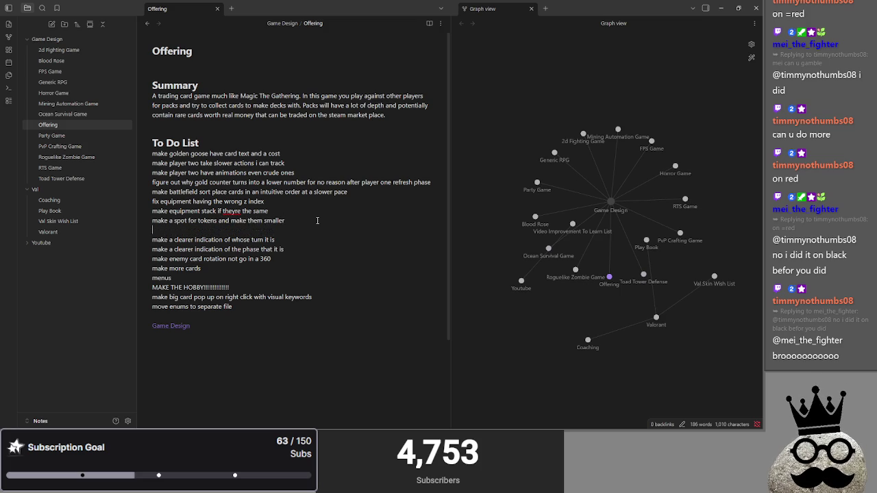
pyautogui.hotkey('alt', 'Tab')
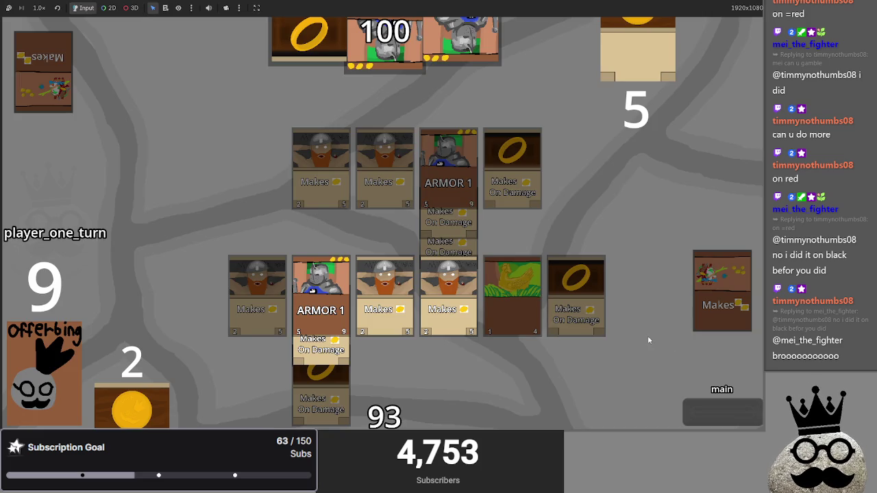
# - Attack to drop the opponent from 100 to 91, then pass the turn to player two
pyautogui.click(699, 419)
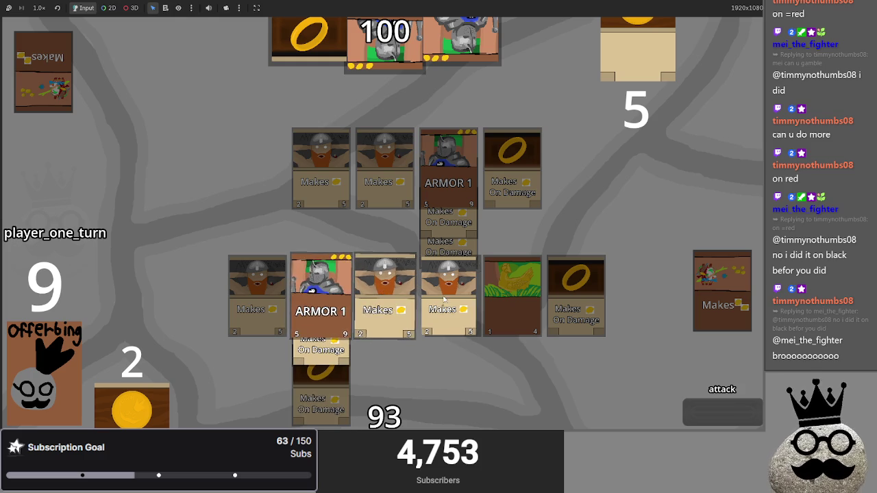
pyautogui.click(718, 415)
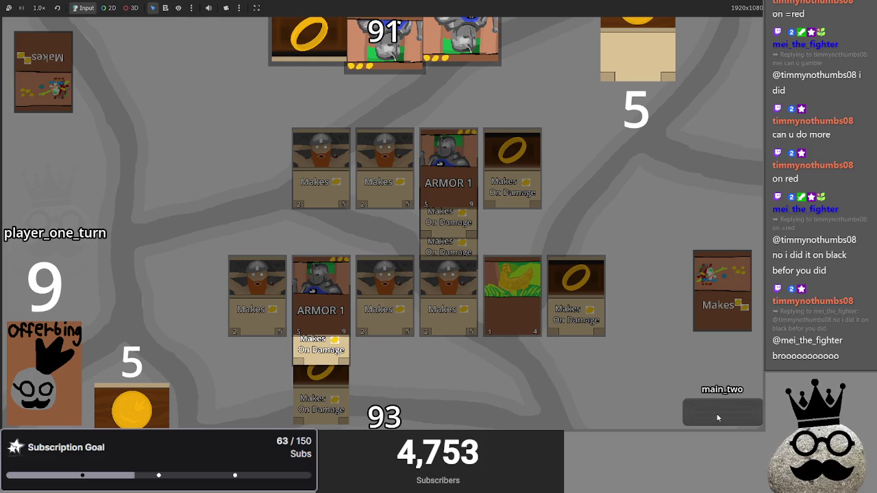
pyautogui.click(718, 416)
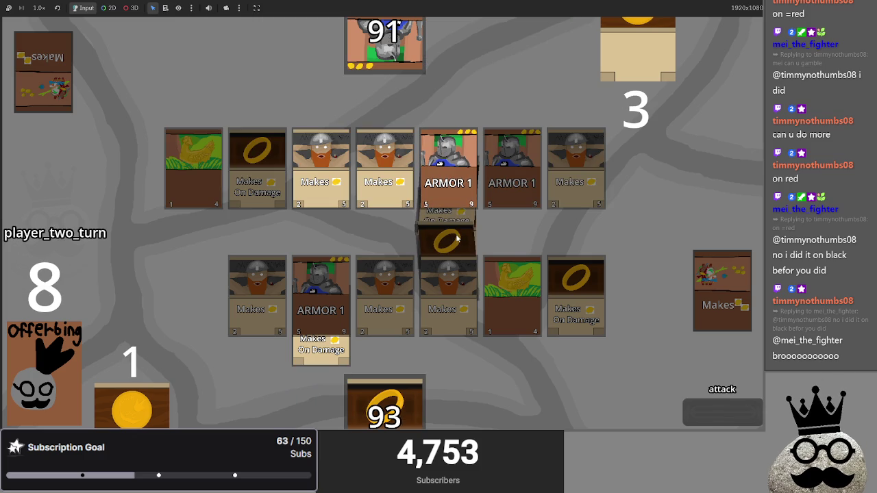
pyautogui.hotkey('alt', 'Tab')
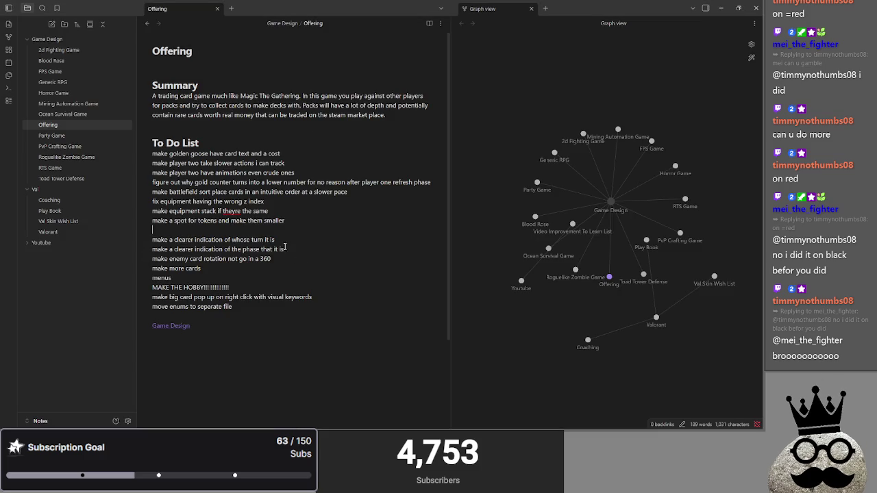
# - Add the to-do 'stop the bot from equipping my equipment to its creatures'
pyautogui.write('stop the b')
pyautogui.write('ot from equ')
pyautogui.write('ipping my e')
pyautogui.write('quip')
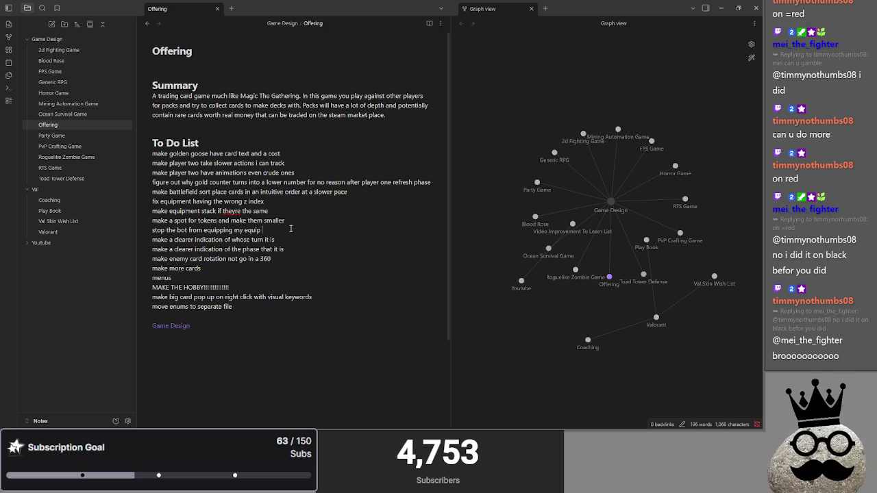
pyautogui.write('ment to its')
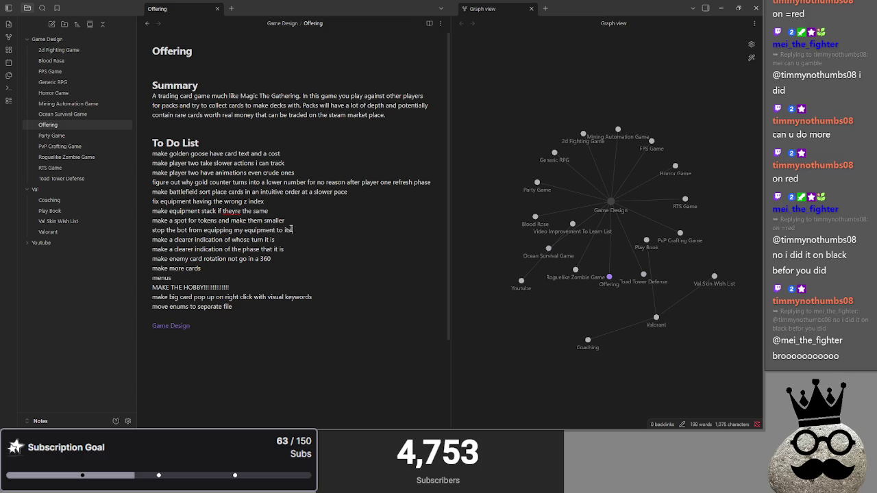
pyautogui.write(' creatures')
pyautogui.press('Return')
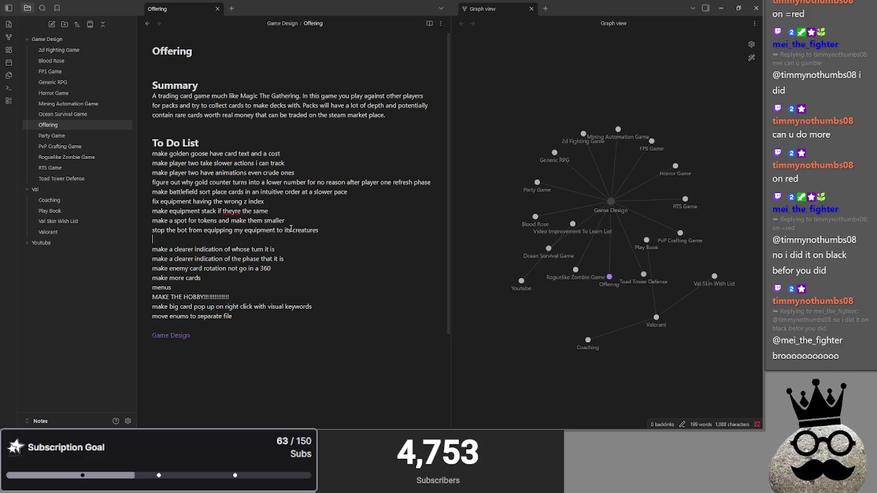
pyautogui.hotkey('alt', 'Tab')
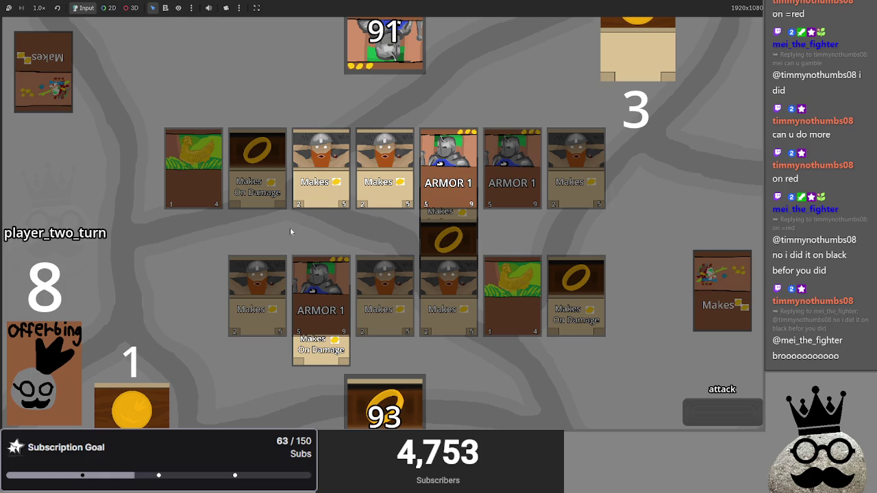
# - Add a to-do to stop the bot from using my gold for its own cards
pyautogui.hotkey('alt', 'Tab')
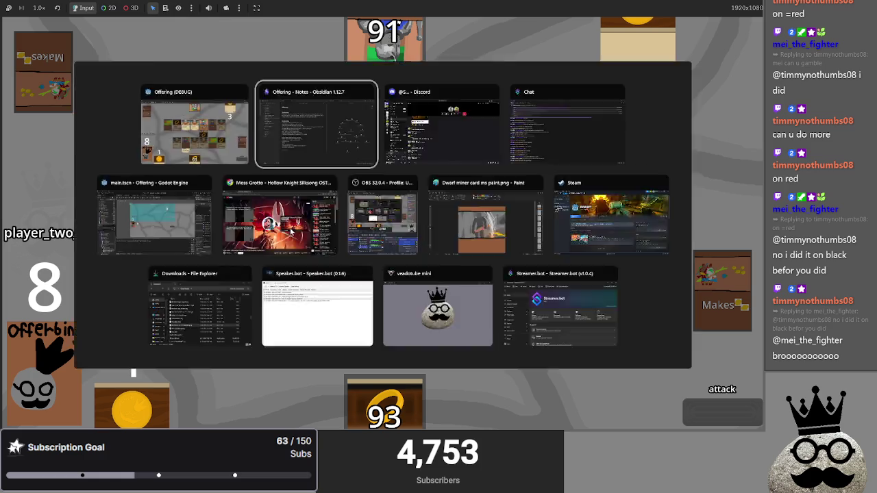
pyautogui.write('stop the bot from using my')
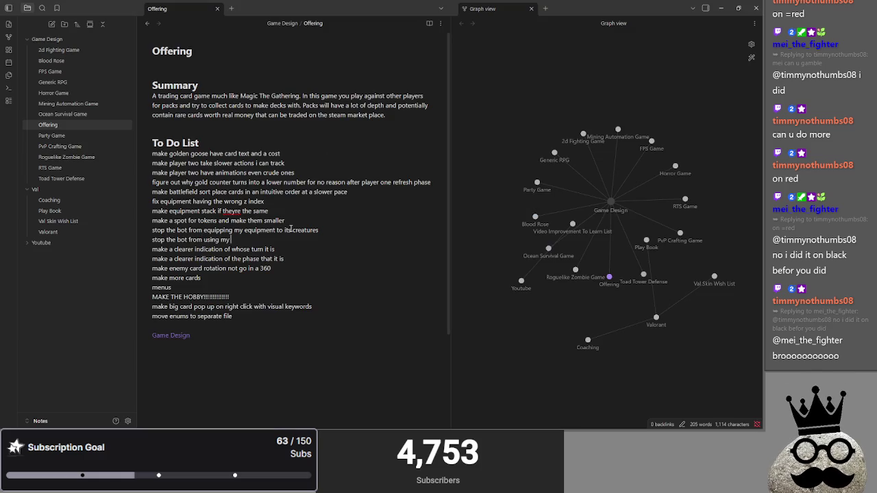
pyautogui.write(' cards for itself')
pyautogui.hotkey('alt', 'Tab')
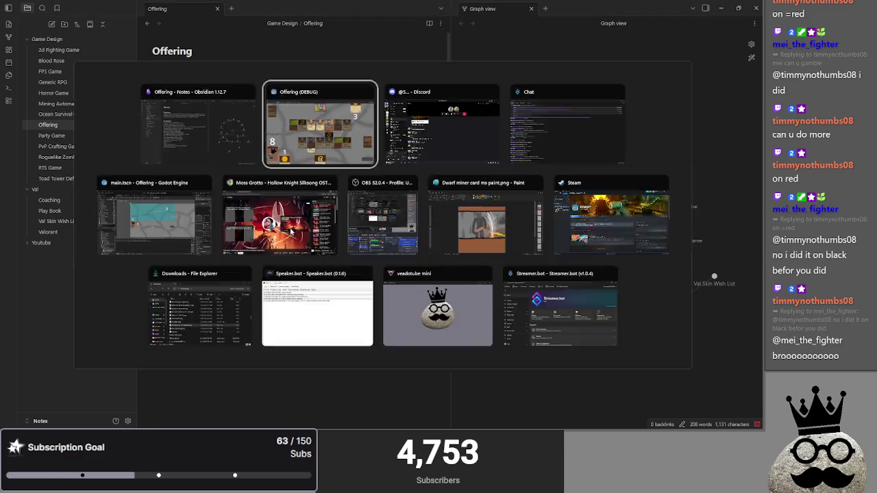
# - Play the ring, advance through player two's attack to player one's turn, and equip the ring onto the chicken
pyautogui.moveTo(384, 404)
pyautogui.mouseDown()
pyautogui.moveTo(605, 246)
pyautogui.moveTo(657, 299)
pyautogui.mouseUp()
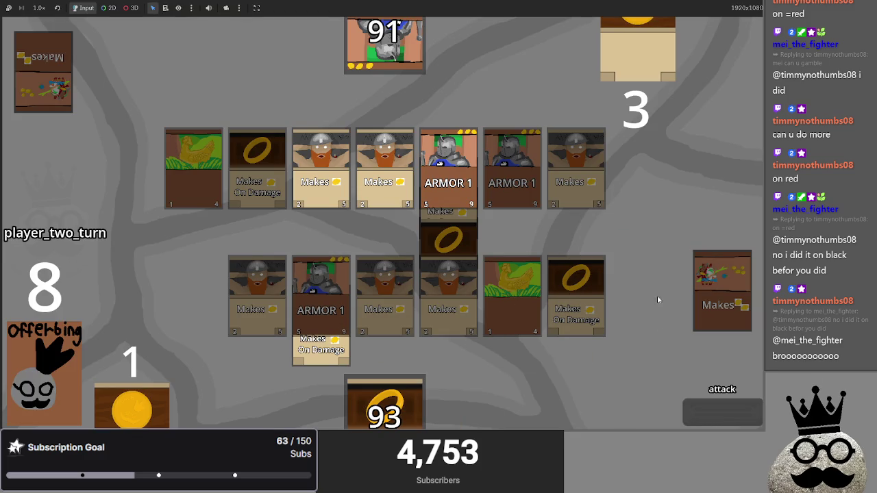
pyautogui.click(719, 414)
pyautogui.click(720, 411)
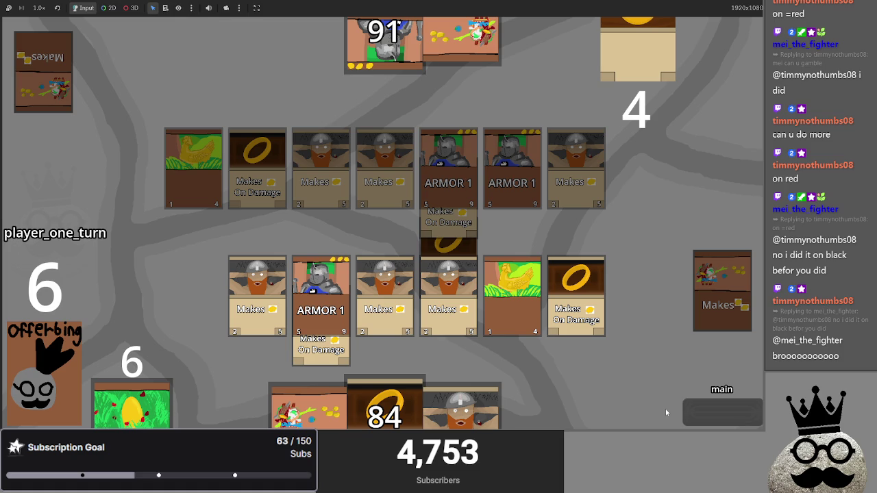
pyautogui.click(519, 281)
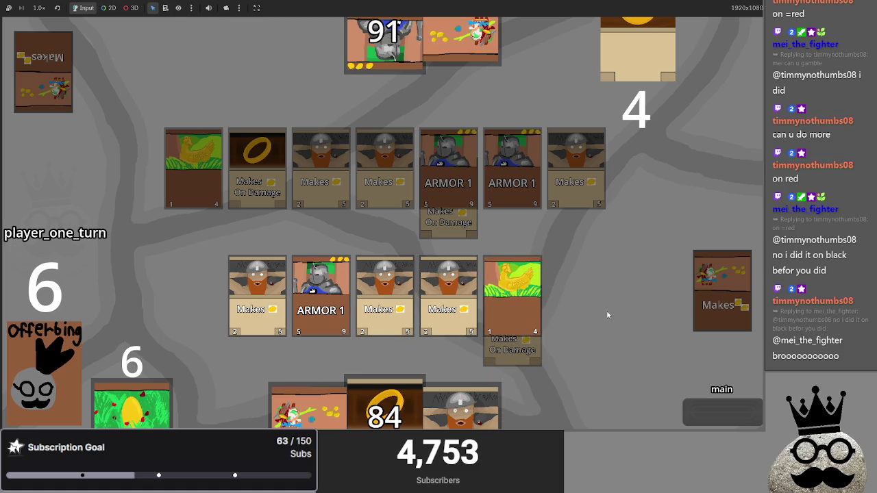
pyautogui.hotkey('alt', 'Tab')
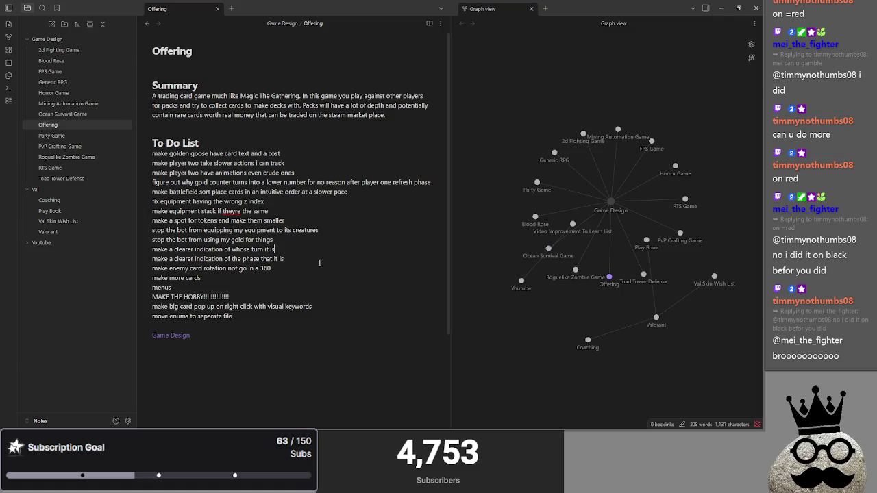
# - Add the to-do 'fix the bug of equipment being low on an unequipped creature' below the phase item
pyautogui.click(319, 262)
pyautogui.press('Return')
pyautogui.write('ix the')
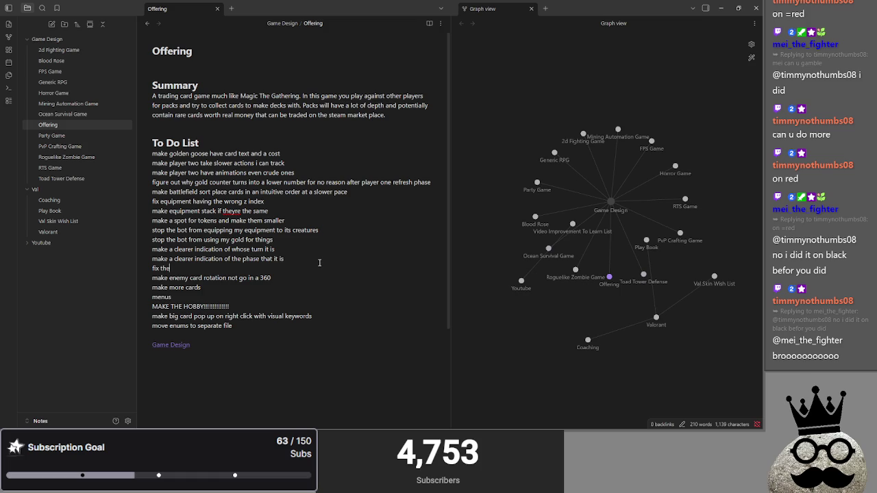
pyautogui.write(' bug of equipment being l')
pyautogui.write('ow on an unequipped creature')
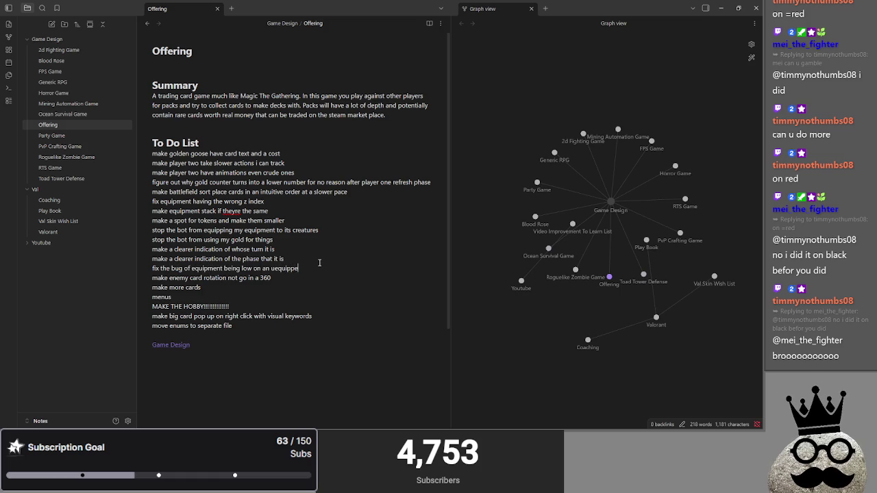
# - Correct 'uequipped' to 'unequipped' and 'theyre' to 'they're' using spellcheck suggestions
pyautogui.rightClick(288, 269)
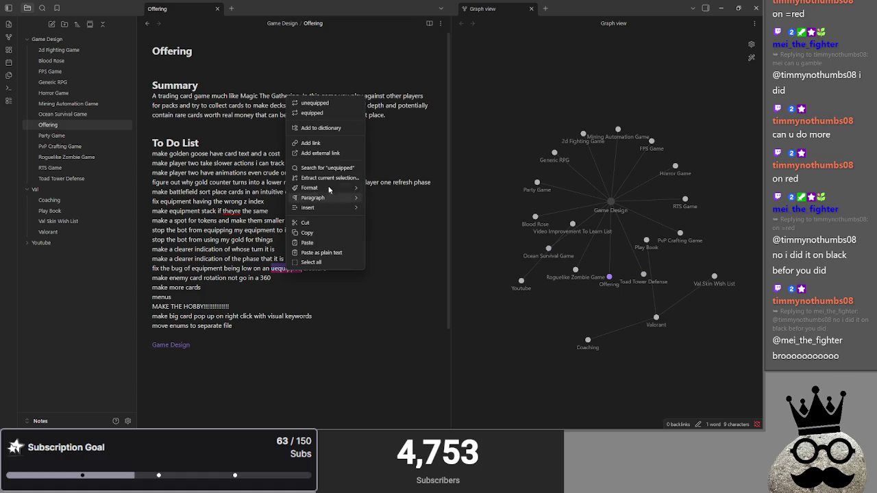
pyautogui.click(325, 104)
pyautogui.rightClick(230, 211)
pyautogui.click(279, 232)
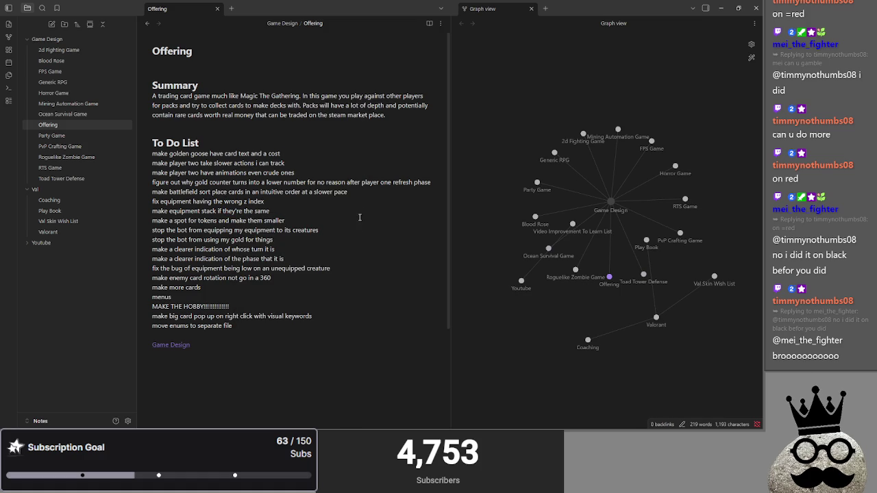
pyautogui.press('Return')
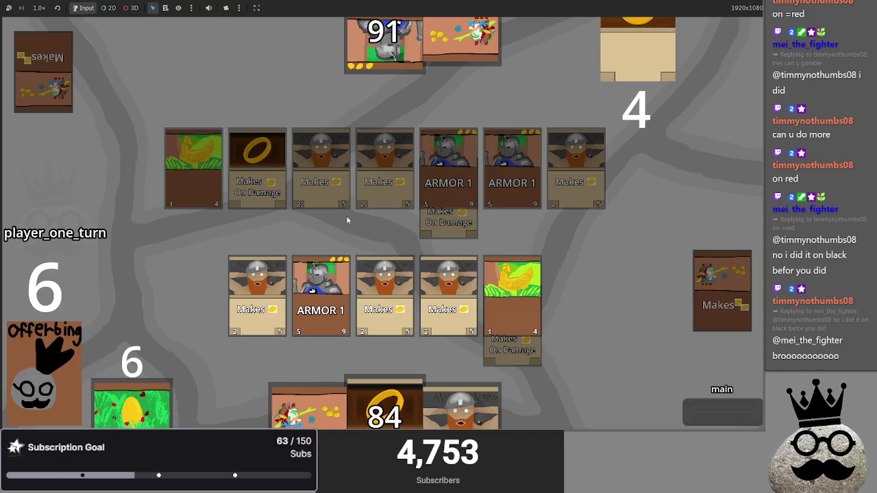
# - Play the dwarf and ring cards, raise gold to 9, and pass the turn until player two attacks
pyautogui.hotkey('alt', 'Tab')
pyautogui.click(461, 407)
pyautogui.click(414, 395)
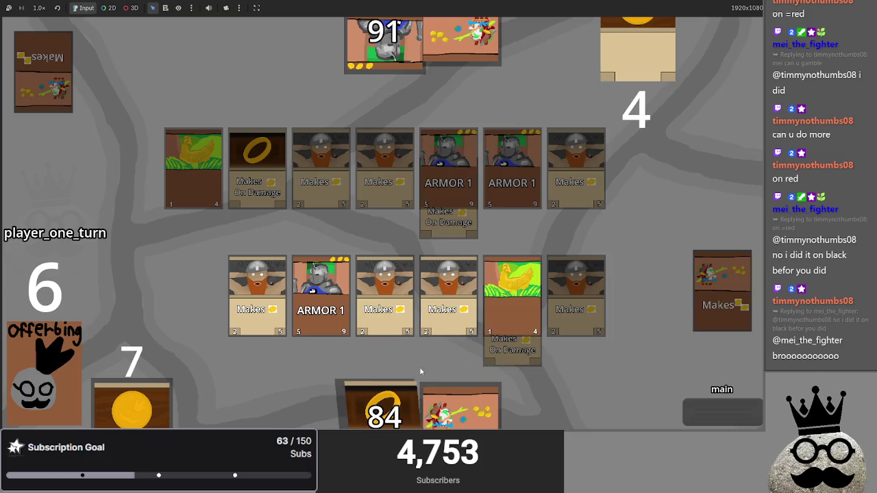
pyautogui.click(413, 395)
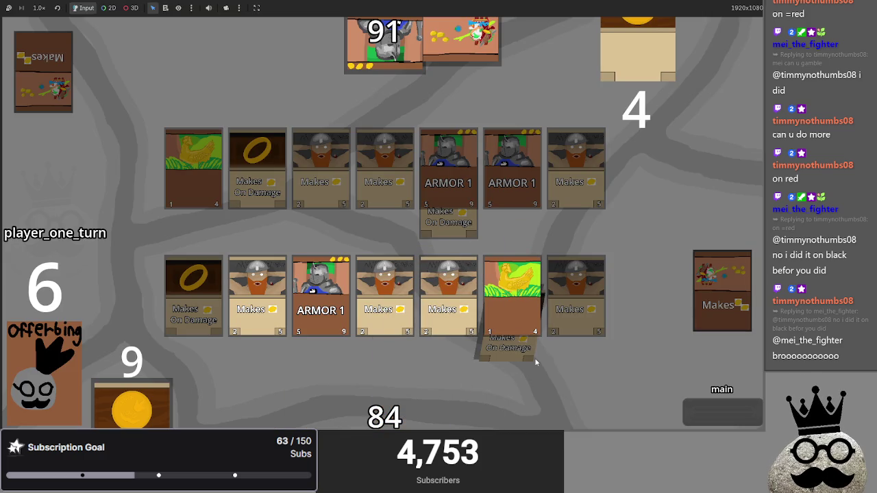
pyautogui.click(705, 411)
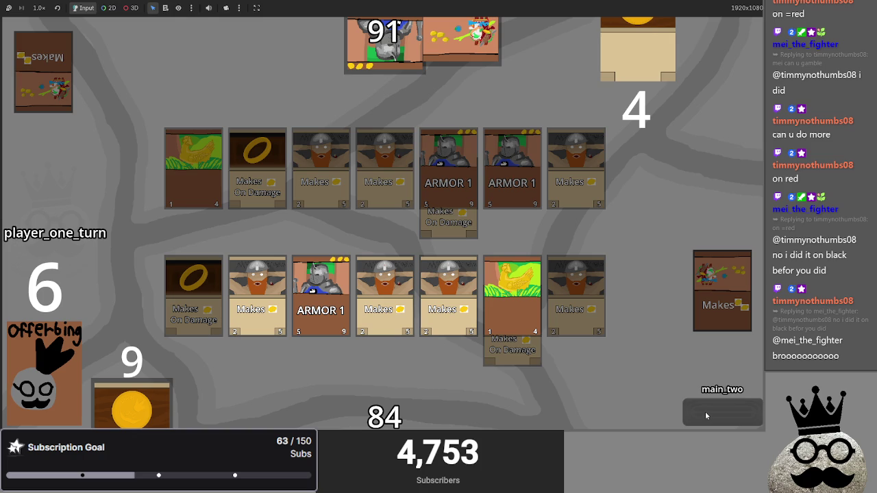
pyautogui.click(705, 411)
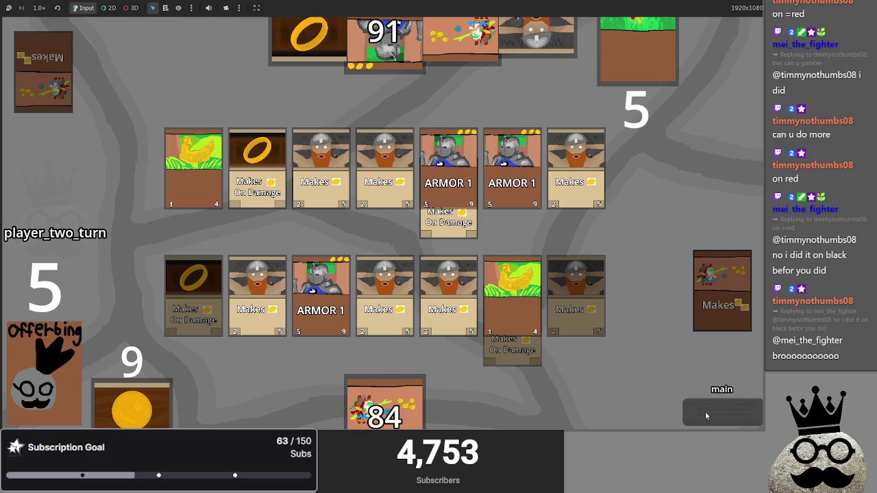
pyautogui.click(705, 411)
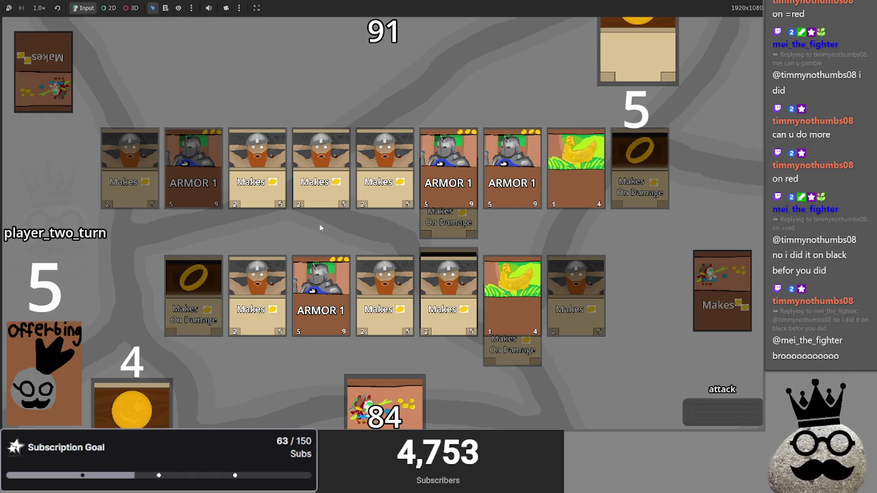
pyautogui.hotkey('alt', 'Tab')
pyautogui.hotkey('alt', 'Tab')
pyautogui.hotkey('alt', 'Tab')
pyautogui.hotkey('alt', 'Tab')
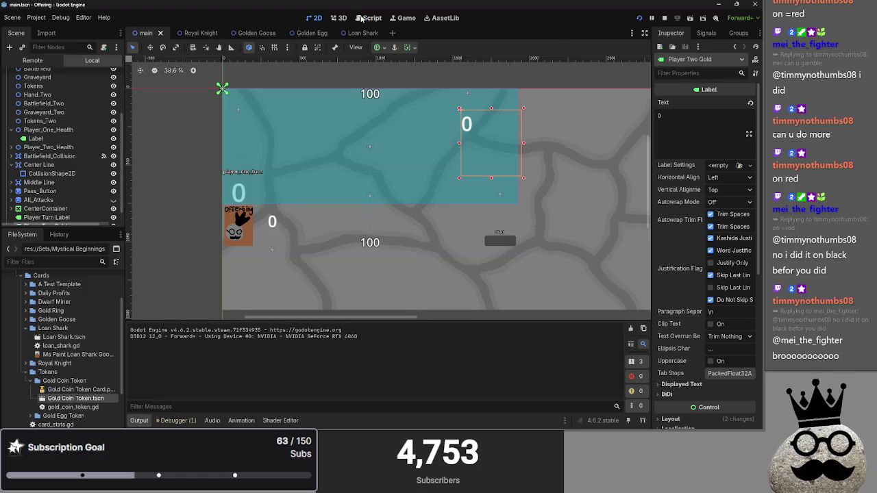
# - Unfold bot_decision in main.gd and inspect its player_two_gold spending on lines 498–504
pyautogui.click(368, 17)
pyautogui.scroll(-10, 234, 262)
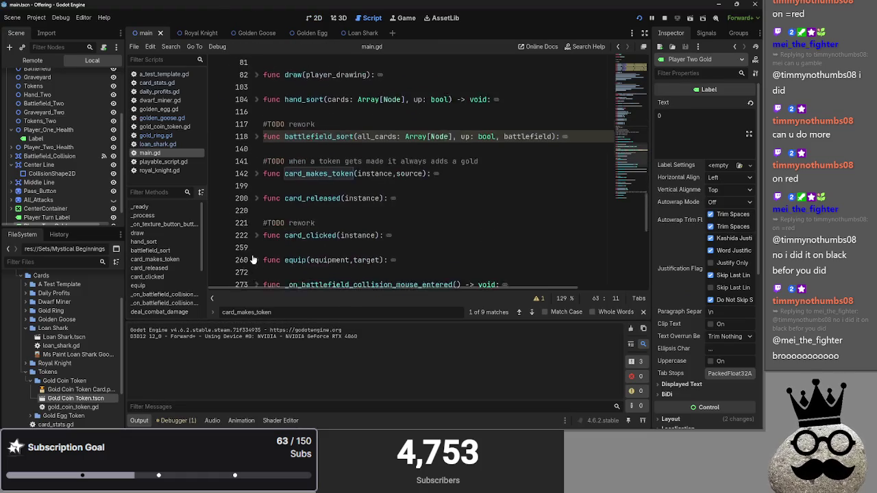
pyautogui.click(257, 240)
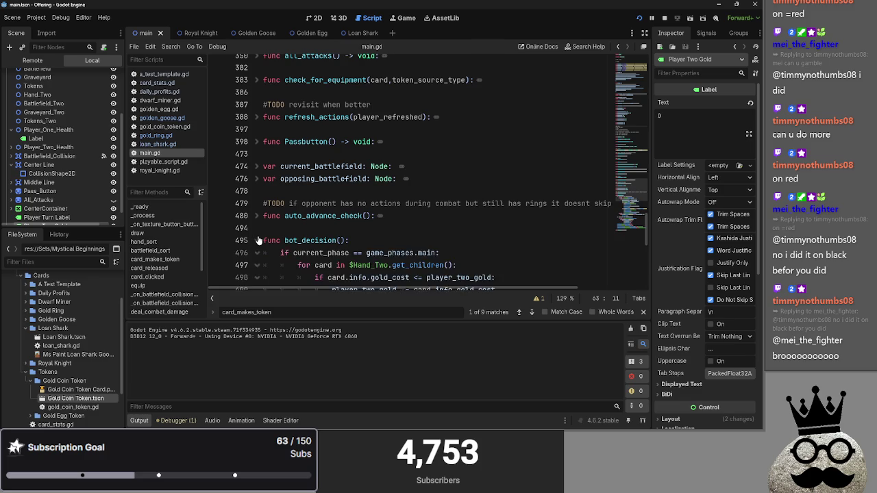
pyautogui.scroll(-5, 259, 240)
pyautogui.click(526, 130)
pyautogui.click(445, 116)
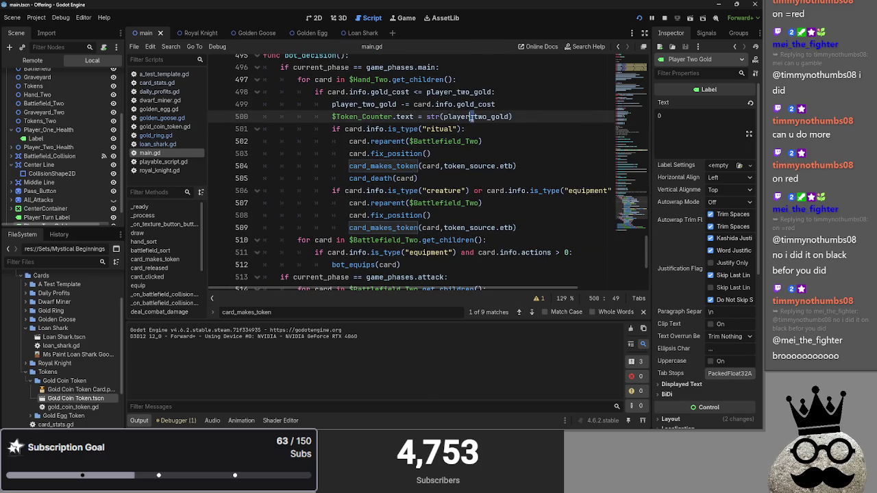
pyautogui.doubleClick(458, 91)
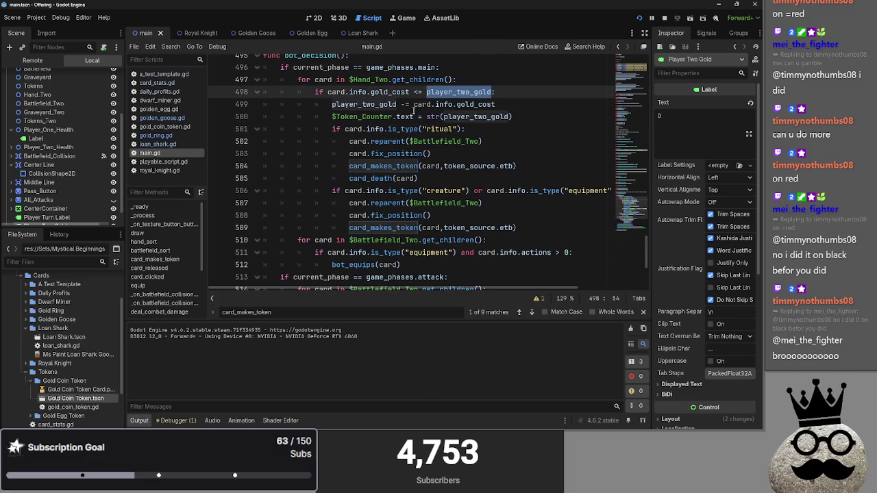
pyautogui.doubleClick(362, 117)
pyautogui.doubleClick(366, 104)
pyautogui.scroll(-2, 441, 147)
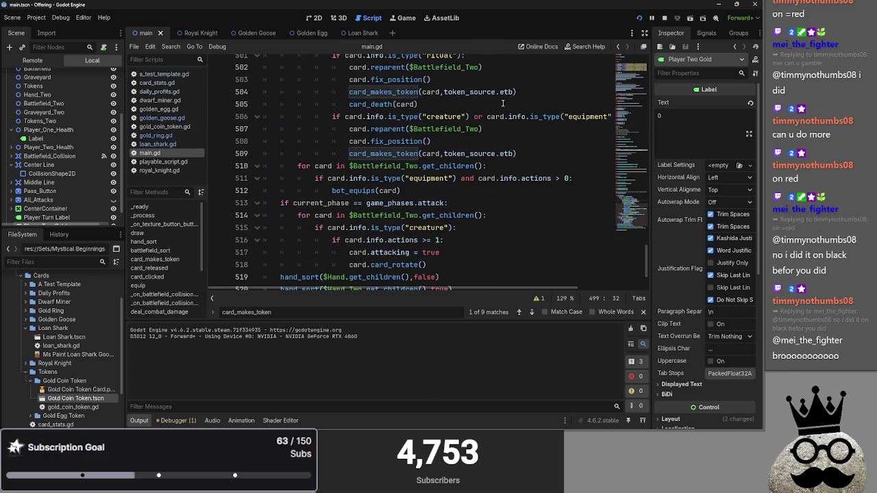
pyautogui.click(507, 92)
pyautogui.scroll(2, 488, 154)
# - Search main.gd for player_one_gold and step forward through its matches to card_released
pyautogui.hotkey('ctrl', 'f')
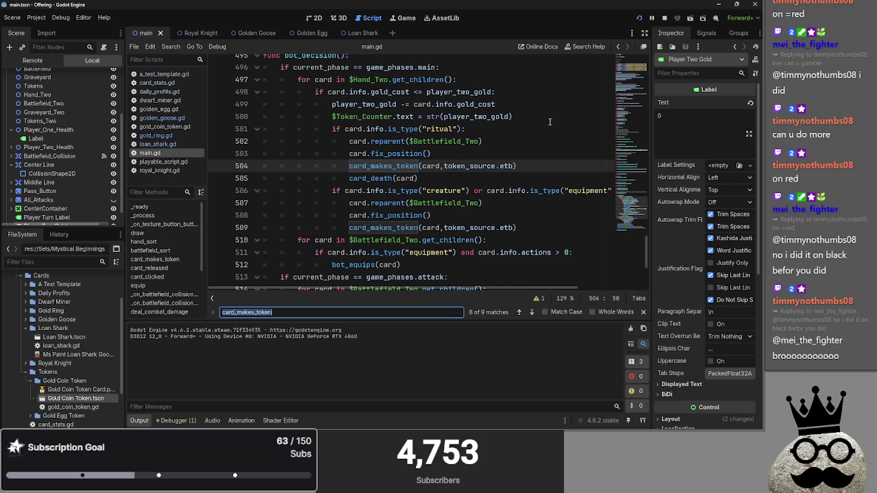
pyautogui.write('player_')
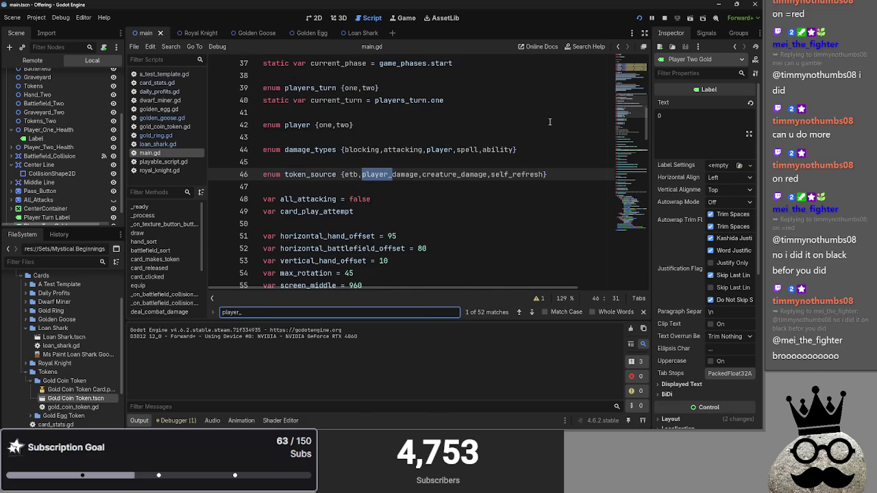
pyautogui.write('one_gold')
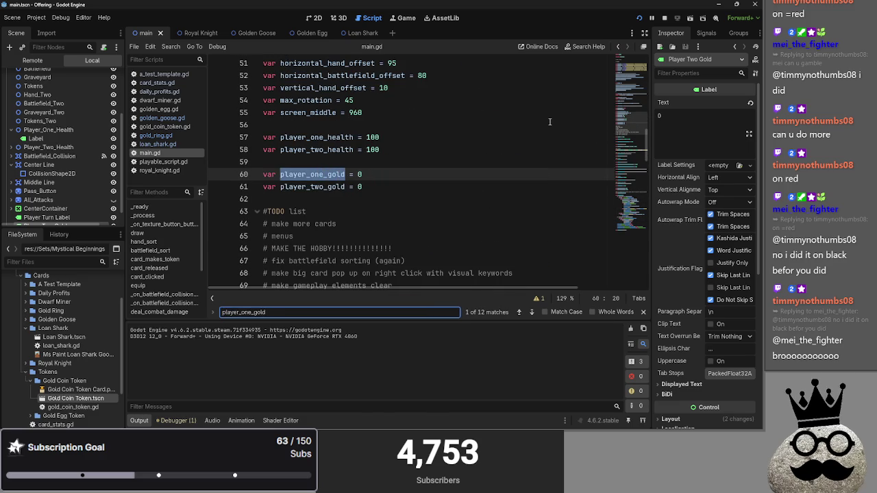
pyautogui.click(531, 312)
pyautogui.scroll(-1, 517, 255)
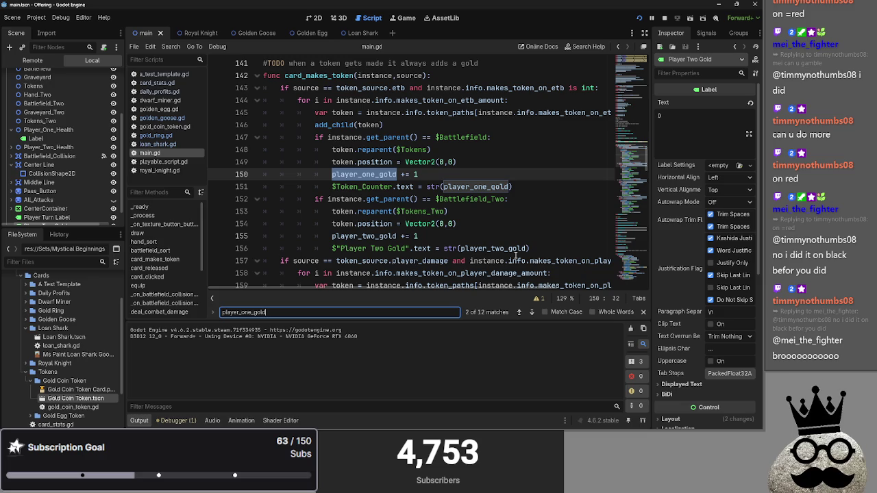
pyautogui.click(531, 312)
pyautogui.click(532, 312)
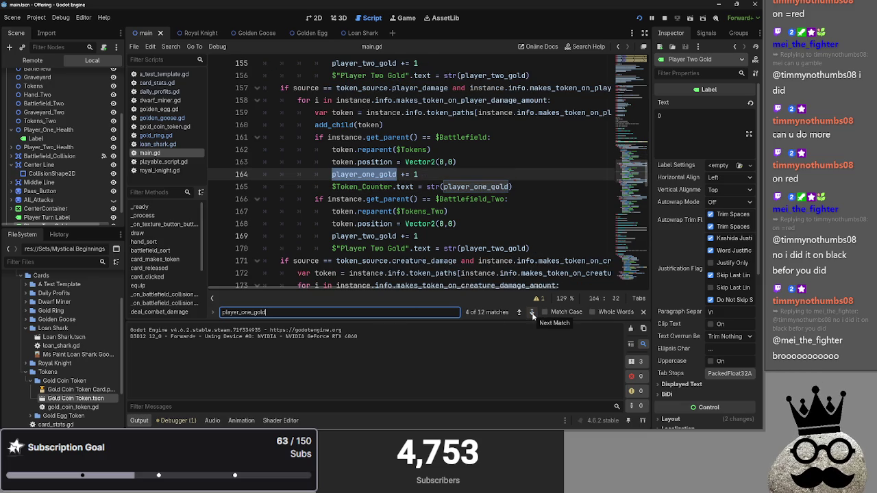
pyautogui.click(532, 312)
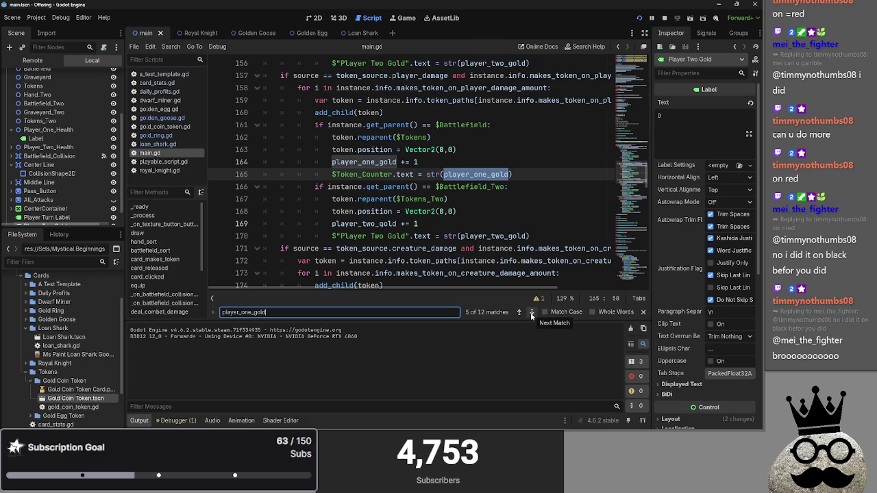
pyautogui.scroll(7, 521, 274)
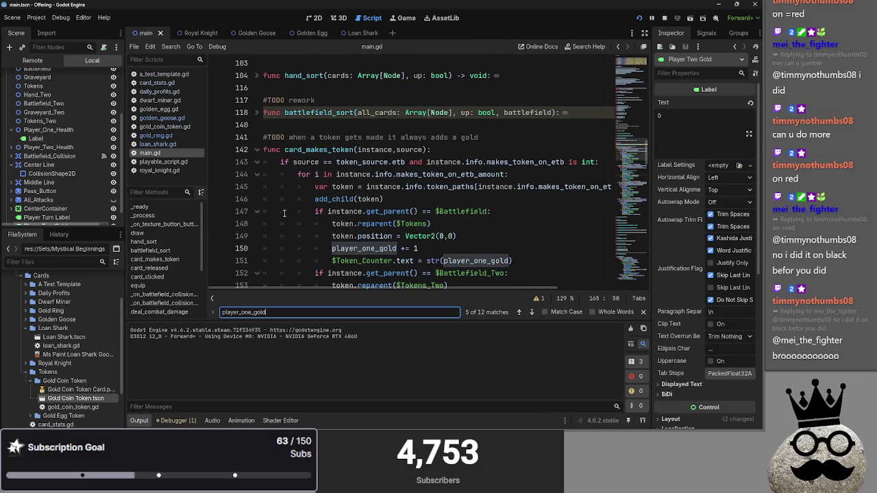
pyautogui.click(532, 312)
pyautogui.click(532, 313)
pyautogui.click(532, 312)
pyautogui.click(532, 313)
pyautogui.click(532, 312)
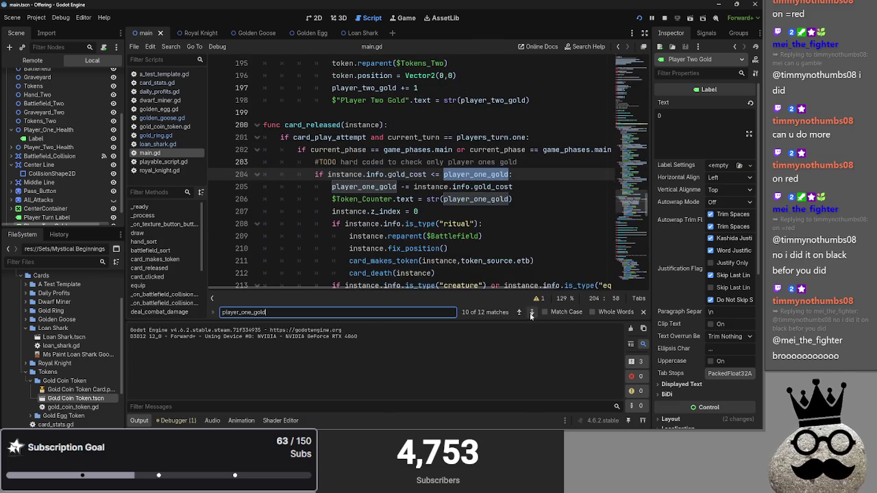
pyautogui.click(532, 313)
# - Examine the player_one_gold uses and instance references on lines 203–208
pyautogui.click(486, 208)
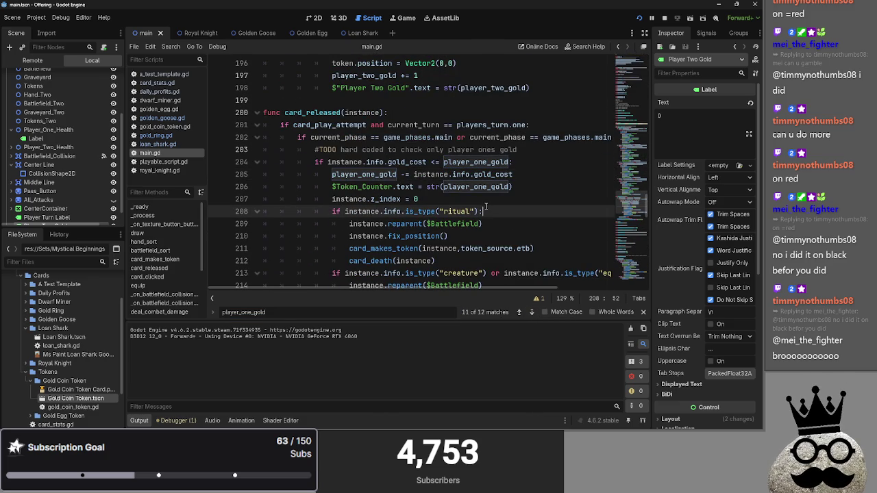
pyautogui.click(388, 150)
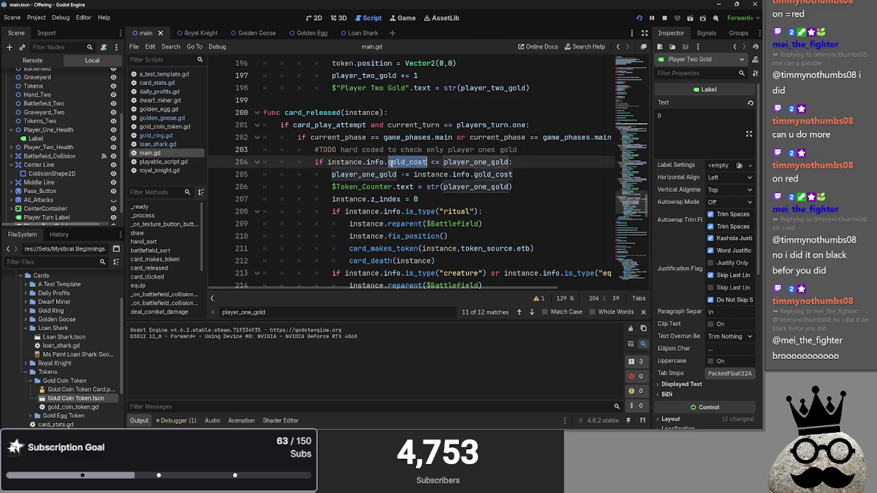
pyautogui.doubleClick(476, 162)
pyautogui.scroll(-2, 370, 185)
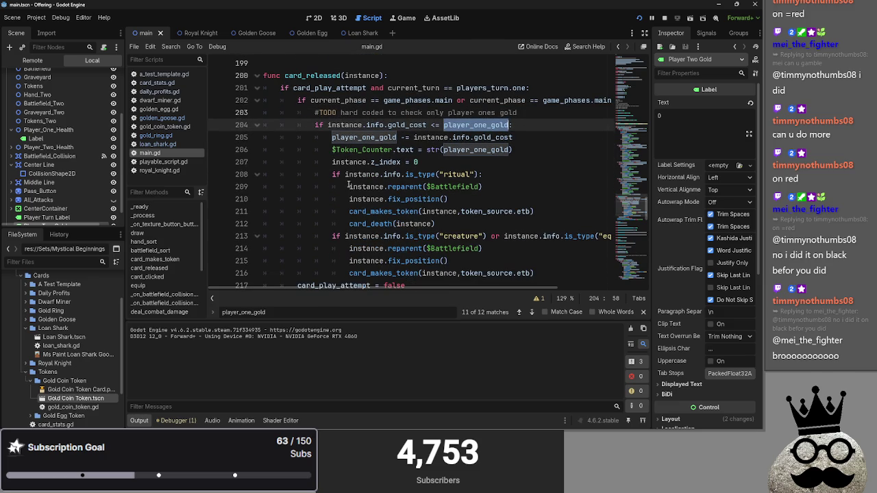
pyautogui.scroll(2, 348, 184)
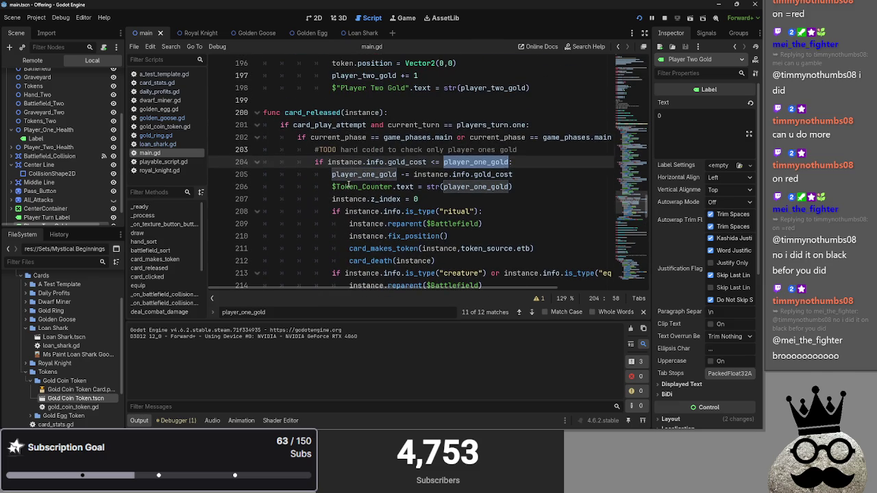
pyautogui.doubleClick(356, 162)
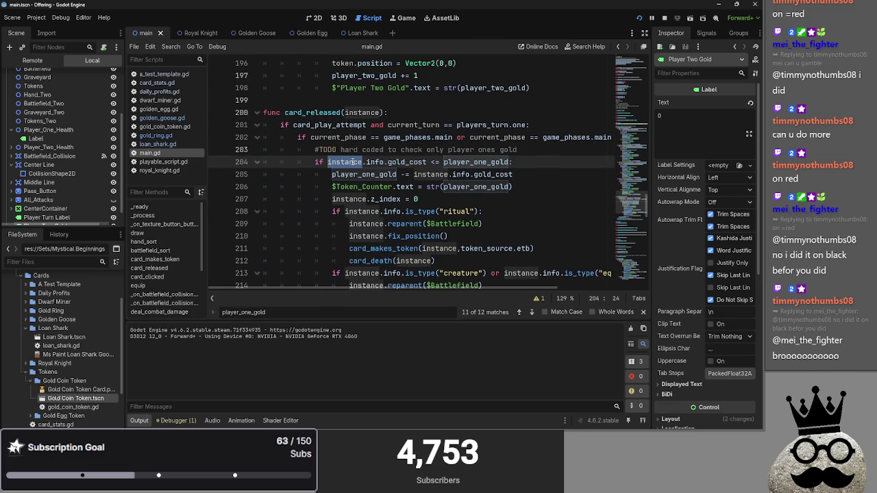
pyautogui.doubleClick(396, 162)
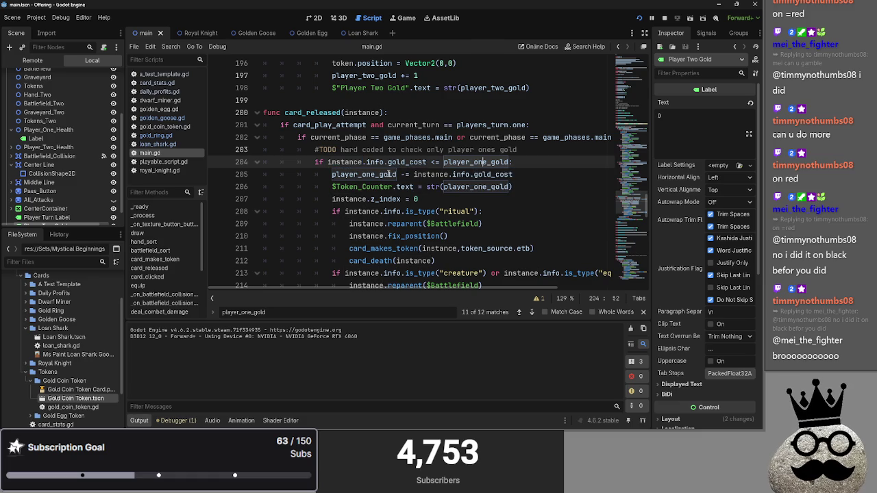
pyautogui.doubleClick(383, 174)
# - Step back to earlier player_one_gold matches around lines 193–194
pyautogui.click(519, 312)
pyautogui.click(519, 312)
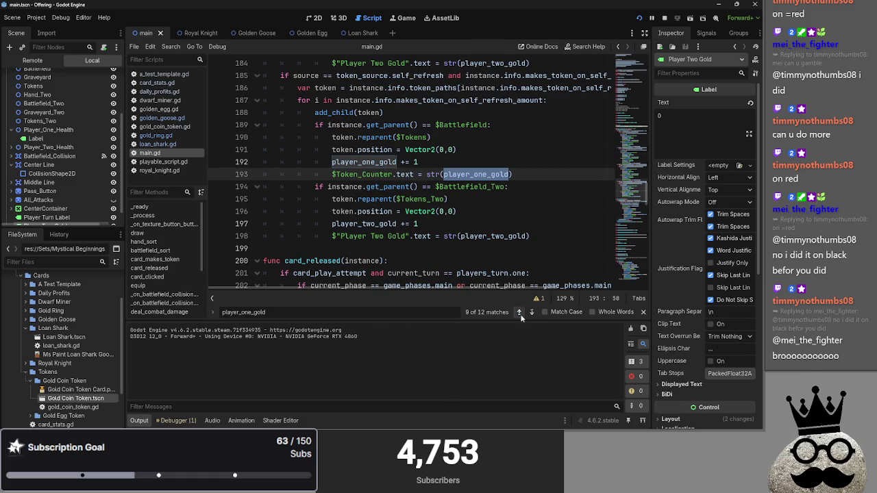
pyautogui.scroll(2, 480, 221)
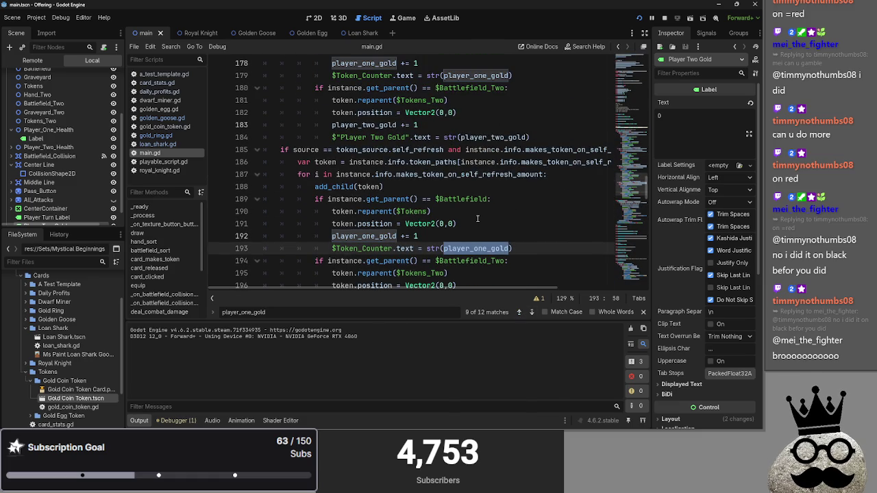
pyautogui.scroll(-1, 477, 218)
pyautogui.scroll(-1, 524, 255)
pyautogui.click(472, 186)
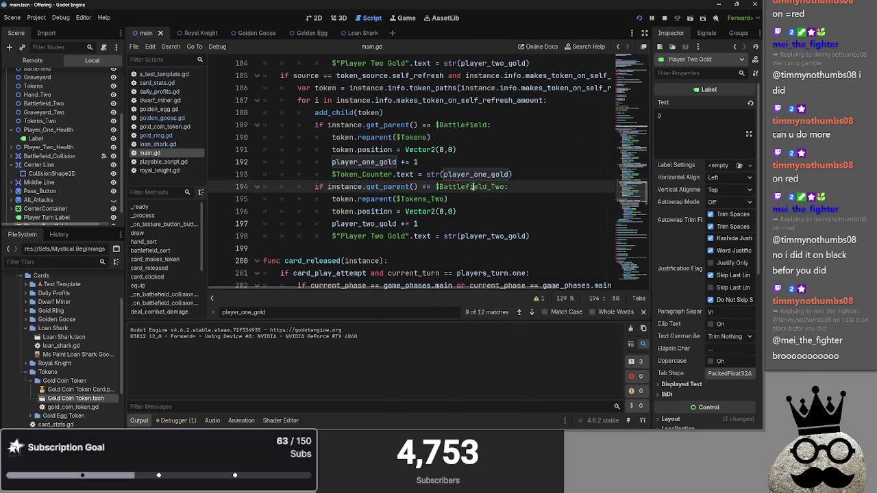
pyautogui.scroll(1, 472, 186)
pyautogui.click(538, 210)
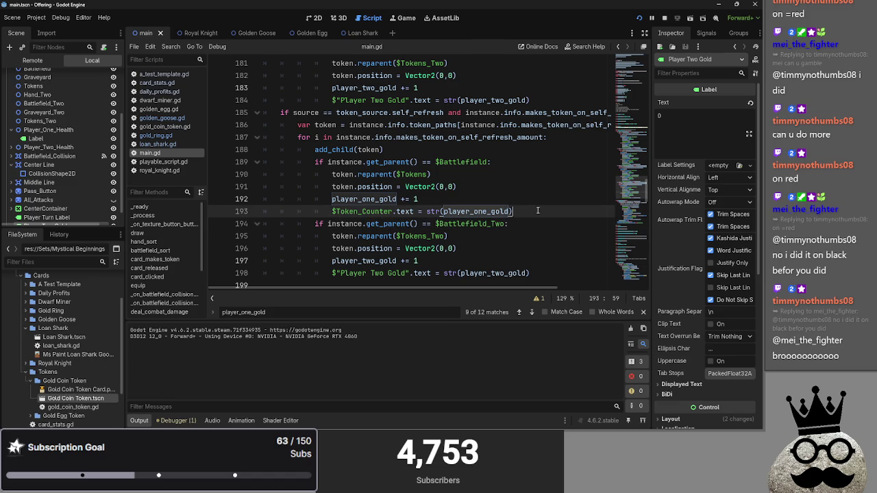
# - Fold the self_refresh, creature_damage, player_damage and etb token-making blocks
pyautogui.click(258, 114)
pyautogui.scroll(7, 294, 198)
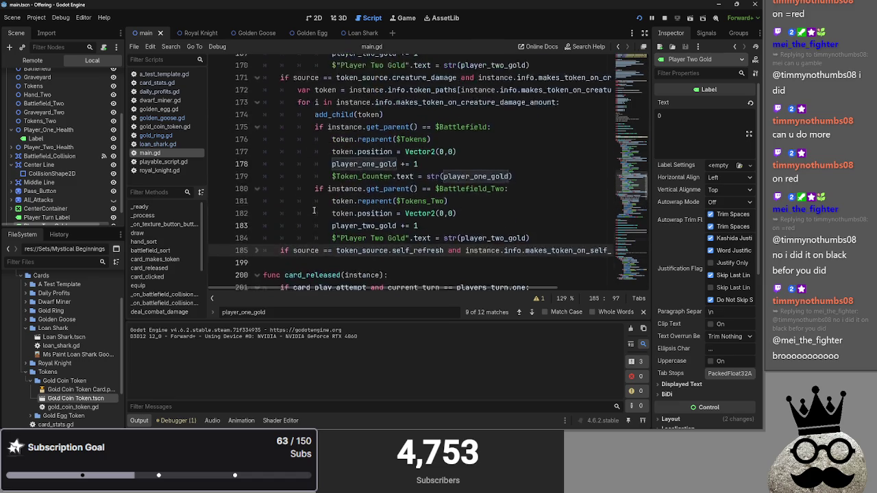
pyautogui.click(257, 199)
pyautogui.scroll(3, 261, 199)
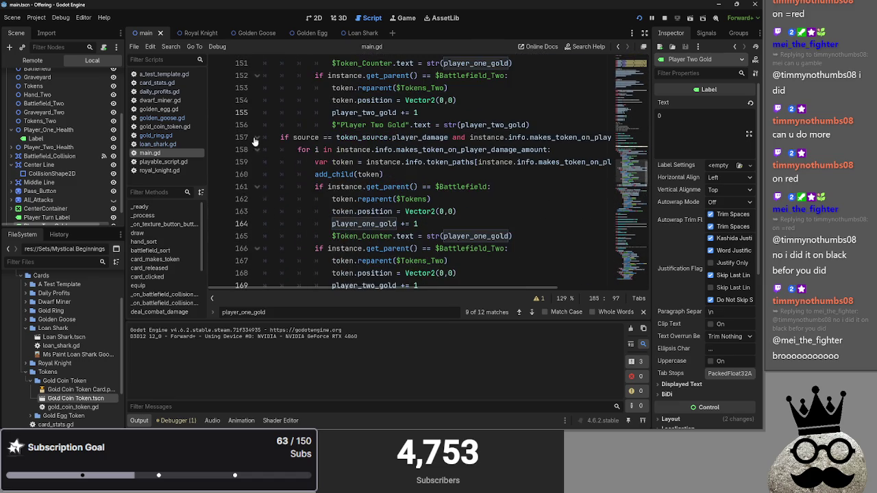
pyautogui.click(256, 144)
pyautogui.scroll(3, 253, 123)
pyautogui.click(258, 75)
# - Fold the card_released function and stop the running game
pyautogui.click(305, 125)
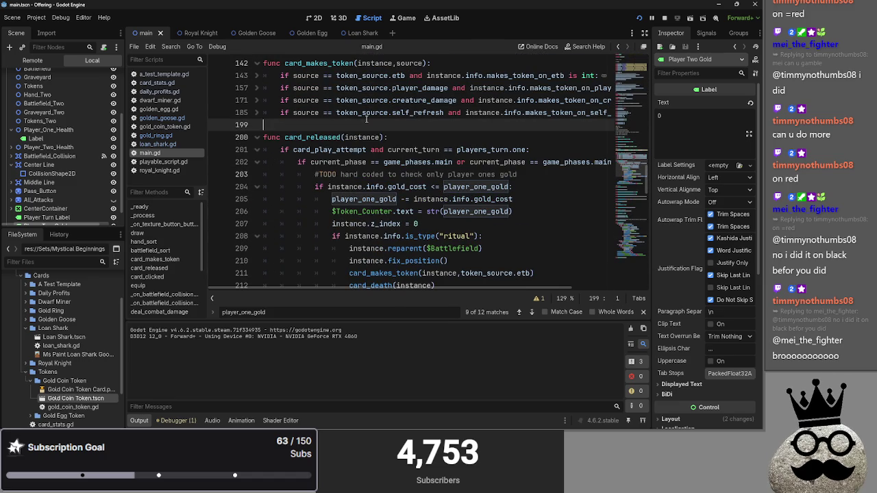
pyautogui.click(257, 137)
pyautogui.click(663, 18)
# - Launch Offering, play the three dwarf gold-making cards and drag the knight onto the battlefield
pyautogui.click(639, 18)
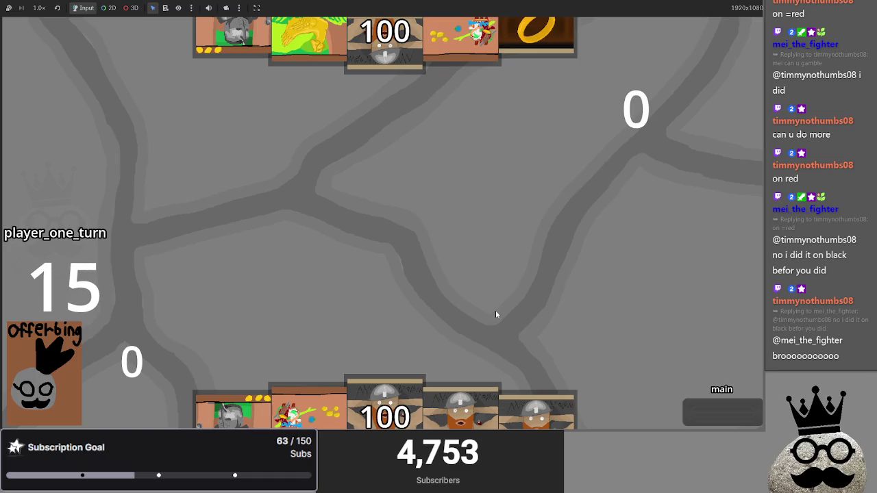
pyautogui.click(439, 384)
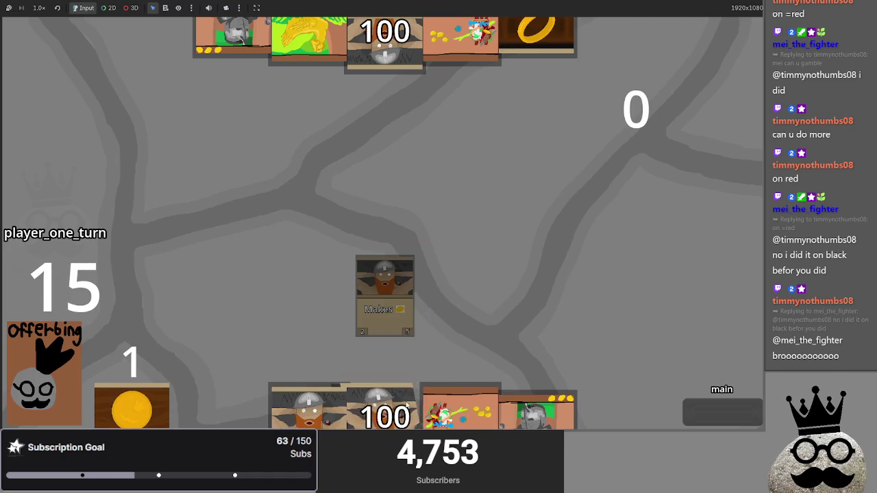
pyautogui.click(396, 379)
pyautogui.click(460, 404)
pyautogui.click(385, 404)
pyautogui.moveTo(421, 366); pyautogui.dragTo(466, 202)
# - Advance through the second main phase to end player one's turn
pyautogui.click(711, 424)
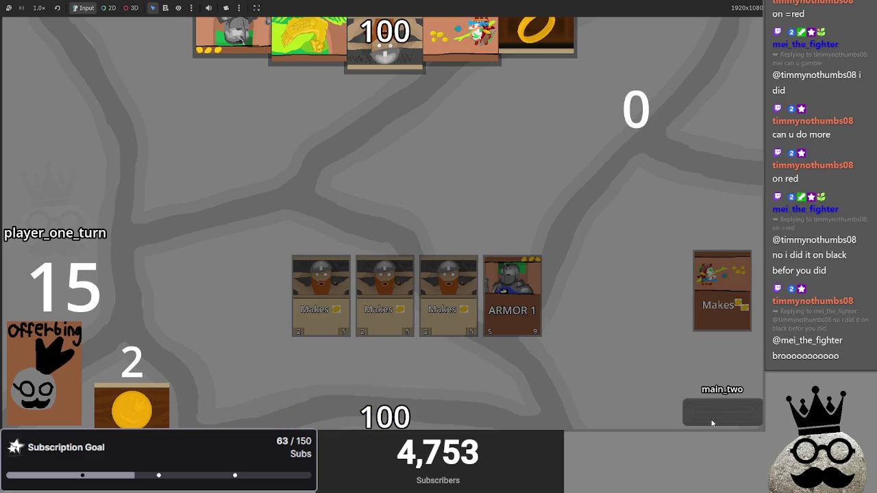
pyautogui.click(711, 423)
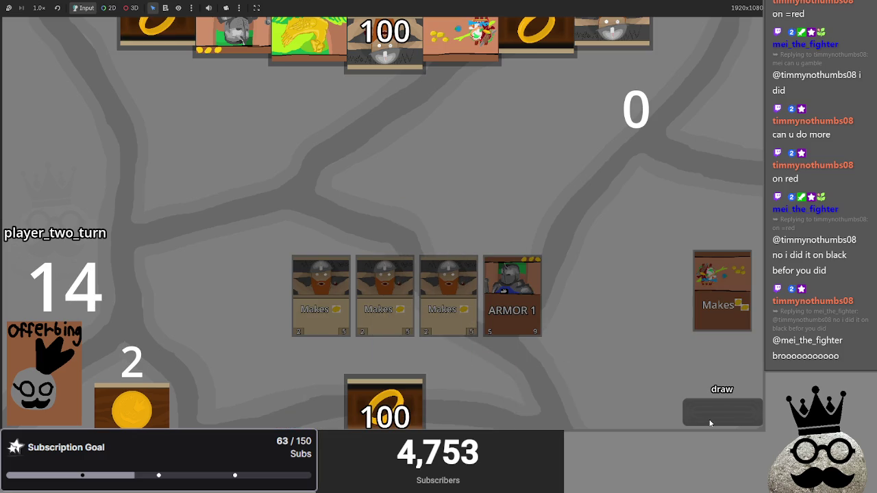
pyautogui.hotkey('alt', 'Tab')
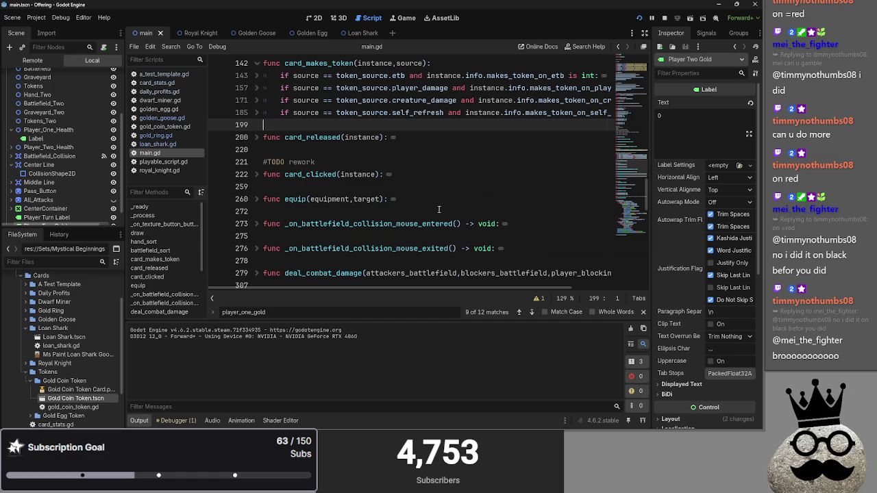
# - Complete the to-do about skipping to 2nd main phase when there's nothing the player can do
pyautogui.hotkey('alt', 'Tab')
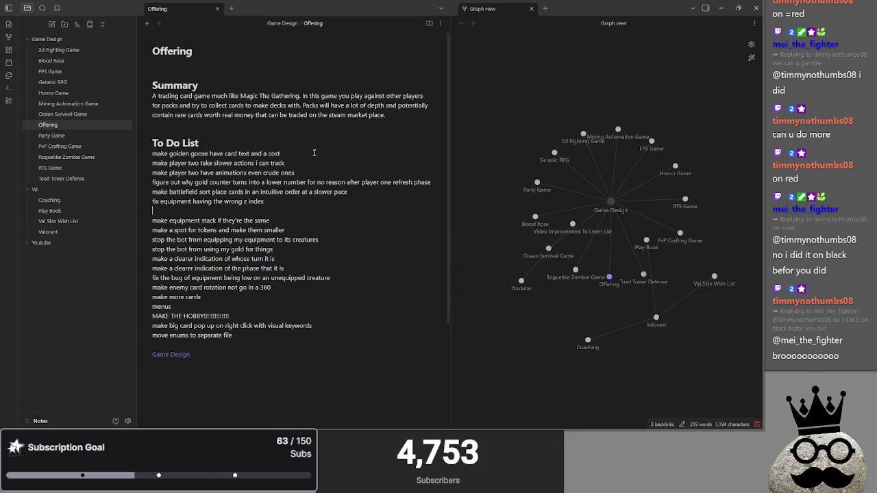
pyautogui.click(291, 213)
pyautogui.write('skip seco')
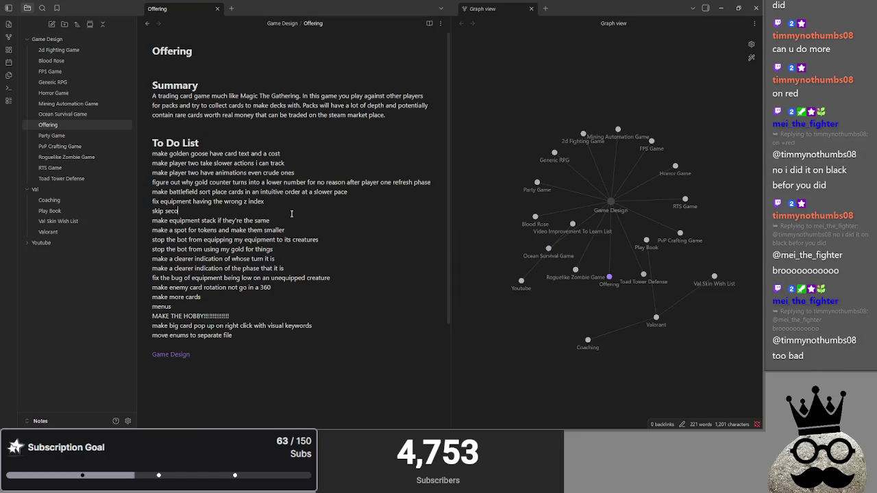
pyautogui.write('nd main phase ')
pyautogui.write('if the')
pyautogui.hotkey('ctrl', 'BackSpace')
pyautogui.hotkey('ctrl', 'BackSpace')
pyautogui.write('theres nothing the ')
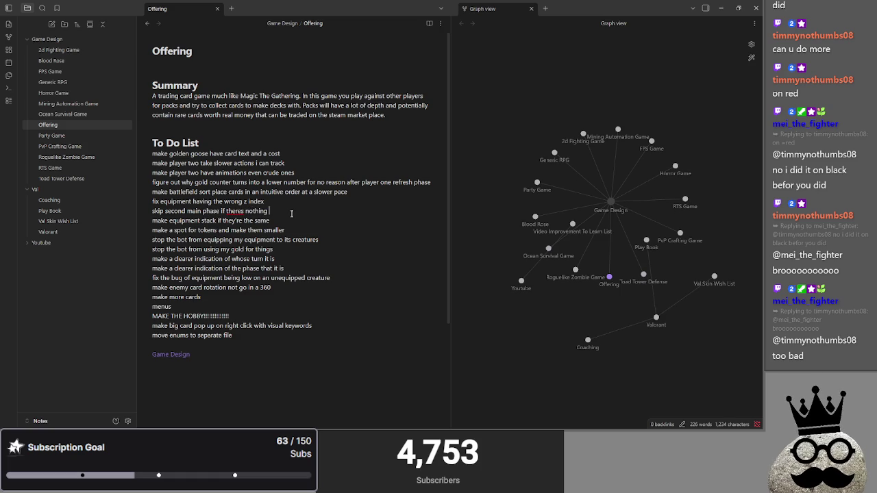
pyautogui.write('player can do')
pyautogui.rightClick(234, 211)
pyautogui.click(269, 218)
pyautogui.click(384, 207)
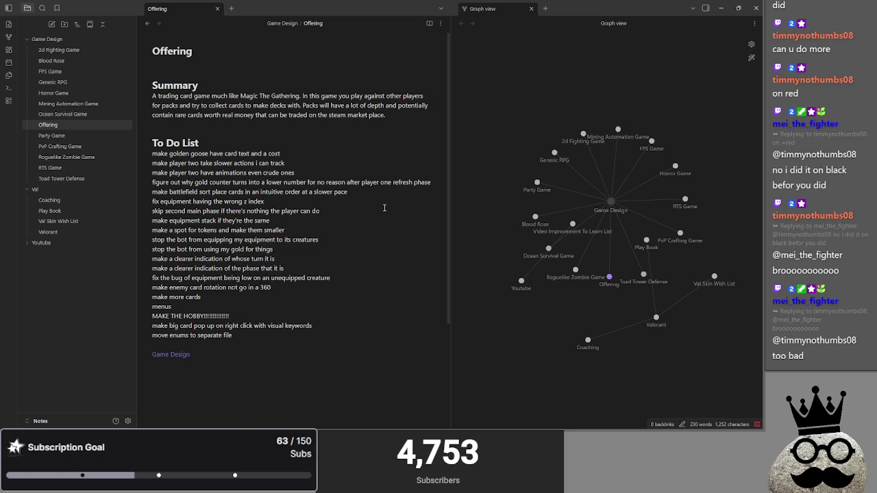
# - Add to-dos 'make a cooldown on the turn pass button' and 'make a menu where you can skip to a certain phase'
pyautogui.press('Return')
pyautogui.write('make a cooldo')
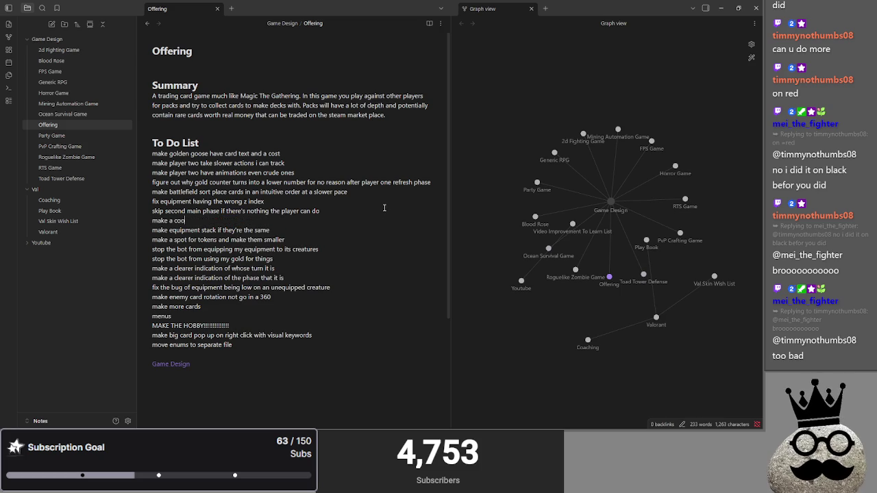
pyautogui.write('wn ')
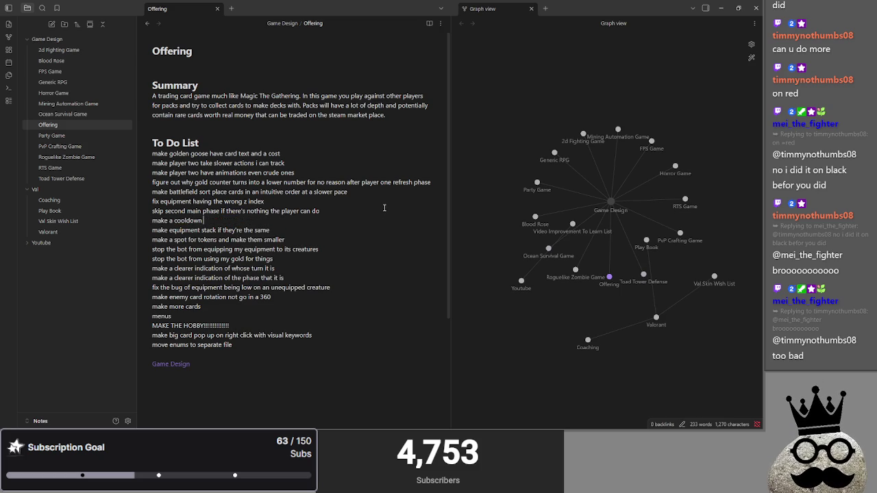
pyautogui.write('on the turn pass button')
pyautogui.press('Return')
pyautogui.write('make a')
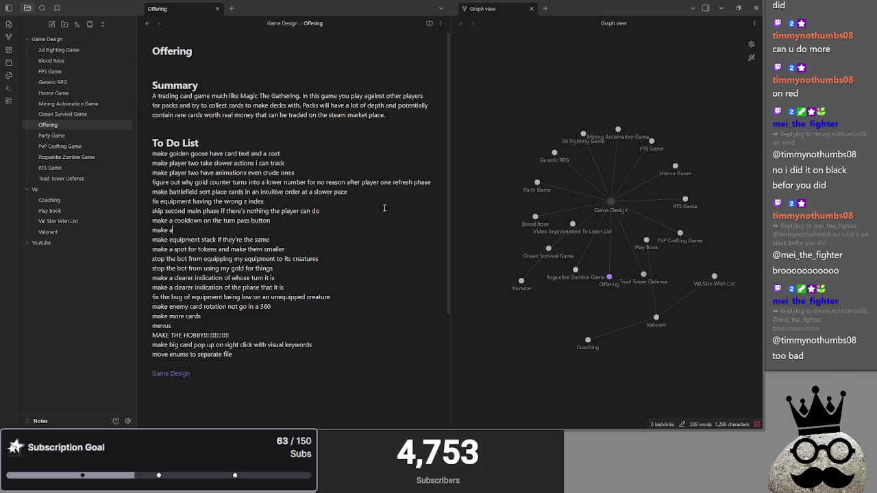
pyautogui.write(' menu whe')
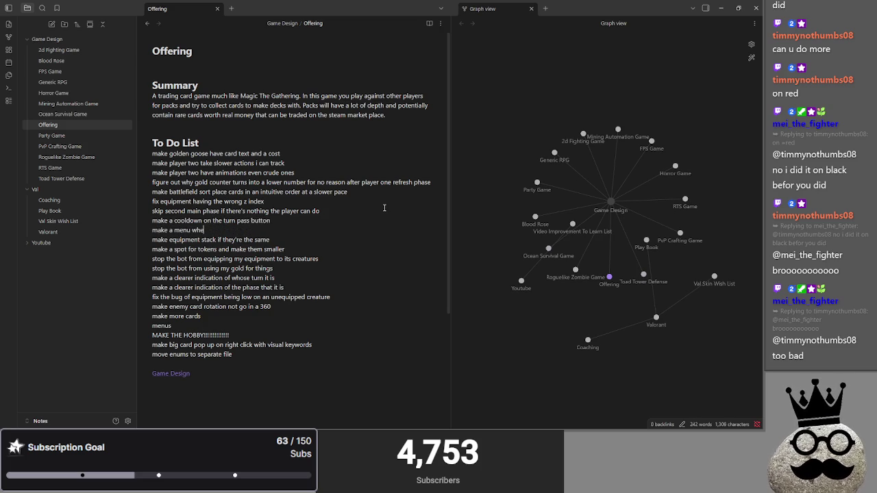
pyautogui.write('re you can sk')
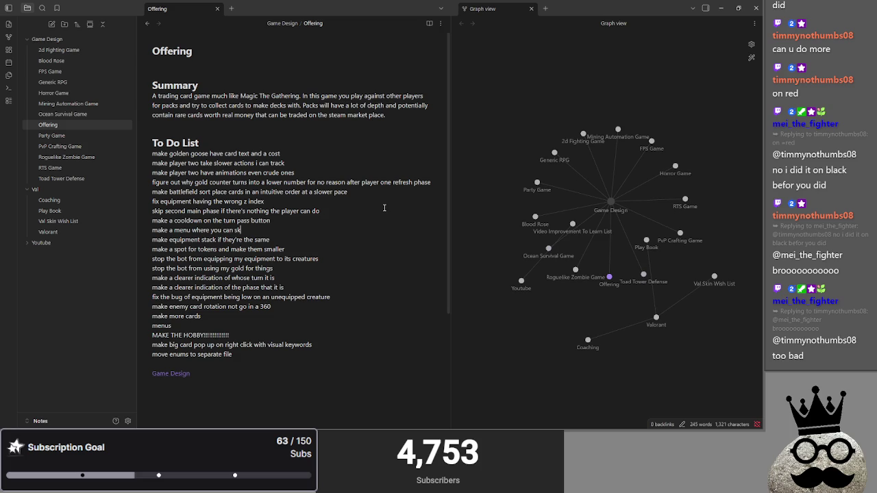
pyautogui.write('ip to a certain ')
pyautogui.write('phase')
pyautogui.press('Return')
pyautogui.hotkey('alt', 'Tab')
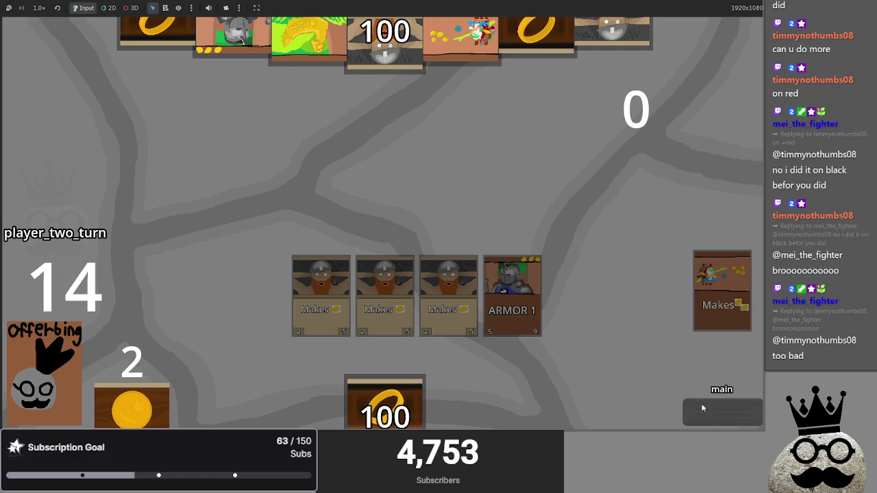
# - Move the playtest to the second main phase, briefly checking the notes before returning
pyautogui.click(706, 407)
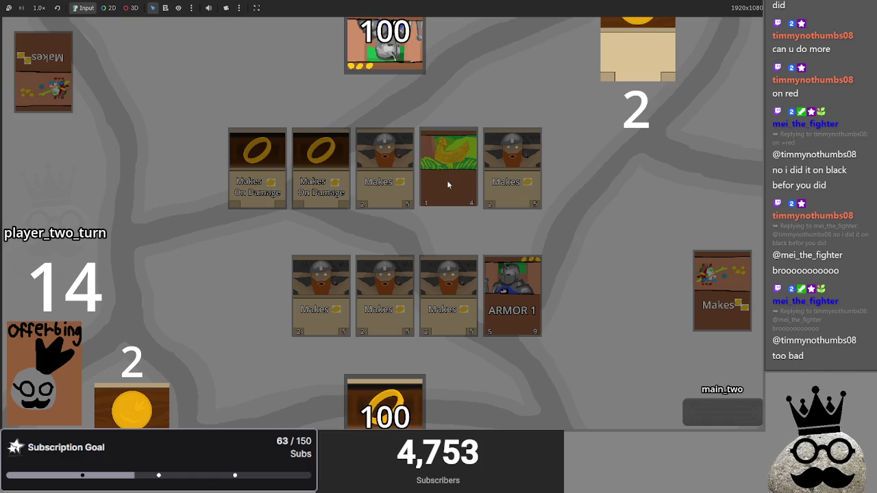
pyautogui.hotkey('alt', 'Tab')
pyautogui.hotkey('alt', 'Tab')
pyautogui.hotkey('alt', 'Tab')
pyautogui.hotkey('alt', 'Tab')
pyautogui.hotkey('alt', 'Tab')
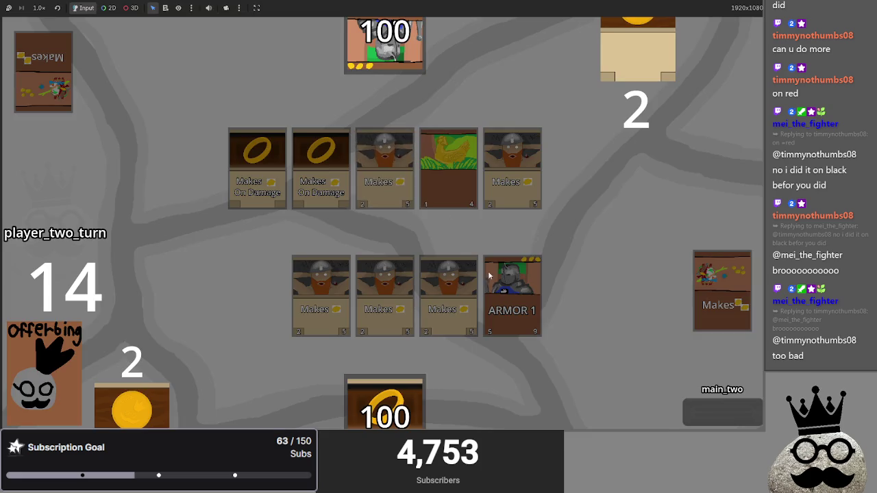
pyautogui.hotkey('alt', 'Tab')
pyautogui.hotkey('alt', 'Tab')
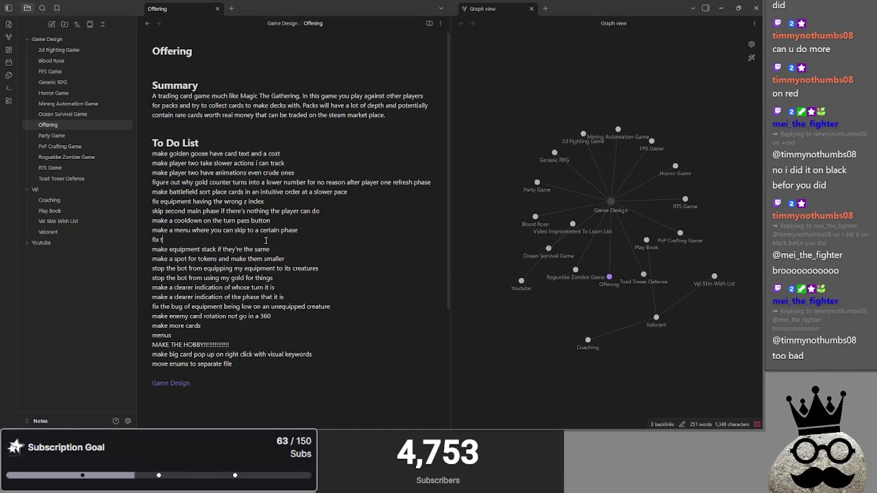
# - Draft 'the bot taking my money' under the gold-counter item, then discard it leaving a blank line
pyautogui.press('BackSpace')
pyautogui.press('BackSpace')
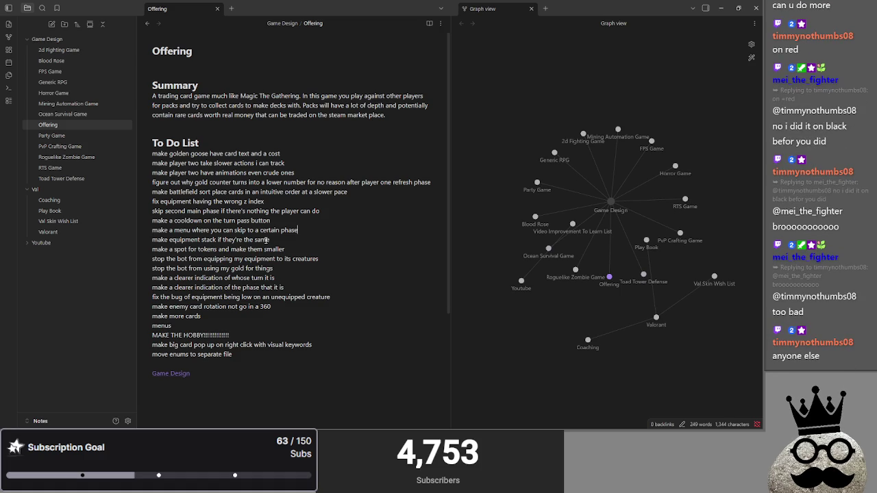
pyautogui.click(431, 182)
pyautogui.press('Return')
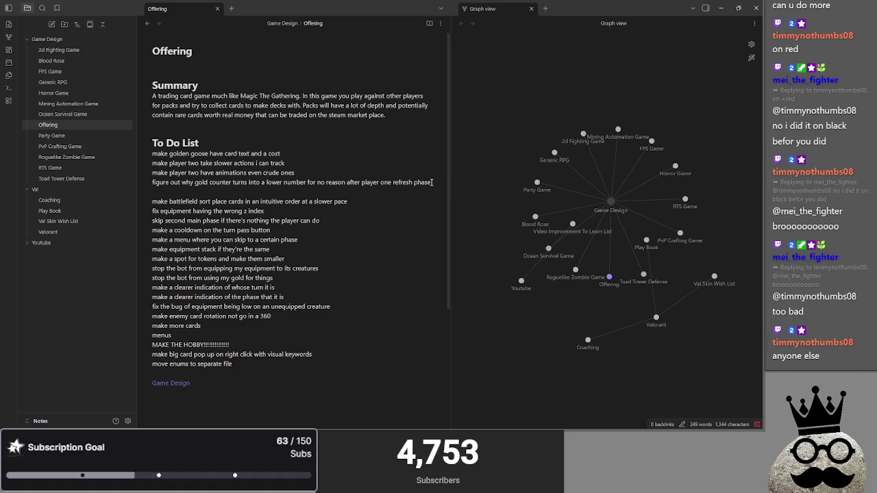
pyautogui.write('fixthe bot taking my mo')
pyautogui.write('ney')
pyautogui.press('BackSpace')
pyautogui.press('BackSpace')
pyautogui.press('BackSpace')
pyautogui.press('BackSpace')
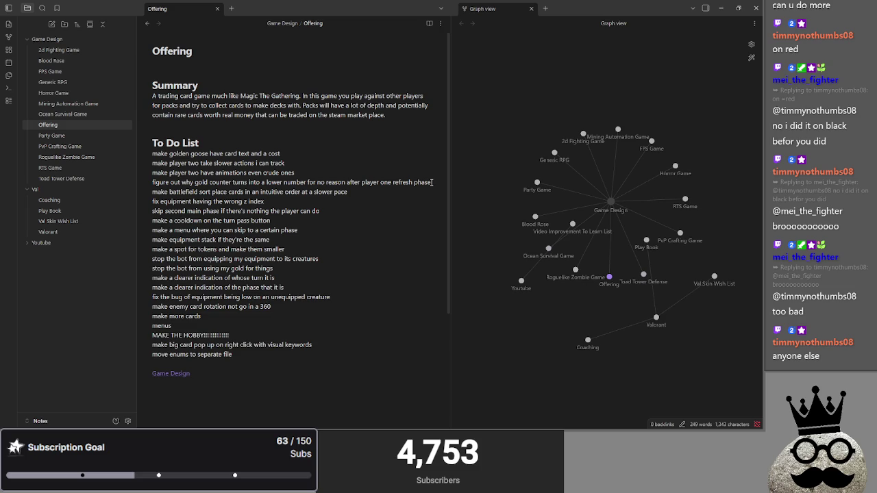
pyautogui.press('Return')
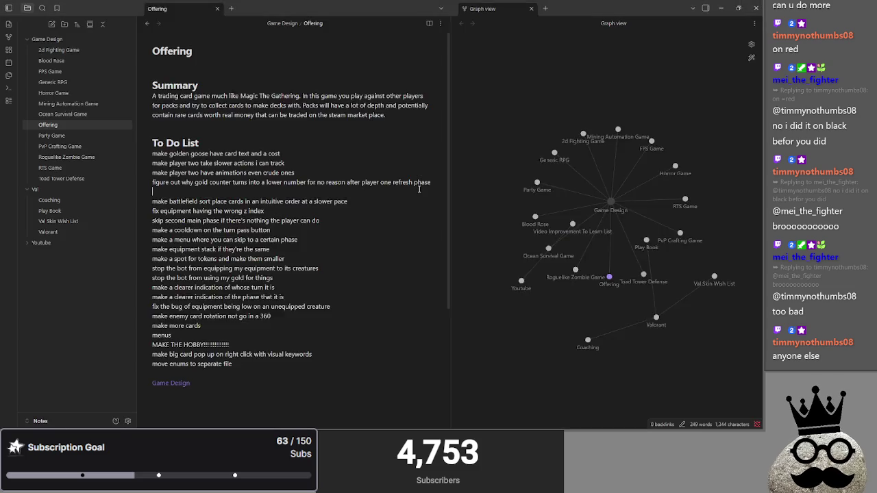
# - Pass the playtest turn to player one and come back to the Offering note
pyautogui.hotkey('alt', 'Tab')
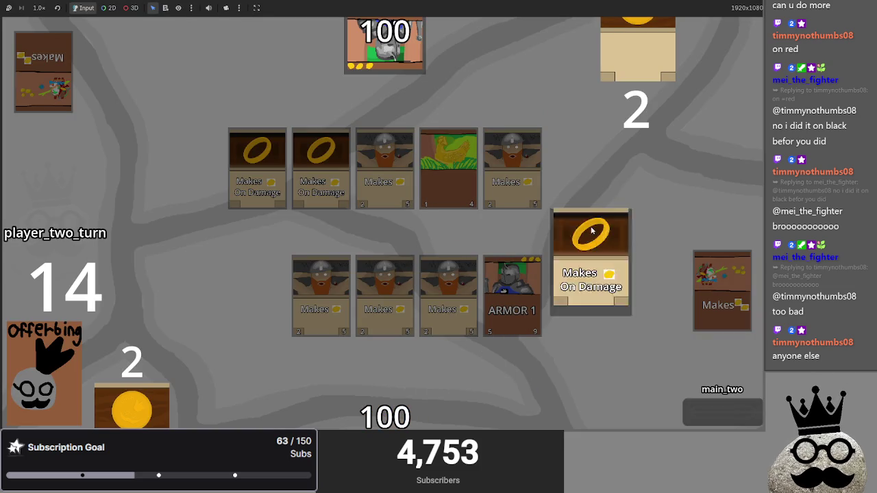
pyautogui.click(703, 411)
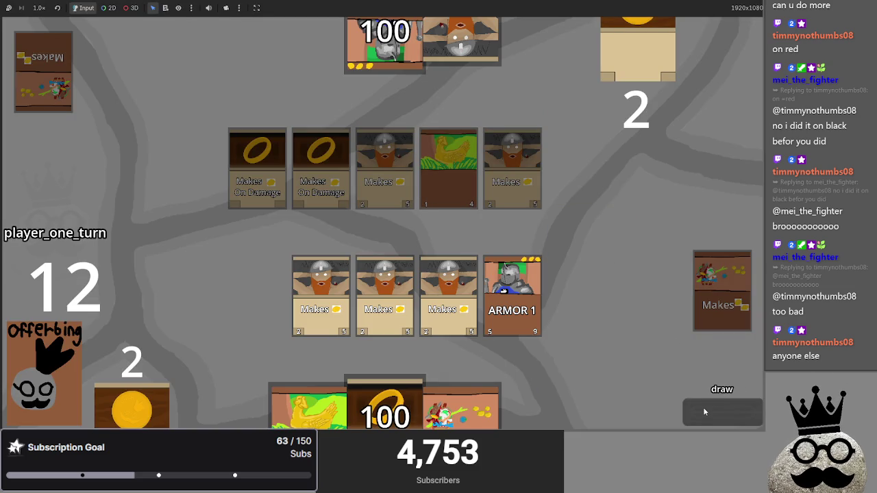
pyautogui.hotkey('alt', 'Tab')
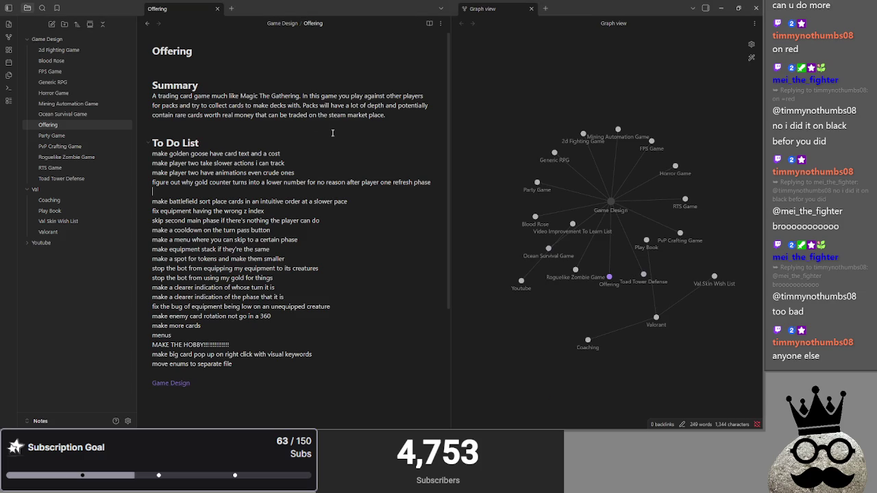
# - Add the to-do 'make it so my cards cant attack during the bots attack phase'
pyautogui.click(204, 189)
pyautogui.write('make it ')
pyautogui.write('so my cards')
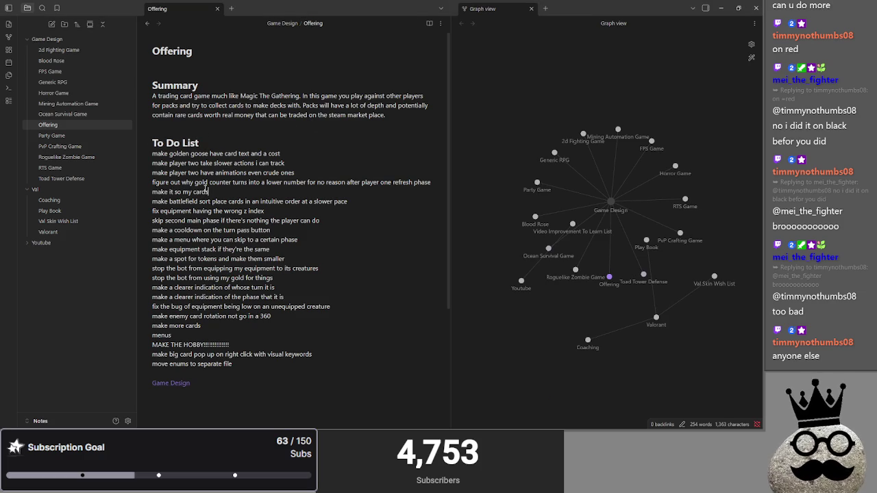
pyautogui.write(' cant attack during the bots atta')
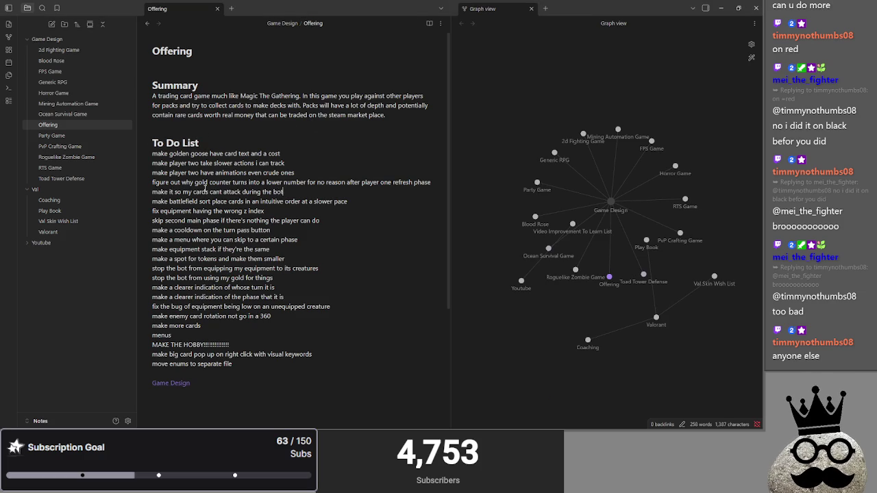
pyautogui.write('ck phase')
pyautogui.press('Return')
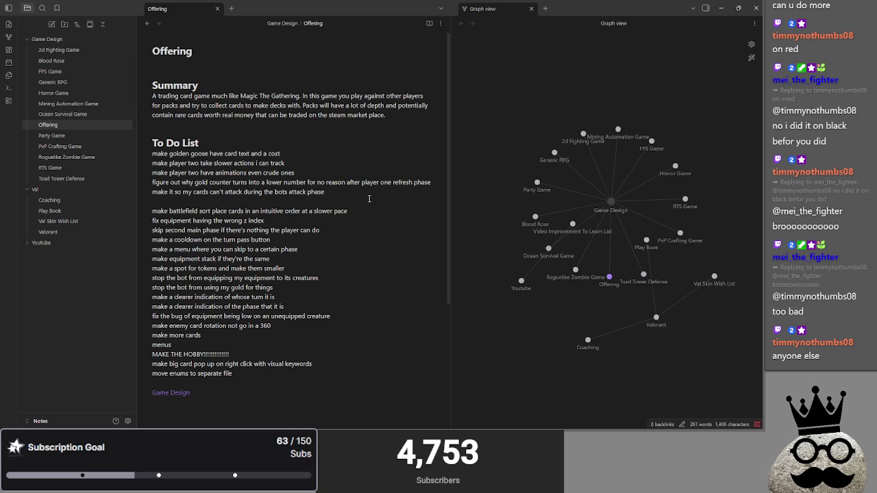
# - Change 'menus' to 'make a main menu', move 'make more cards' last, and open Game Design
pyautogui.moveTo(194, 345); pyautogui.dragTo(147, 347)
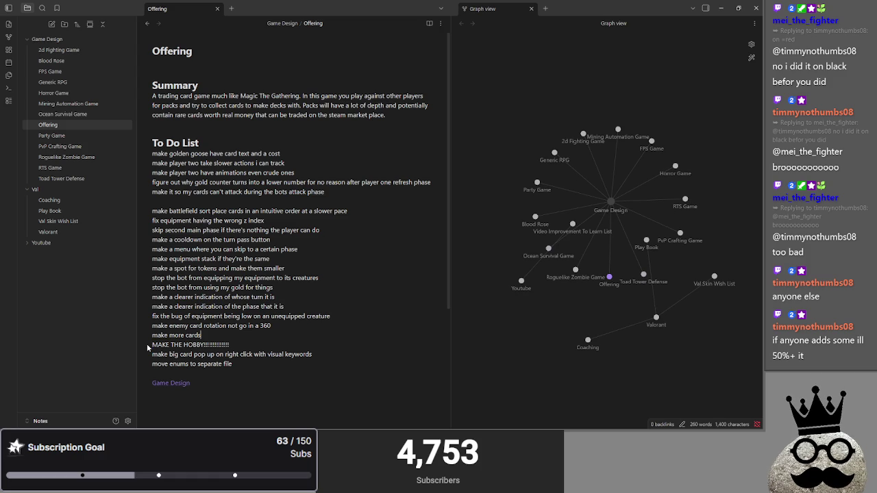
pyautogui.write('makea main me')
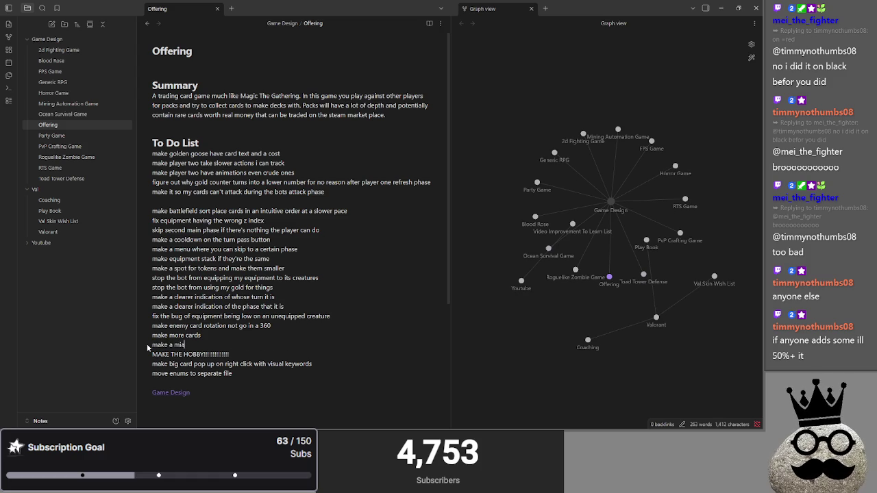
pyautogui.write('nu')
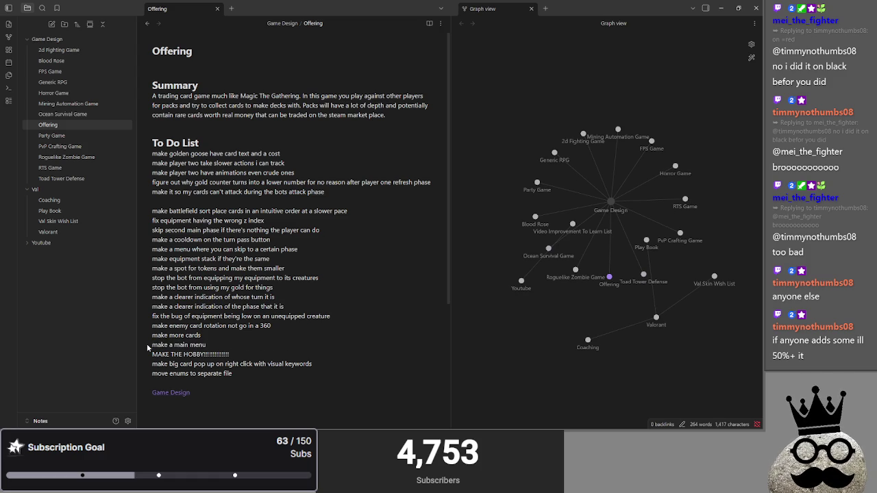
pyautogui.click(266, 374)
pyautogui.press('Return')
pyautogui.moveTo(201, 335)
pyautogui.mouseDown()
pyautogui.moveTo(152, 335)
pyautogui.moveTo(175, 378)
pyautogui.moveTo(154, 384)
pyautogui.mouseUp()
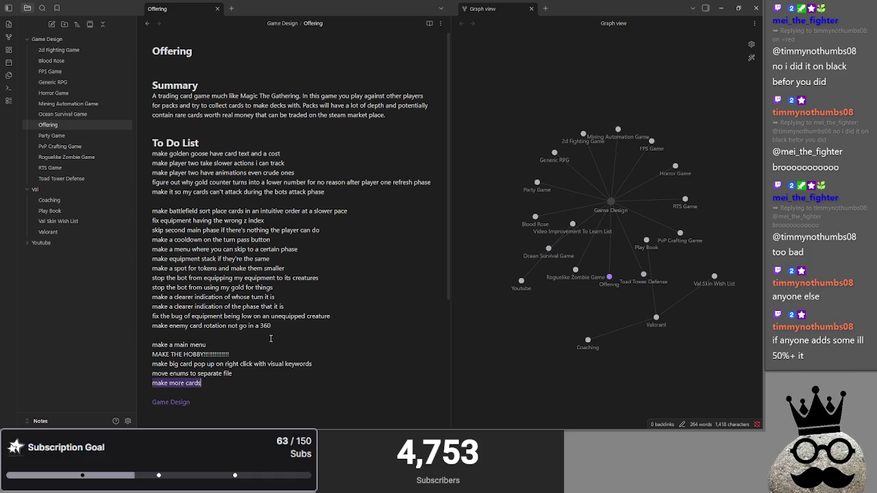
pyautogui.click(183, 402)
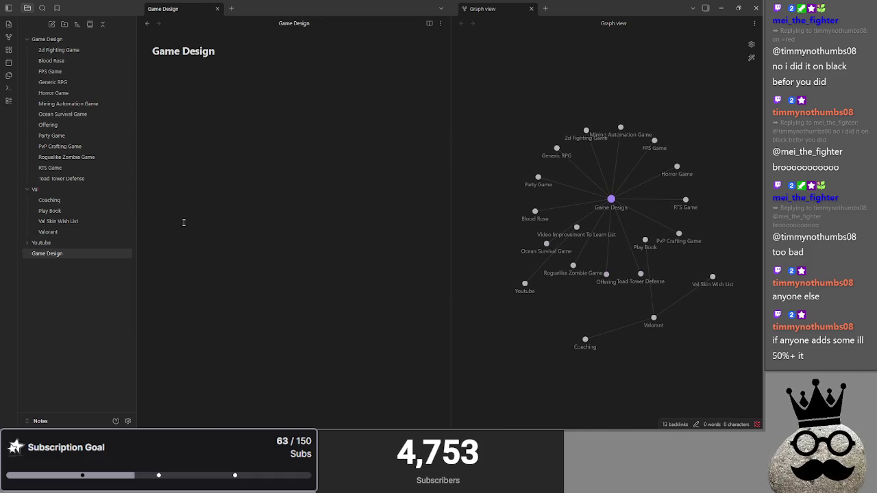
# - Delete the Game Design.md note from the file explorer, confirming despite its 13 links
pyautogui.rightClick(58, 254)
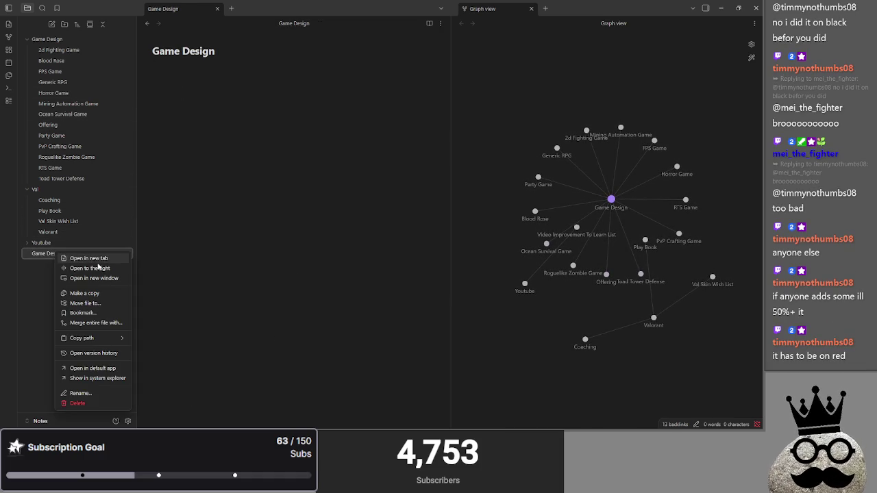
pyautogui.click(72, 407)
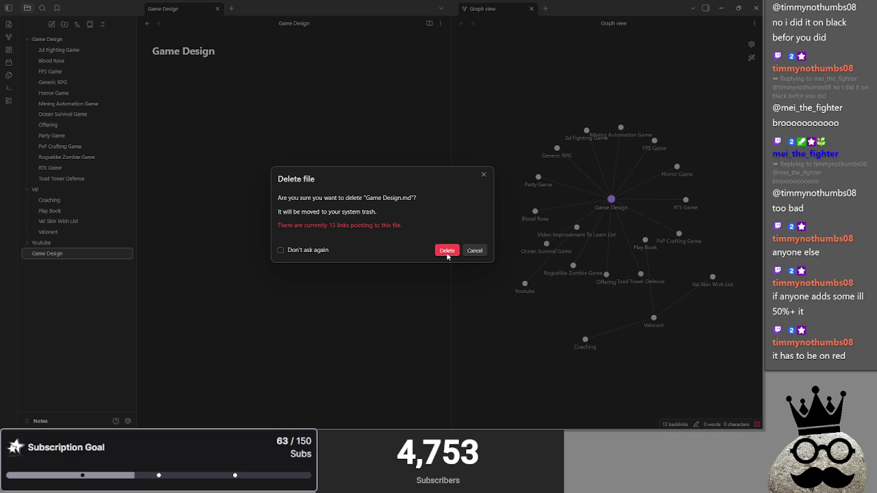
pyautogui.click(446, 250)
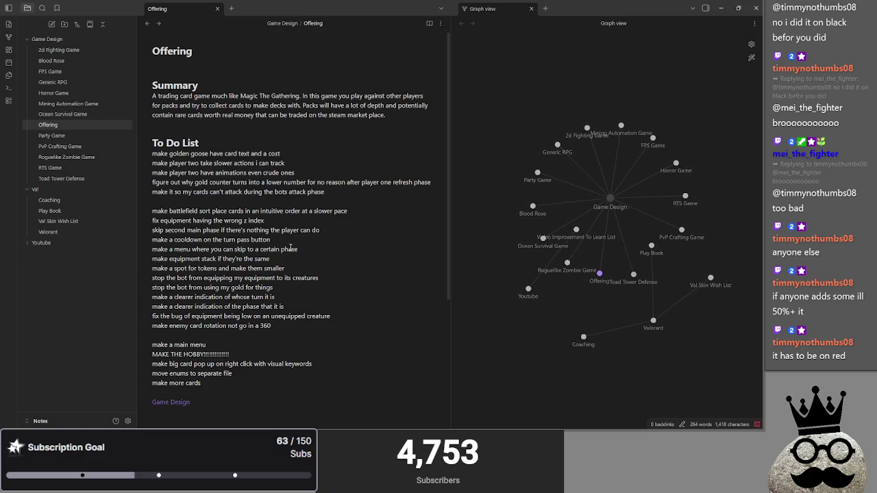
# - Remove the extra blank line under the bots-attack-phase item, keeping the one after the 360 item
pyautogui.scroll(-2, 290, 248)
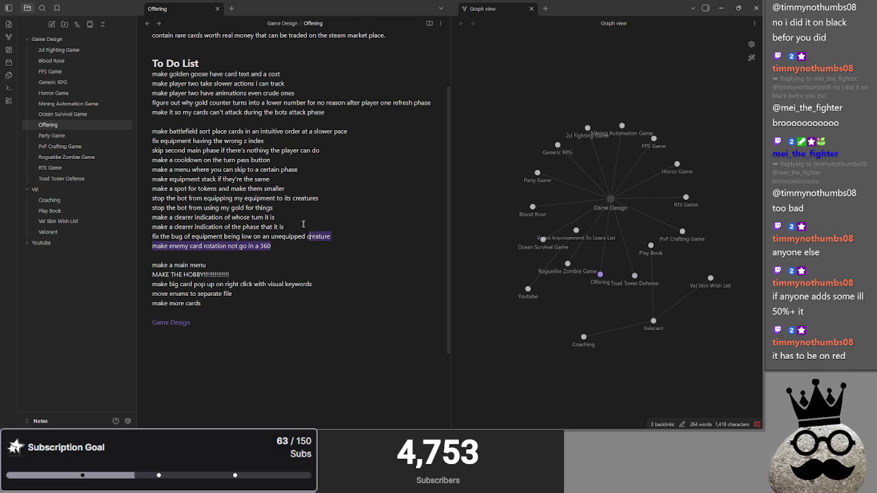
pyautogui.moveTo(309, 239); pyautogui.dragTo(153, 72)
pyautogui.click(261, 73)
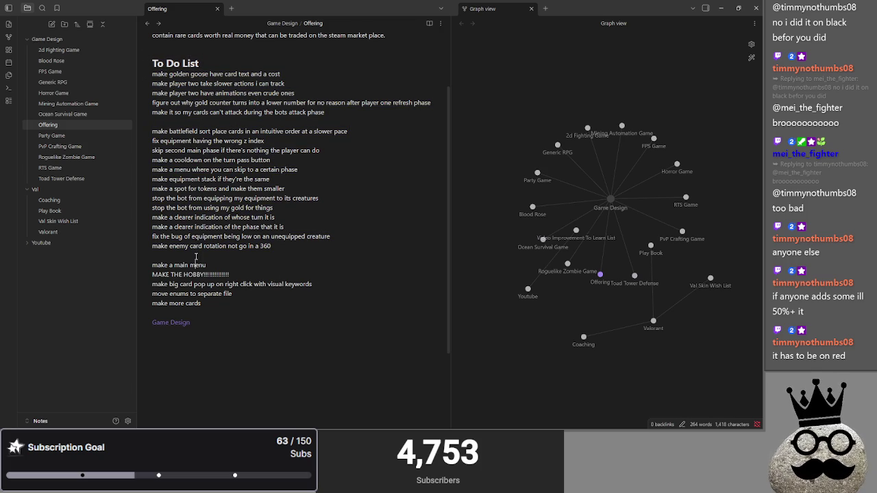
pyautogui.click(260, 254)
pyautogui.press('BackSpace')
pyautogui.press('Return')
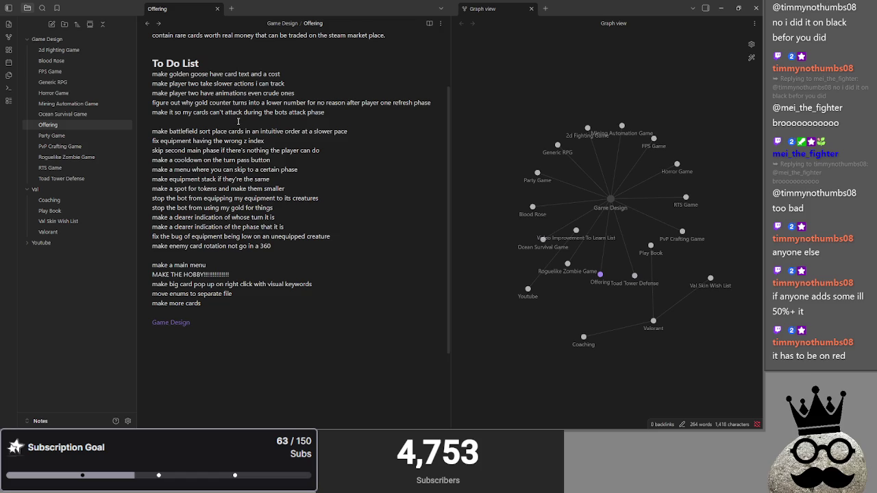
pyautogui.click(240, 121)
pyautogui.press('BackSpace')
pyautogui.click(232, 249)
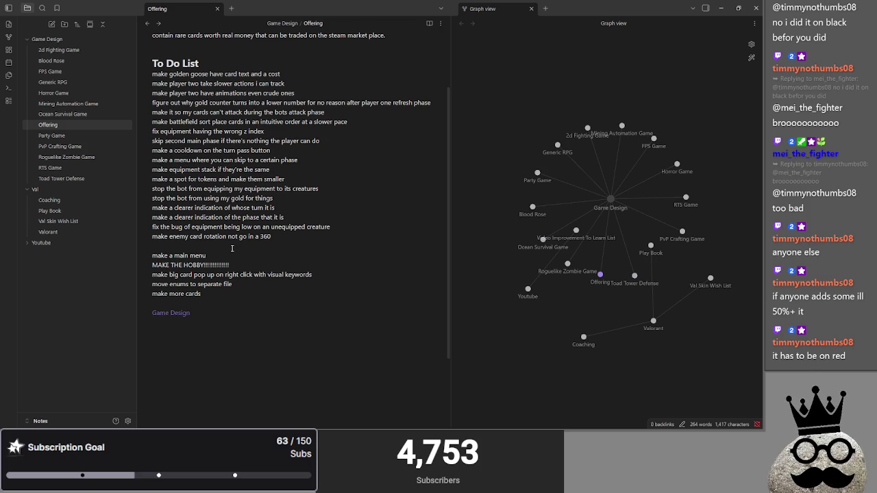
# - In the graph, move Video Improvement To Learn List near Youtube and Play Book to the lower right
pyautogui.click(233, 248)
pyautogui.moveTo(576, 231)
pyautogui.mouseDown()
pyautogui.moveTo(557, 340)
pyautogui.moveTo(512, 328)
pyautogui.mouseUp()
pyautogui.moveTo(637, 243)
pyautogui.mouseDown()
pyautogui.moveTo(675, 281)
pyautogui.moveTo(715, 295)
pyautogui.mouseUp()
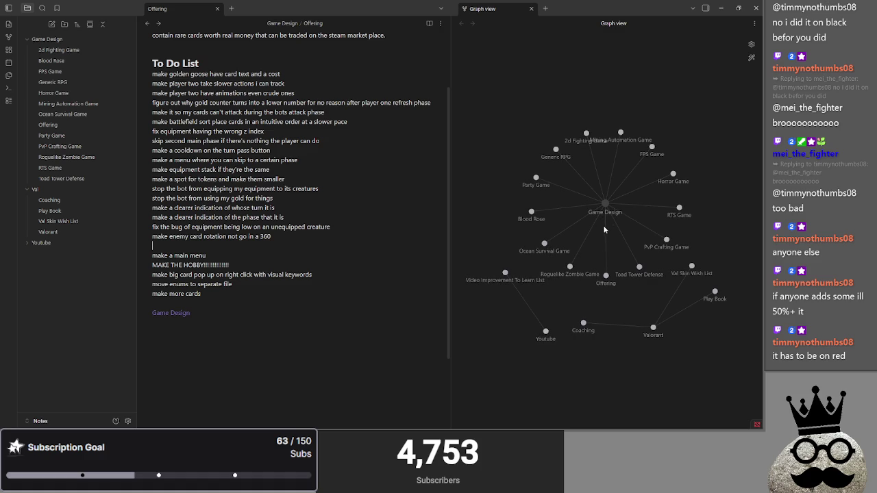
pyautogui.click(244, 246)
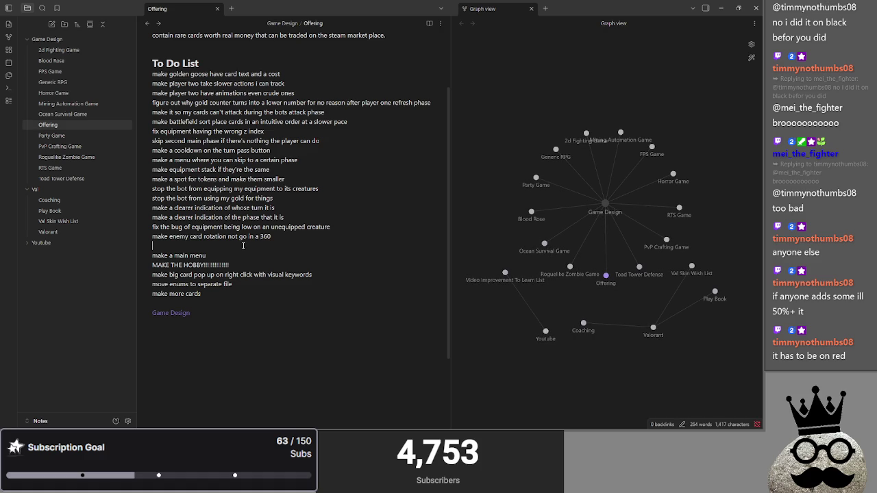